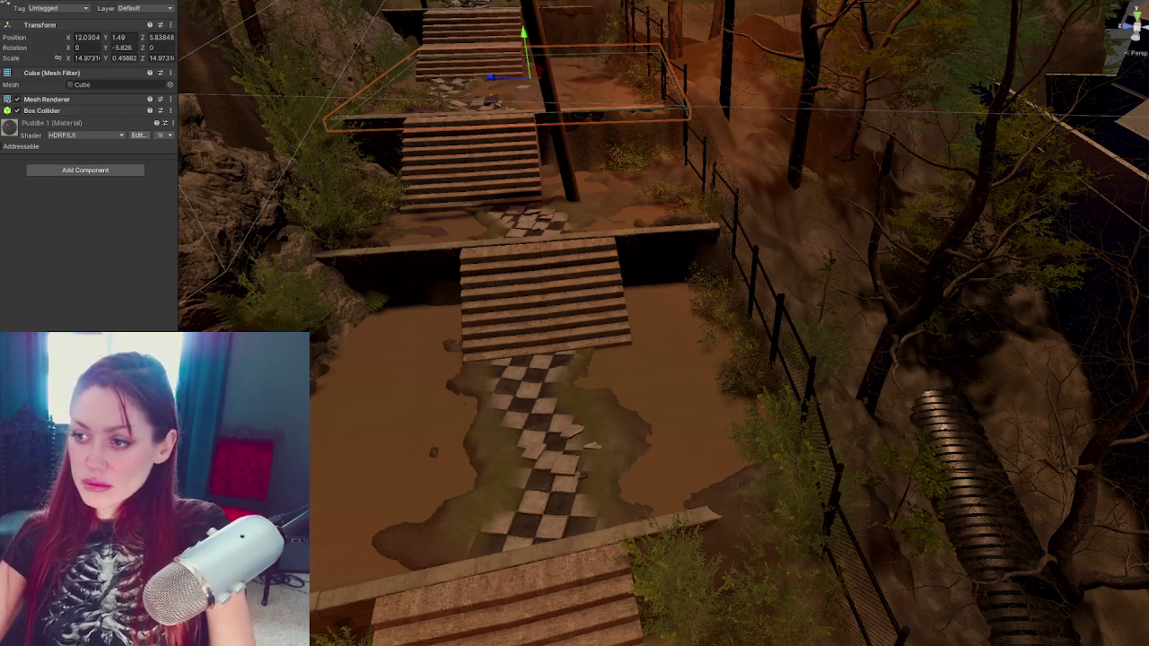
Bring the Scene view in past the wall and stairs and down onto the checkered path
scroll(626, 229, "down", 5)
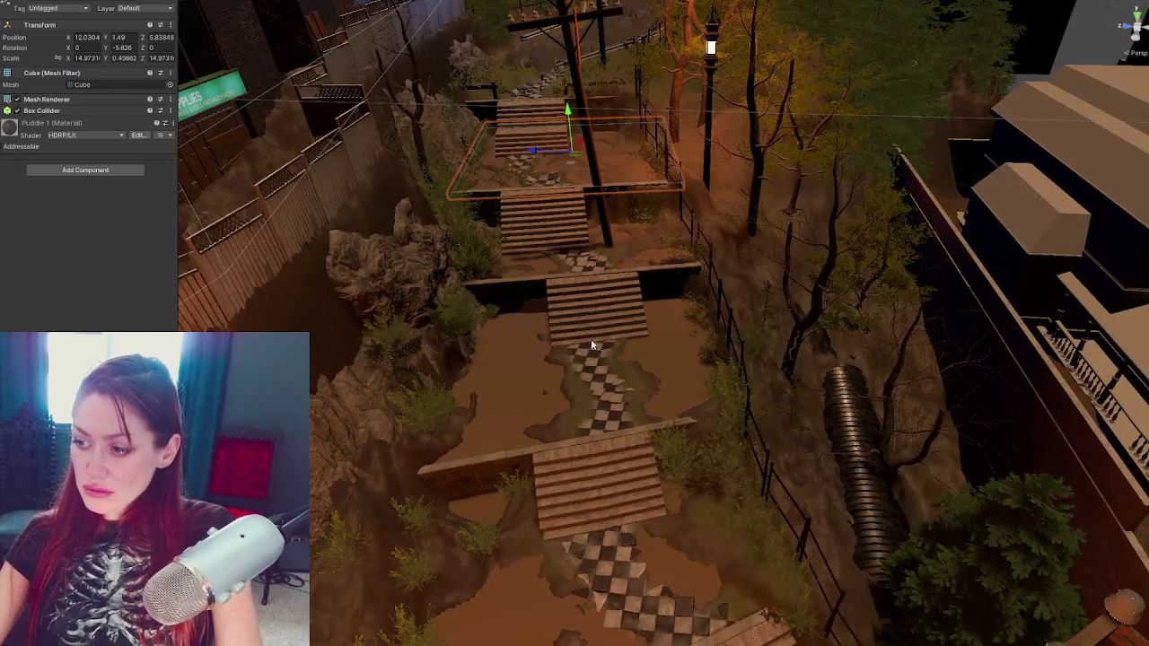
scroll(593, 342, "down", 8)
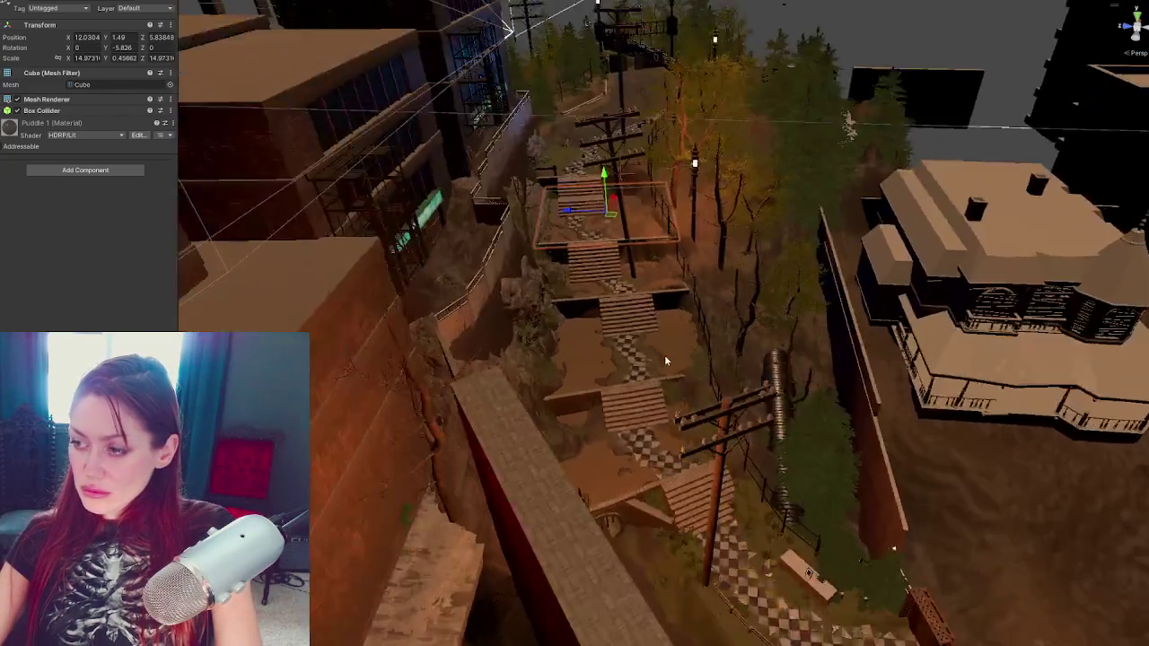
scroll(665, 361, "up", 8)
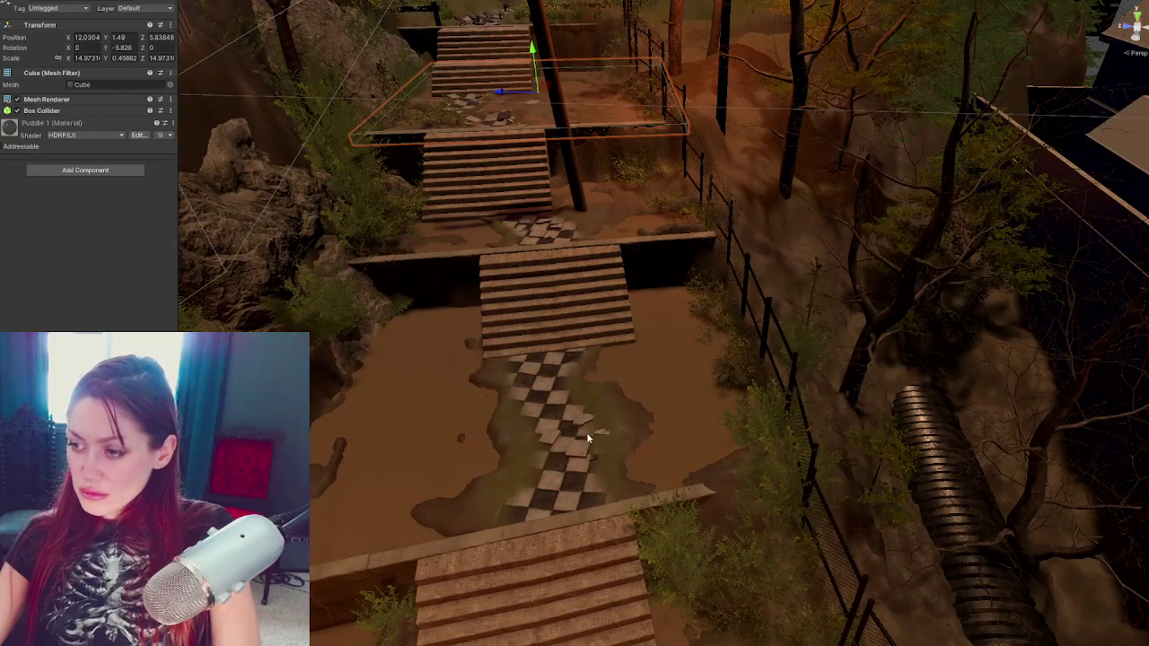
scroll(588, 439, "down", 3)
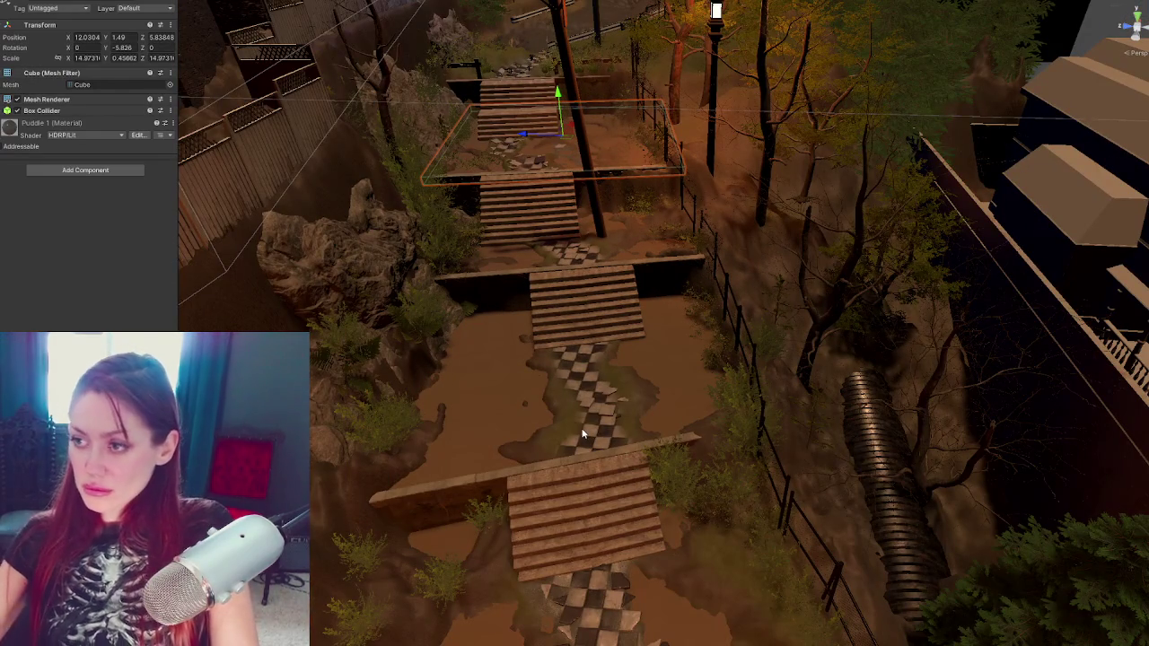
scroll(704, 342, "down", 3)
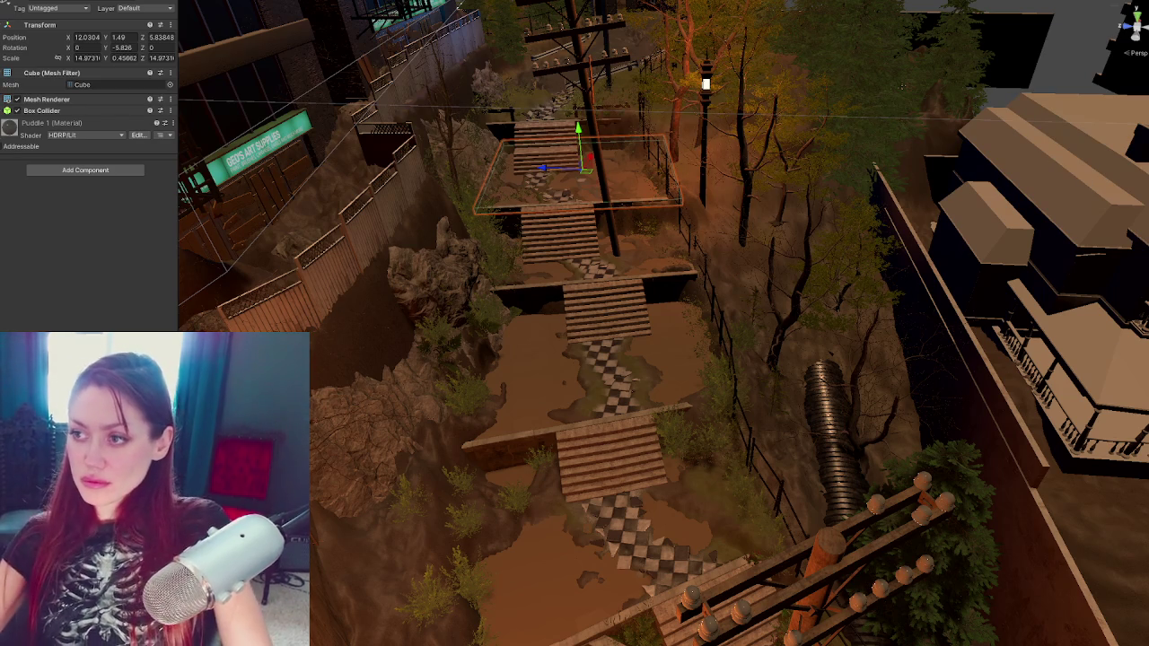
left_click_drag(661, 416, 769, 299)
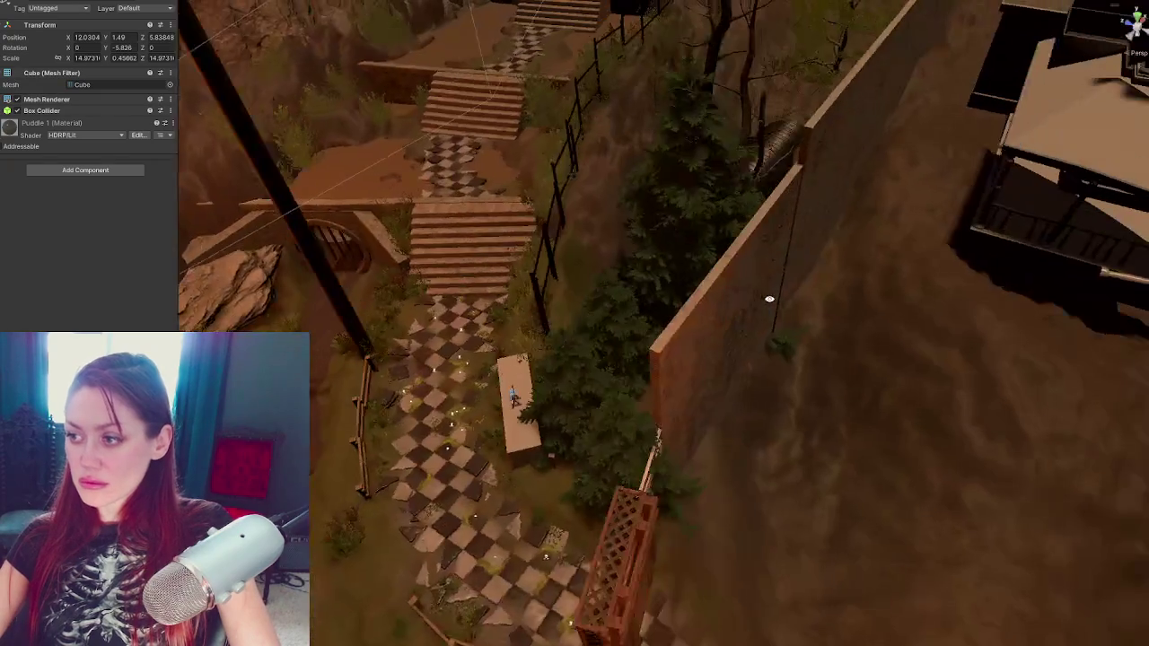
mouse_move(568, 333)
left_mouse_down()
mouse_move(598, 331)
mouse_move(624, 310)
mouse_move(610, 346)
left_mouse_up()
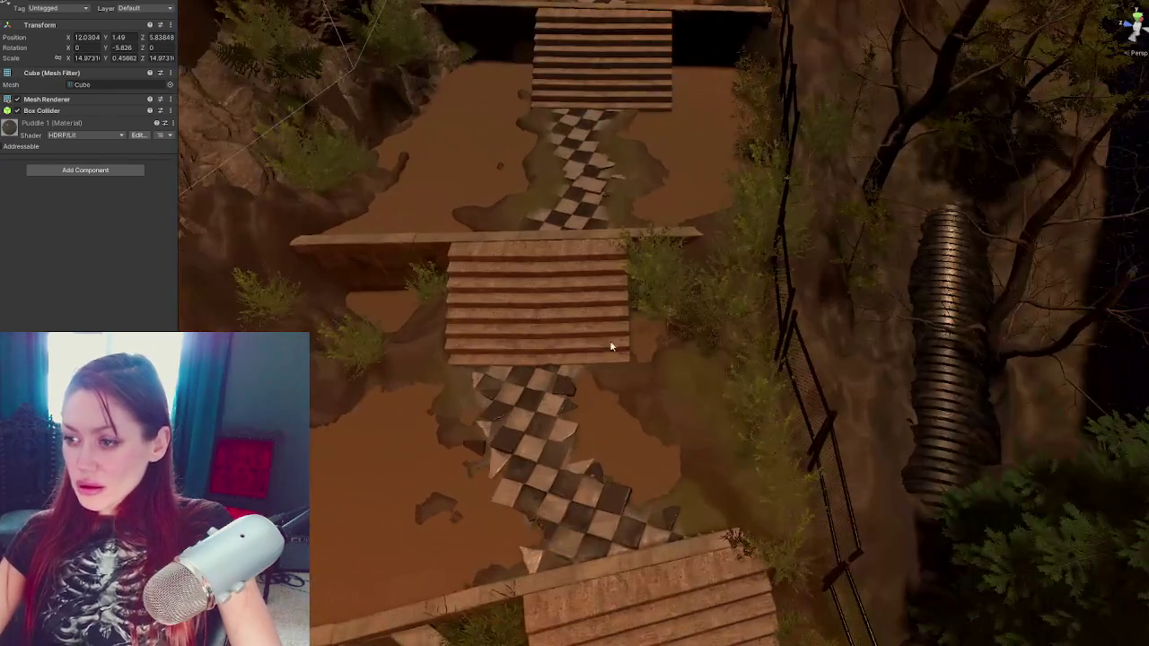
Select a checker tile, frame it with F and orbit in for a close look
left_click(607, 209)
key("f")
mouse_move(715, 248)
left_mouse_down()
mouse_move(684, 305)
mouse_move(670, 301)
mouse_move(669, 375)
mouse_move(768, 352)
mouse_move(744, 335)
mouse_move(762, 319)
mouse_move(530, 306)
mouse_move(463, 408)
mouse_move(434, 418)
mouse_move(746, 453)
mouse_move(705, 456)
left_mouse_up()
Move a tile up the path toward the stairs and tilt it unevenly
scroll(527, 385, "down", 2)
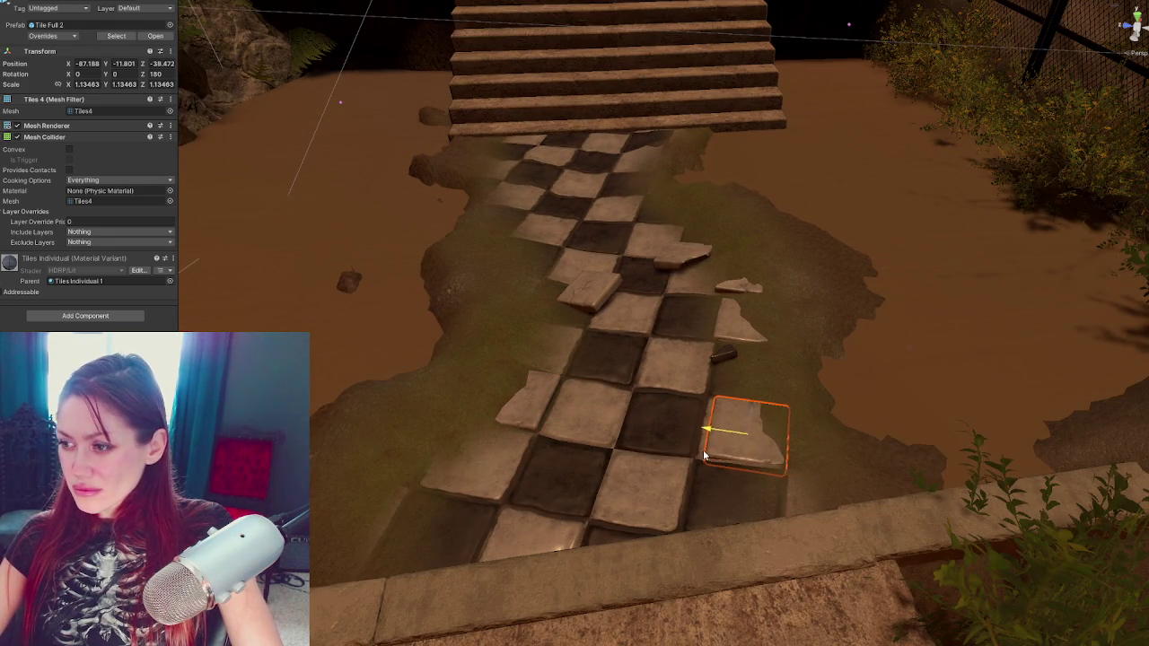
mouse_move(750, 409)
left_mouse_down()
mouse_move(769, 223)
mouse_move(626, 228)
mouse_move(673, 205)
mouse_move(528, 190)
mouse_move(513, 178)
mouse_move(519, 199)
mouse_move(484, 220)
mouse_move(516, 161)
mouse_move(468, 171)
mouse_move(636, 186)
mouse_move(590, 177)
left_mouse_up()
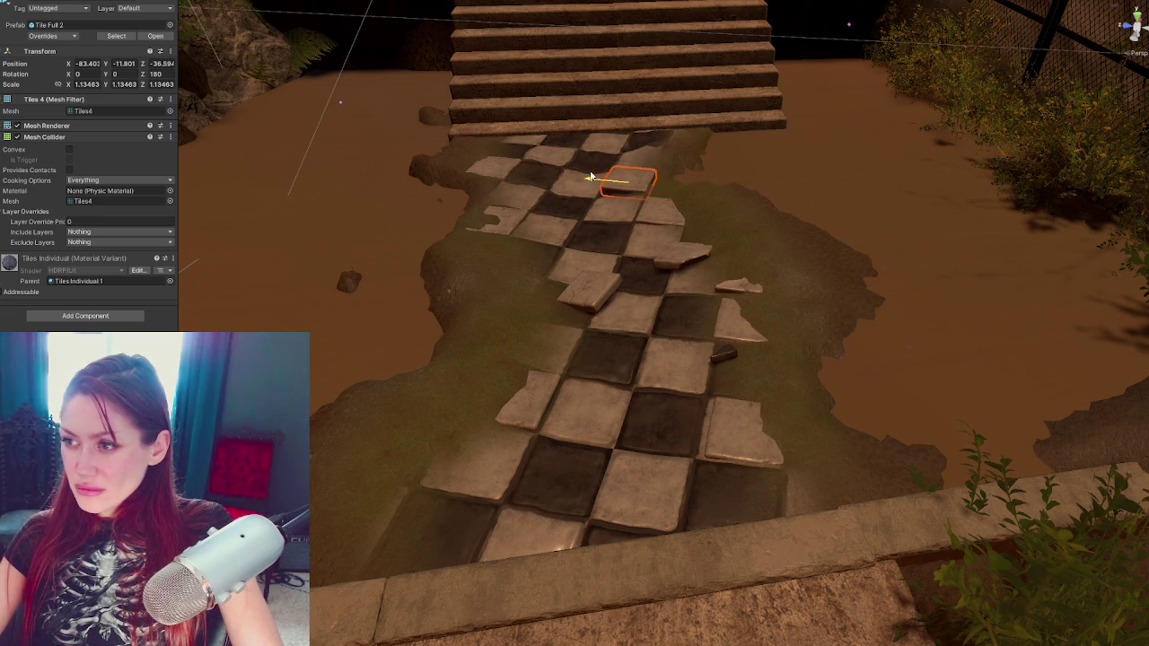
key("e")
left_click_drag(662, 147, 654, 158)
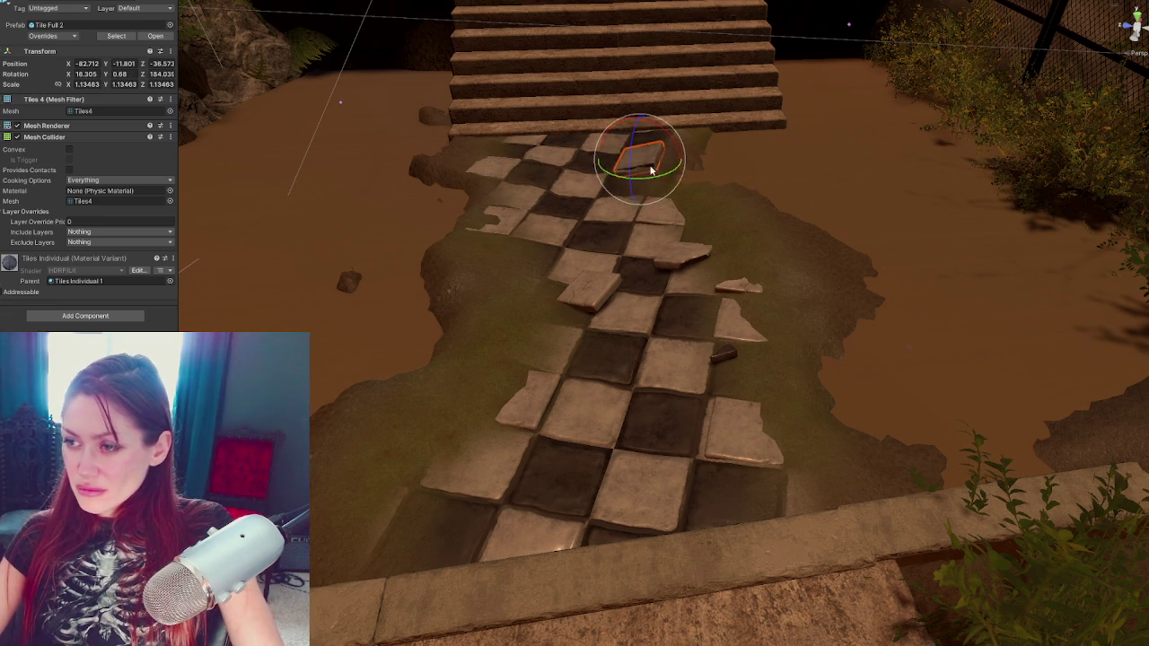
Move another tile to the foot of the stairs and keep it selected
left_click(494, 171)
key("w")
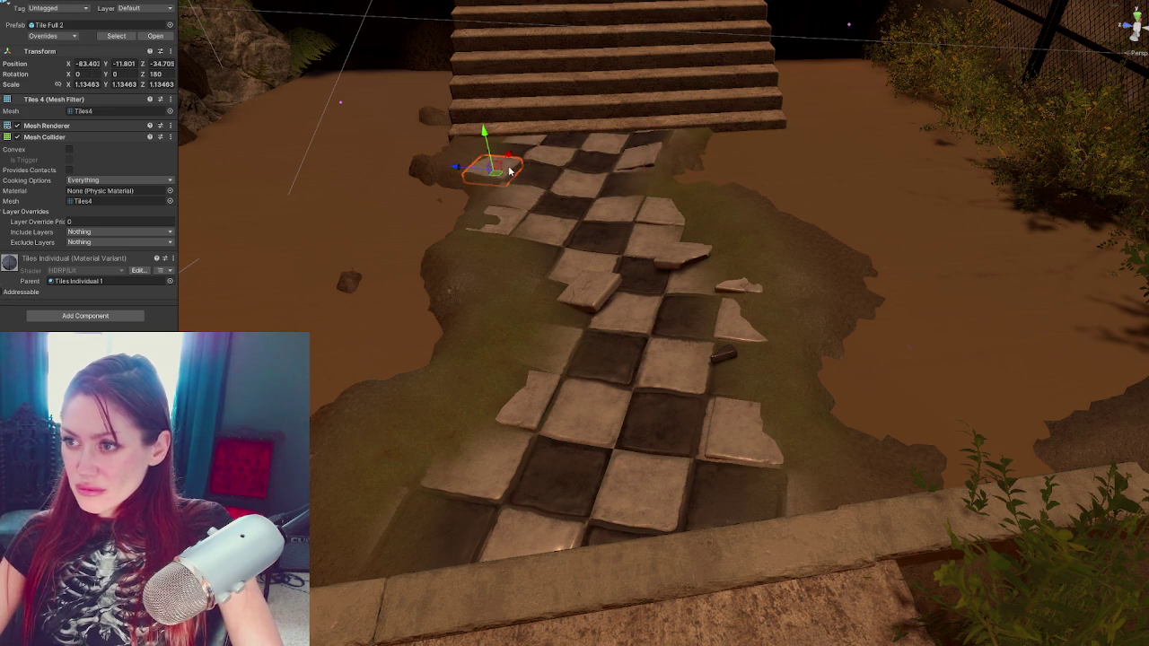
mouse_move(467, 171)
left_mouse_down()
mouse_move(436, 167)
mouse_move(462, 159)
mouse_move(461, 141)
left_mouse_up()
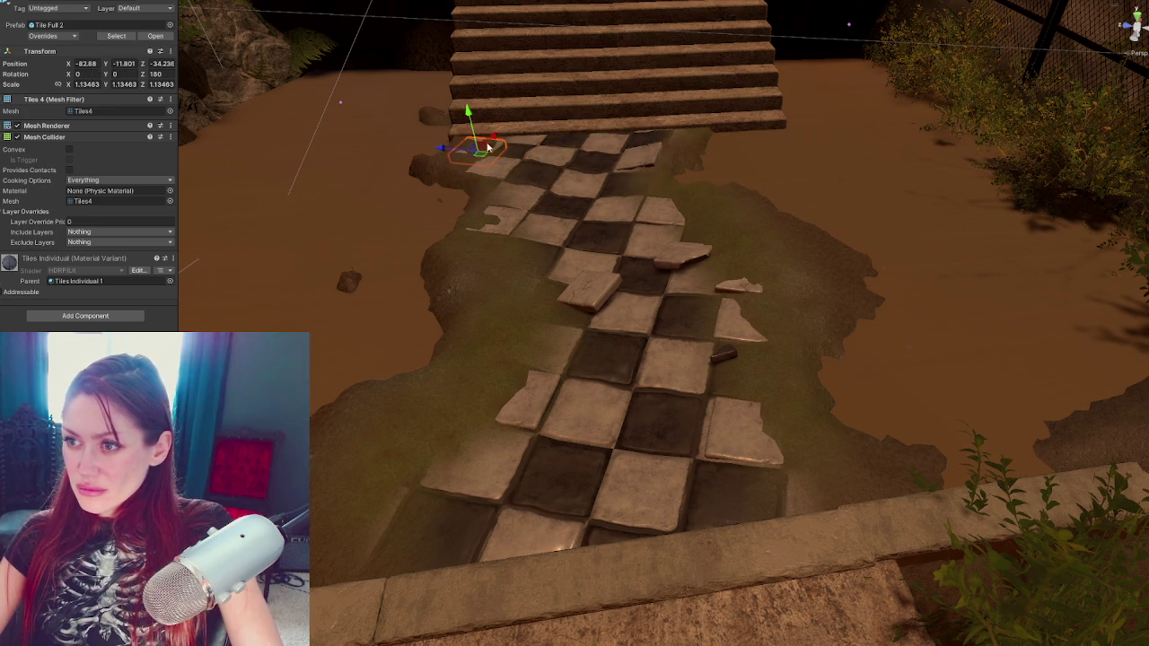
left_click(462, 148)
key("ctrl+z")
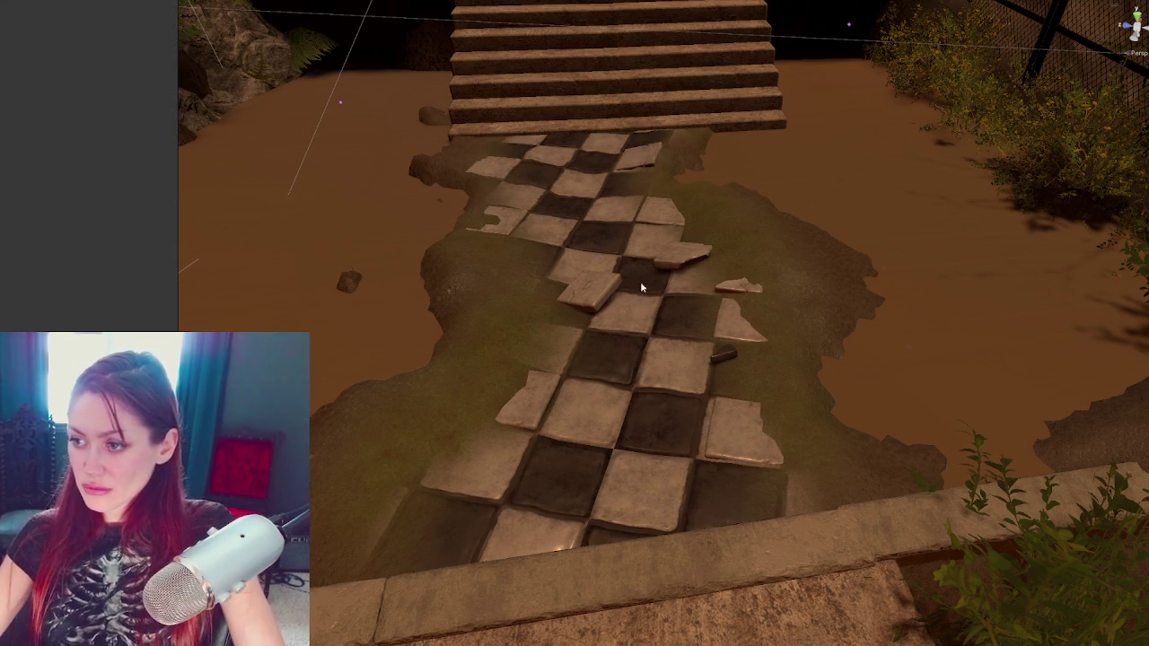
Tilt a floor tile slightly forward and place it at the path's lower-left edge
left_click(530, 377)
mouse_move(530, 377)
left_mouse_down()
mouse_move(449, 514)
mouse_move(459, 538)
mouse_move(474, 505)
mouse_move(430, 517)
left_mouse_up()
key("e")
key("w")
key("ctrl+z")
key("ctrl+z")
key("ctrl+z")
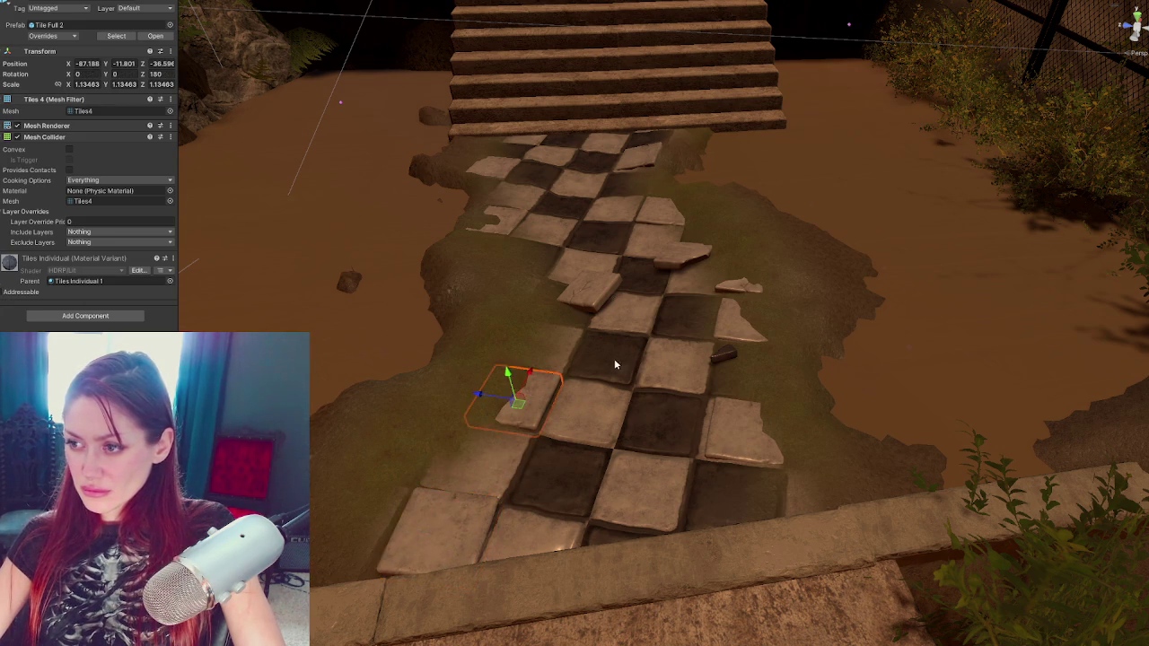
key("e")
left_click_drag(538, 393, 476, 402)
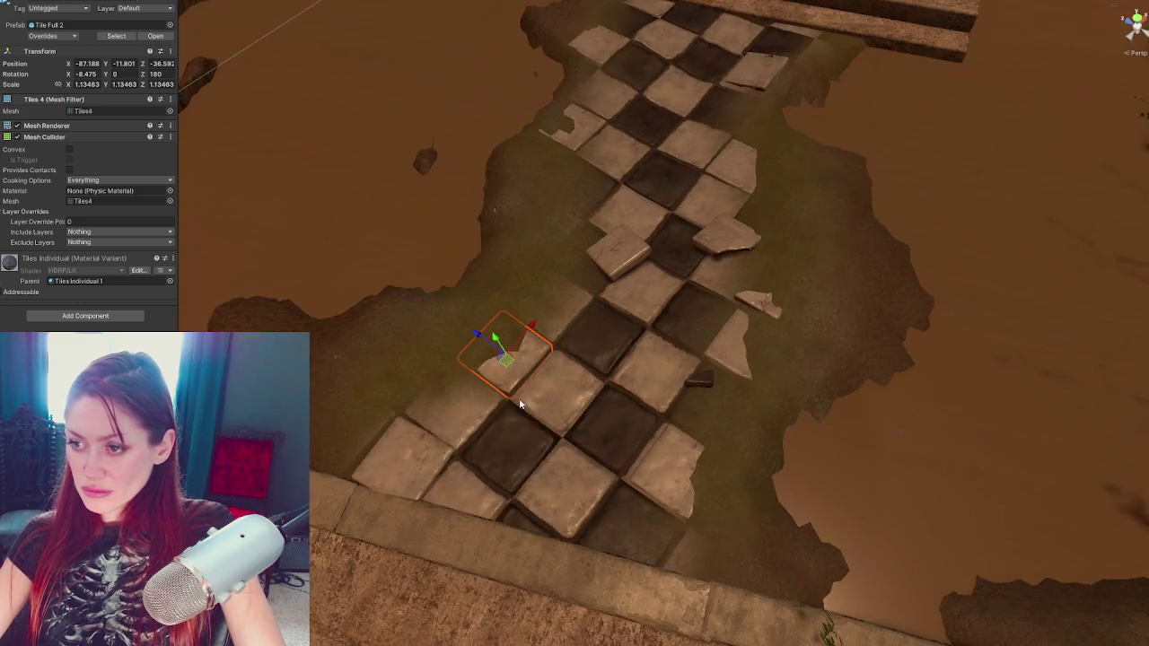
left_click_drag(507, 336, 434, 442)
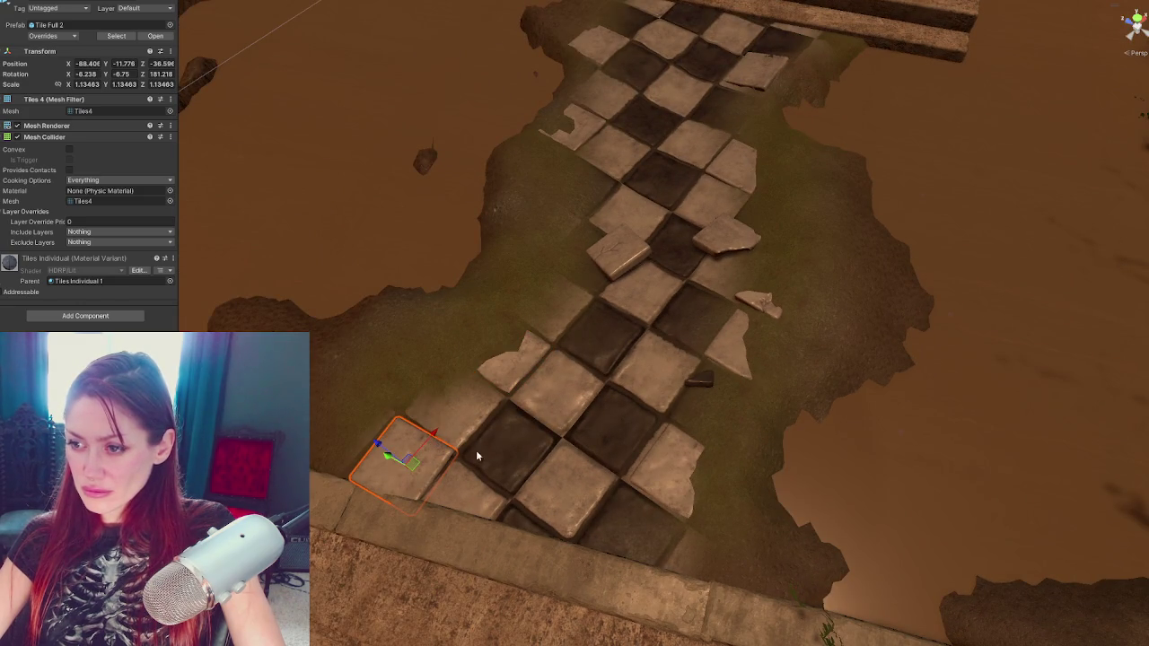
Nudge the broken tile at the path's right edge sideways
left_click(655, 470)
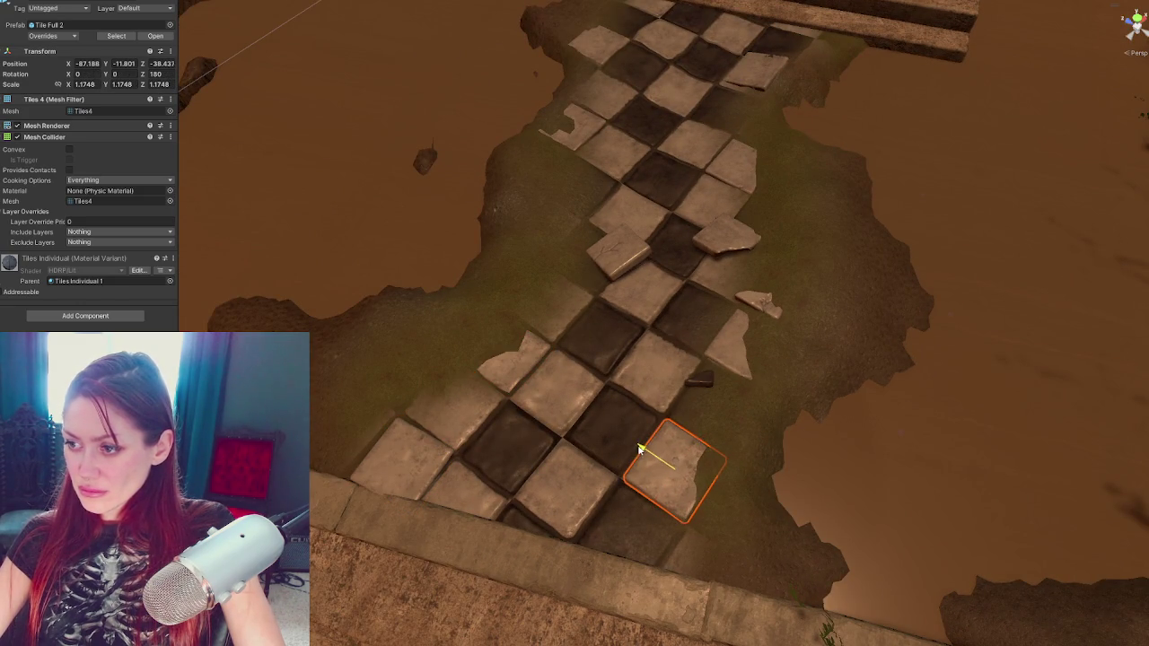
left_click(729, 348)
mouse_move(768, 327)
left_mouse_down()
mouse_move(762, 348)
mouse_move(741, 355)
mouse_move(752, 336)
left_mouse_up()
key("e")
key("w")
left_click(765, 302)
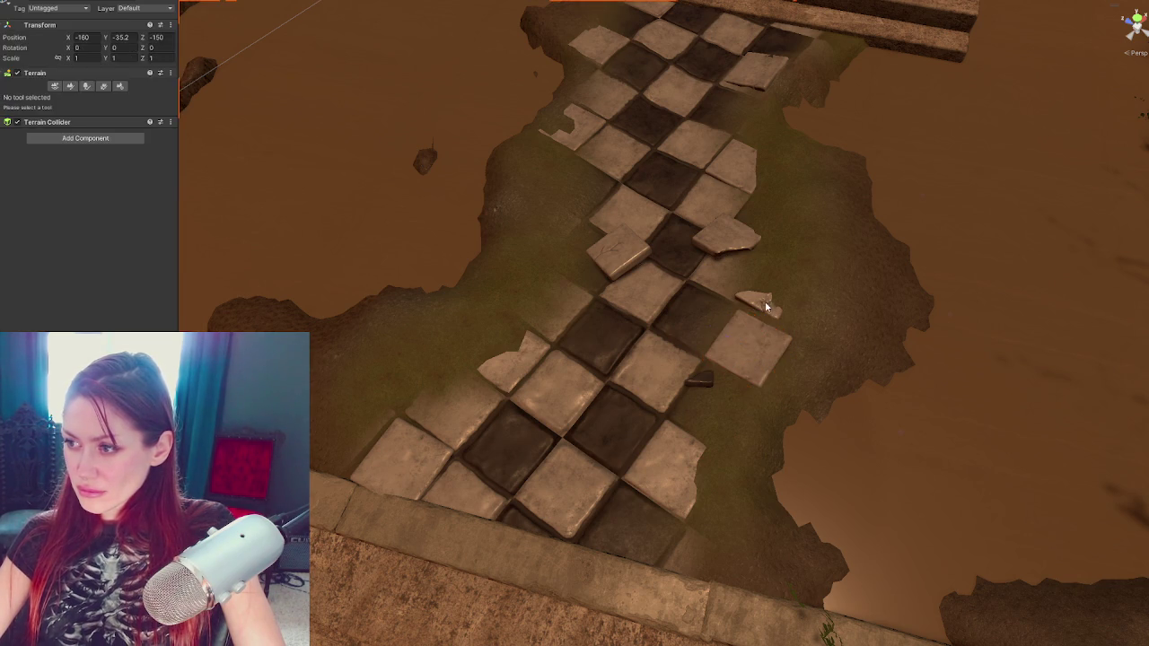
Move the small corner piece up into the path and give it a quarter turn
key("e")
key("w")
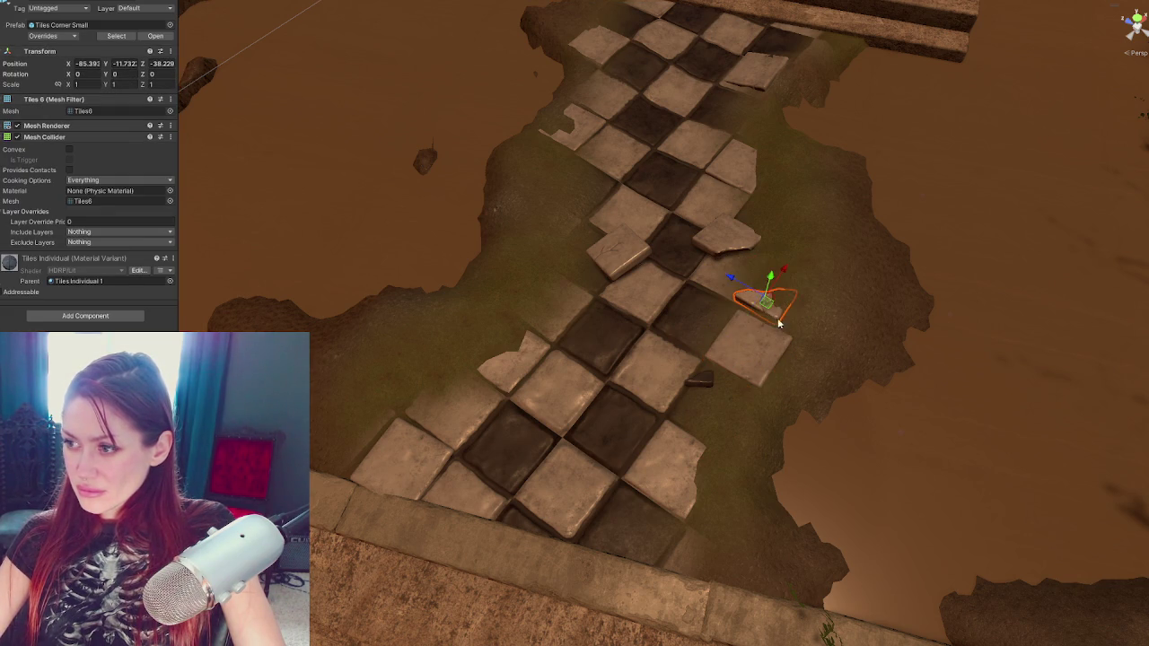
mouse_move(730, 284)
left_mouse_down()
mouse_move(687, 256)
mouse_move(610, 322)
mouse_move(619, 325)
left_mouse_up()
key("e")
key("w")
left_click_drag(720, 254, 738, 256)
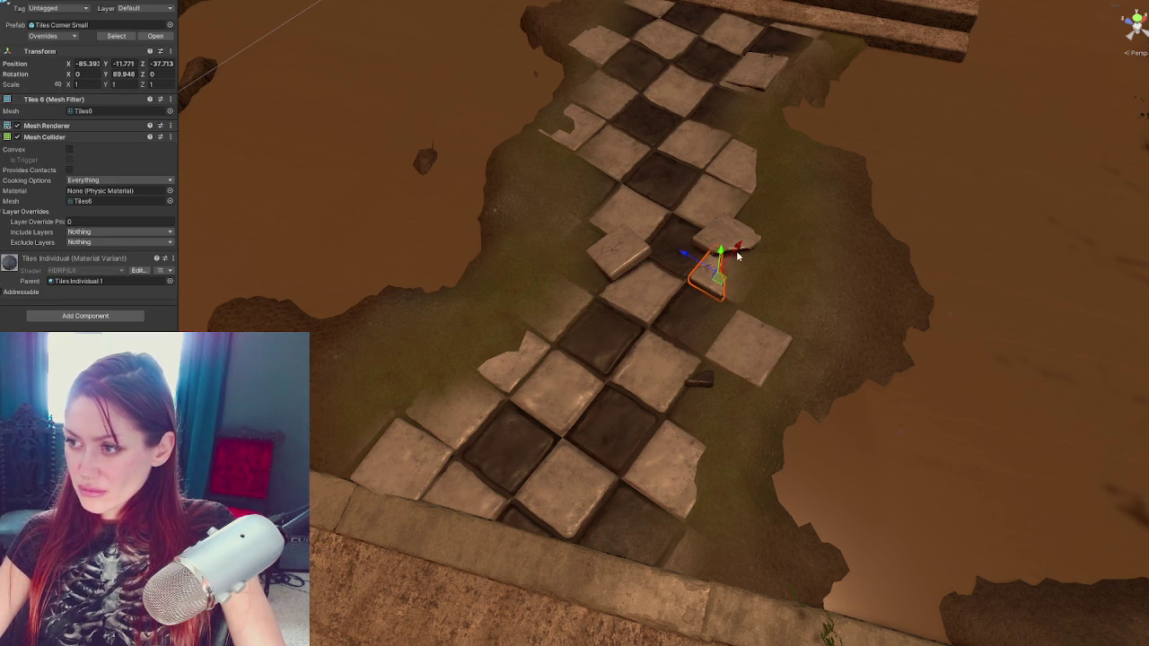
Apply the dark tile material to two tile pieces
left_click(718, 240)
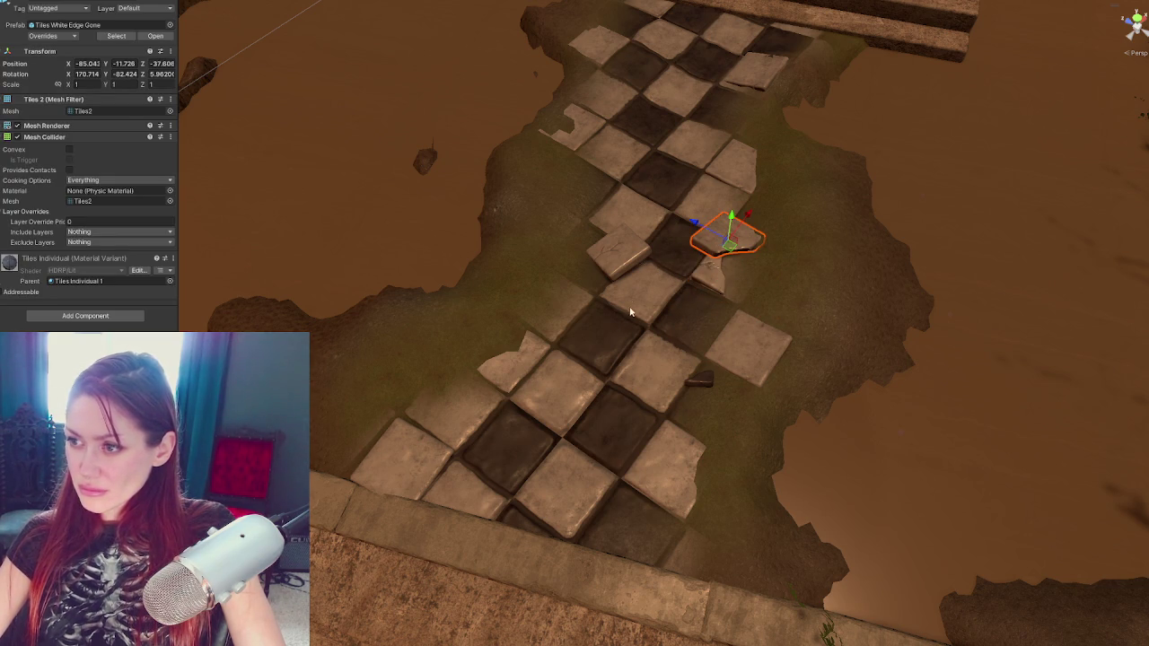
left_click(696, 377)
left_click_drag(27, 273, 607, 259)
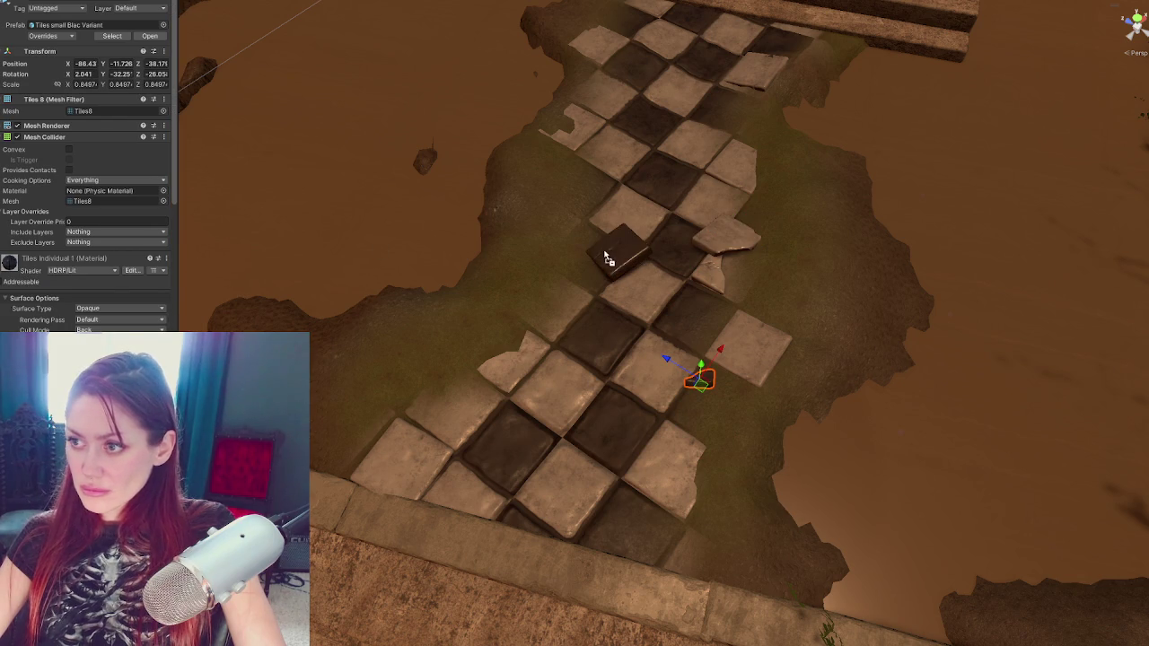
left_click_drag(50, 263, 710, 248)
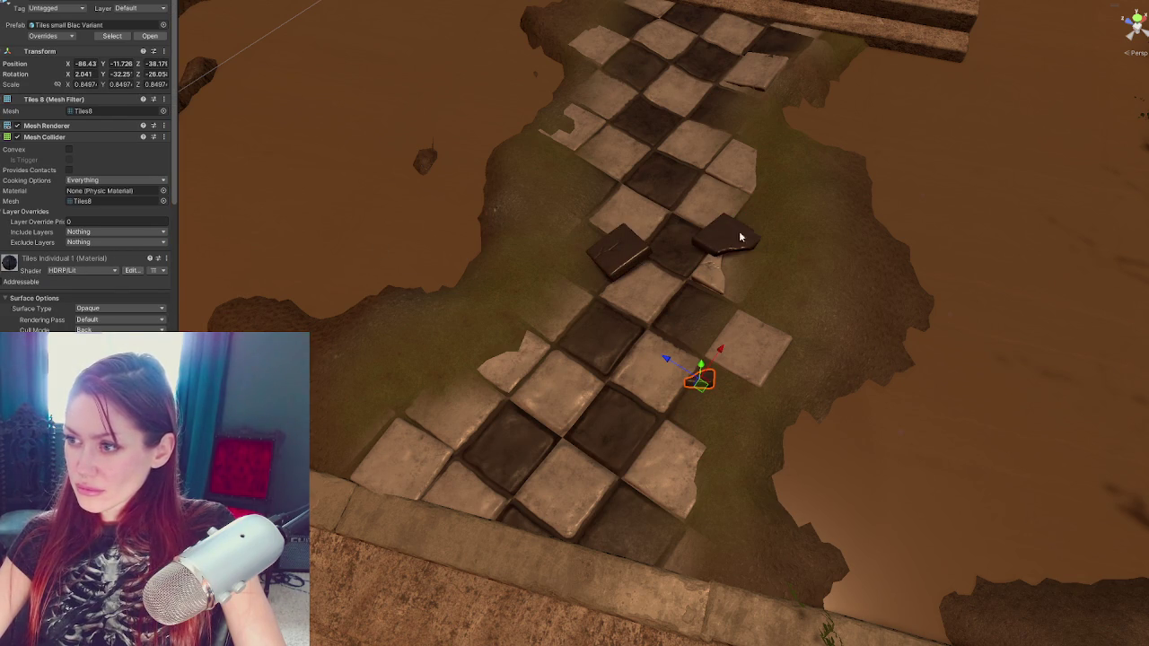
Shift the broken white-edged tile up and right and rotate it
left_click(640, 260)
left_click(730, 234)
mouse_move(730, 231)
left_mouse_down()
mouse_move(723, 209)
mouse_move(745, 225)
mouse_move(759, 203)
mouse_move(747, 220)
left_mouse_up()
key("e")
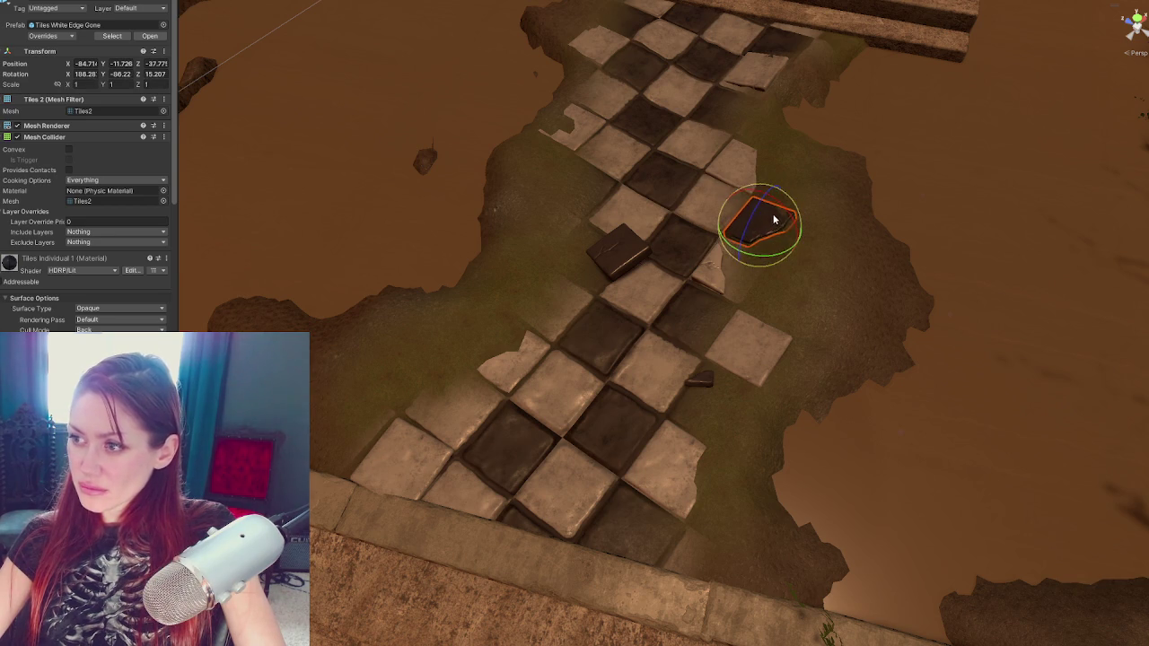
Move the small corner tile right and down and rotate it
left_click(717, 274)
left_click_drag(762, 316, 792, 301)
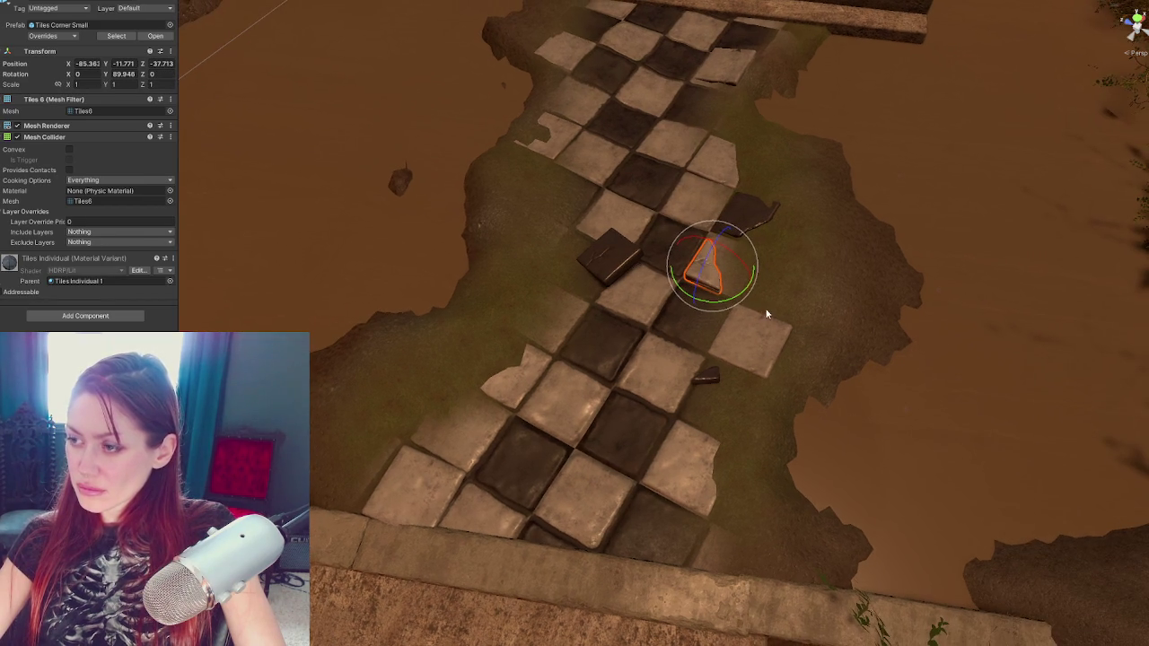
key("w")
mouse_move(709, 262)
left_mouse_down()
mouse_move(762, 286)
mouse_move(741, 259)
mouse_move(734, 265)
left_mouse_up()
key("e")
key("w")
key("e")
Tilt a light full tile slightly and raise it a little
left_click(614, 257)
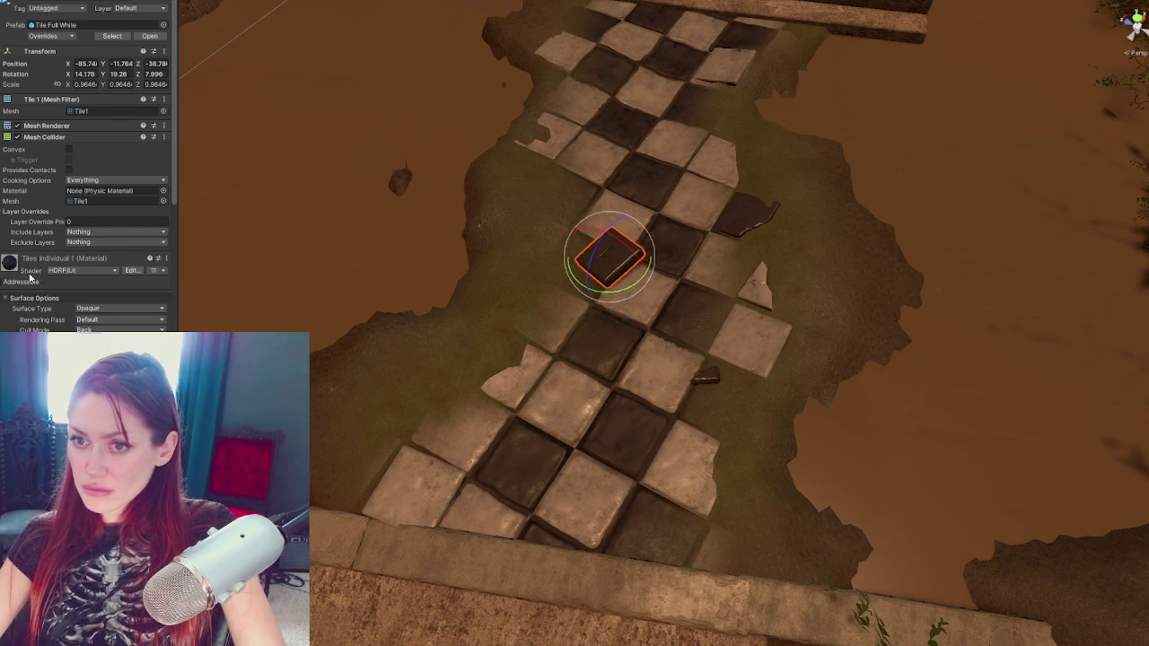
left_click(758, 321)
mouse_move(760, 333)
left_mouse_down()
mouse_move(759, 224)
mouse_move(743, 244)
mouse_move(715, 241)
mouse_move(750, 235)
mouse_move(559, 176)
left_mouse_up()
key("w")
left_click(754, 325)
left_click(755, 327)
Tilt the small dark fragment and turn it toward the upper left
left_click(718, 378)
key("e")
key("w")
key("e")
key("w")
mouse_move(616, 203)
left_mouse_down()
mouse_move(607, 160)
mouse_move(586, 175)
left_mouse_up()
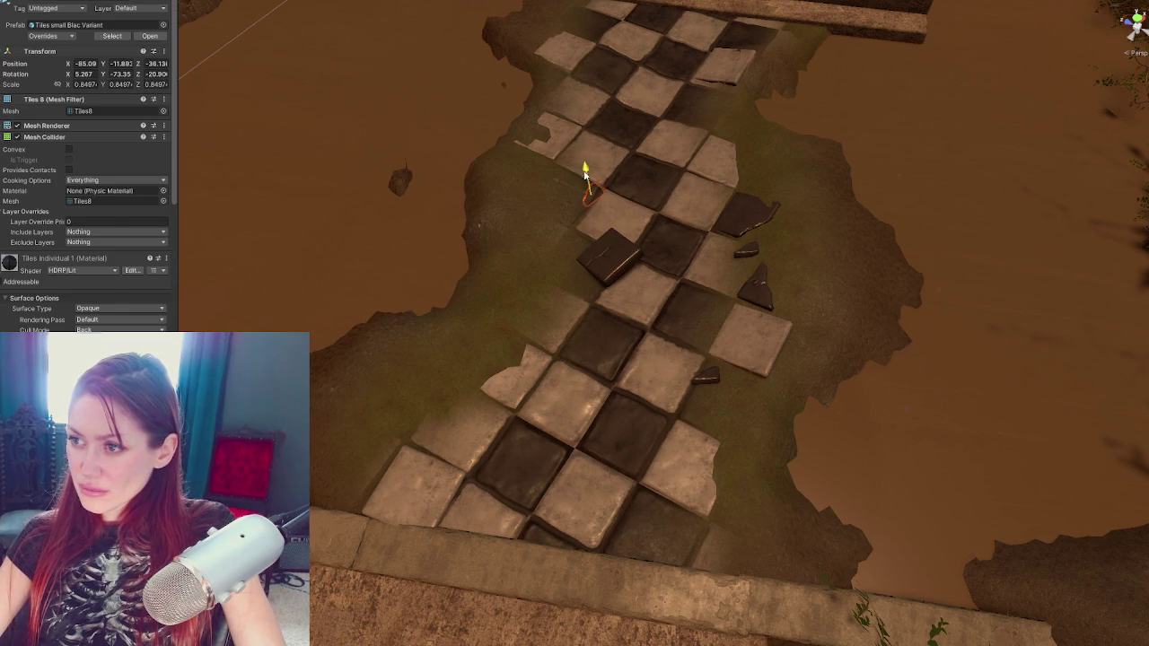
left_click(516, 385)
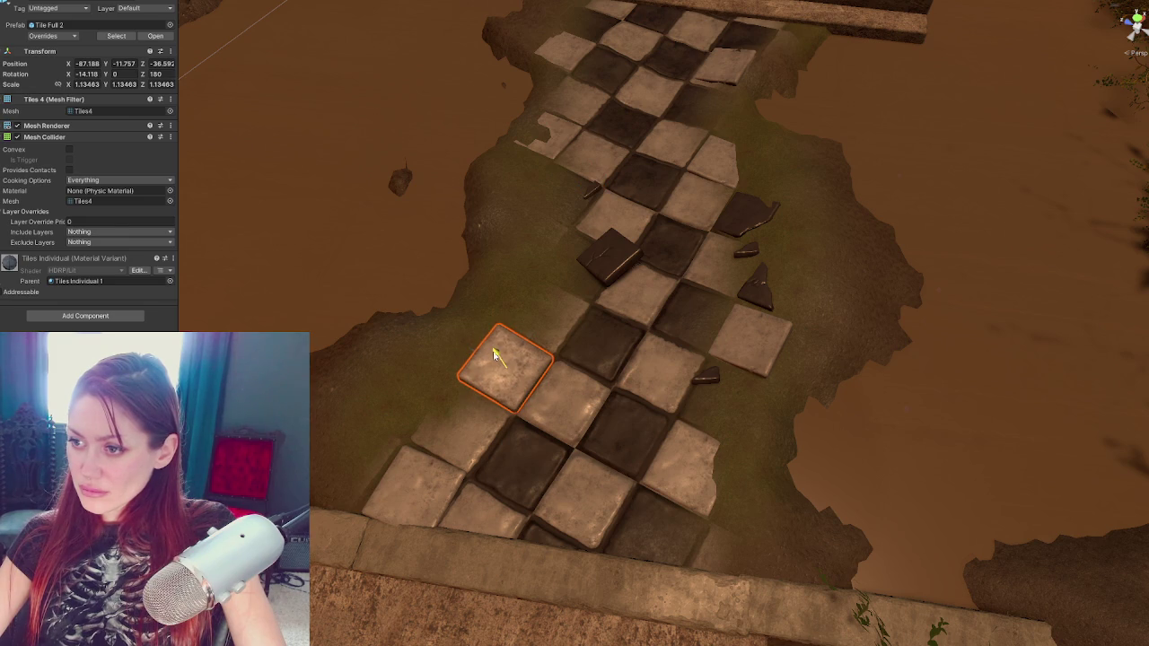
Move a tile down-left along the path and tilt a tile near the stairs back
mouse_move(493, 353)
left_mouse_down()
mouse_move(398, 481)
mouse_move(437, 510)
left_mouse_up()
key("e")
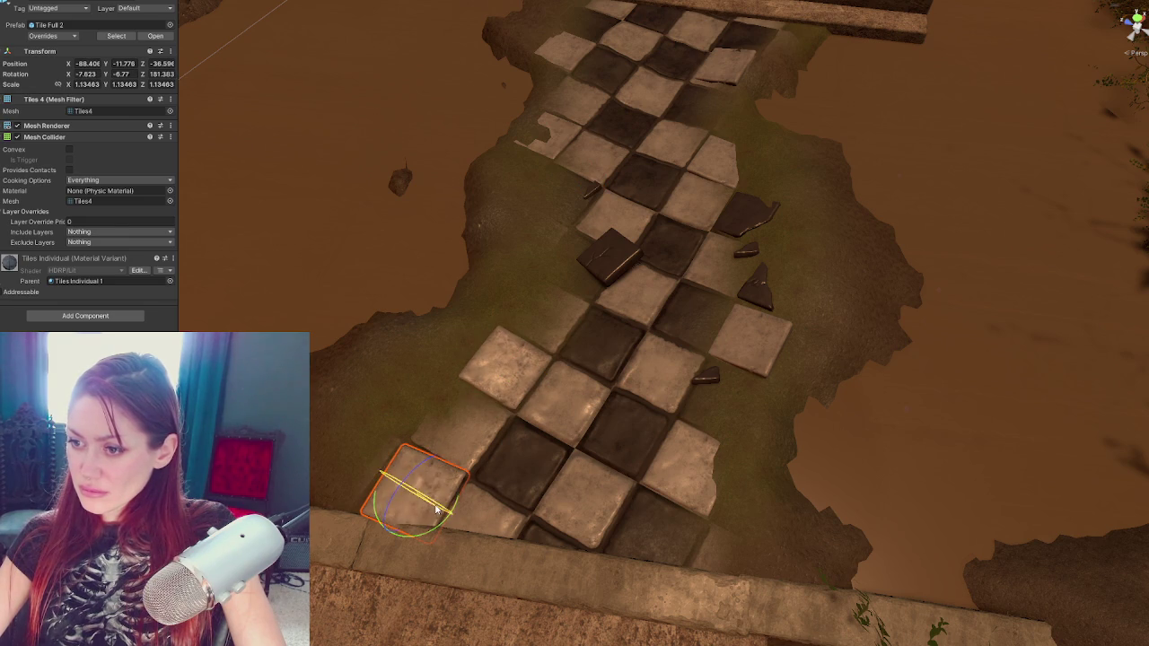
key("Up")
left_click(548, 213)
left_click_drag(548, 212, 518, 202)
key("w")
key("e")
Scale Tile Full 2 up to about 1.206, tilt it flatter and nudge it into line
left_click(730, 142)
key("w")
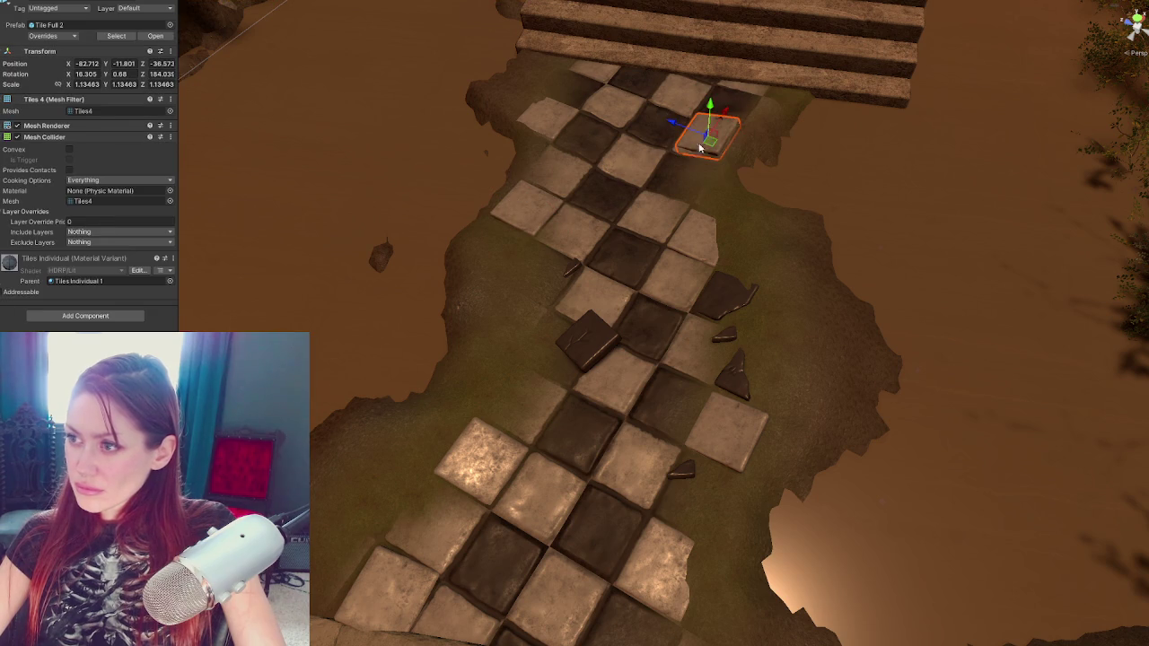
key("r")
left_click_drag(710, 134, 715, 131)
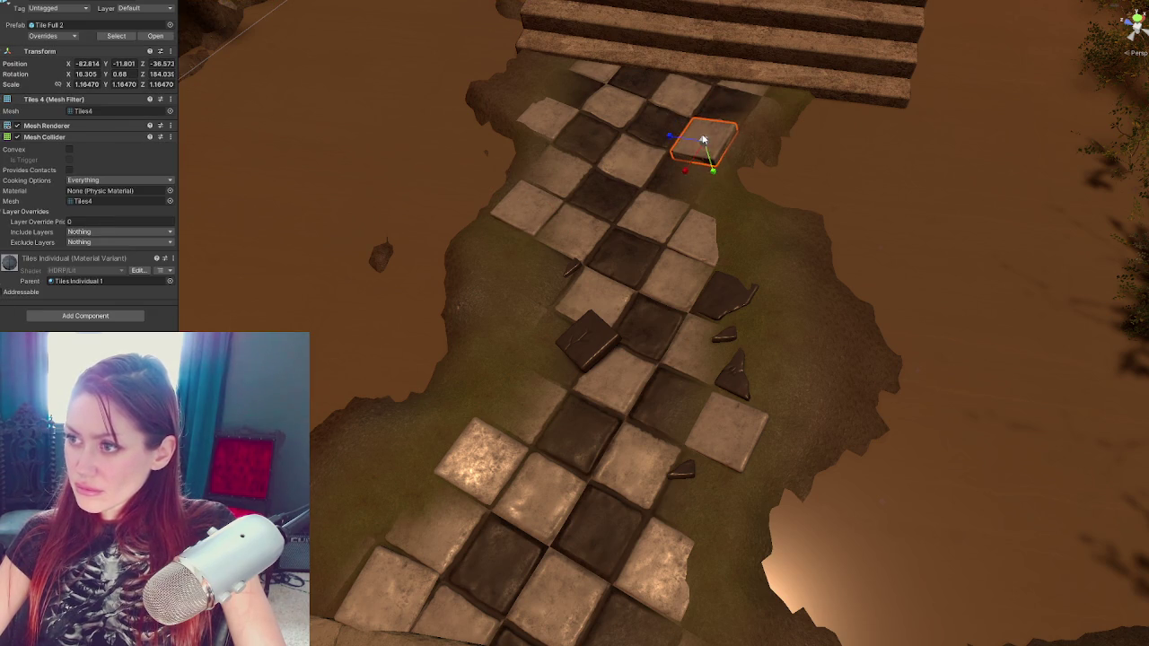
key("f")
key("e")
mouse_move(626, 334)
left_mouse_down()
mouse_move(641, 348)
mouse_move(593, 336)
mouse_move(814, 422)
mouse_move(652, 451)
left_mouse_up()
key("r")
key("w")
left_click_drag(603, 351, 646, 324)
Select the puddle, then pick the dark edge tile and frame it
scroll(645, 328, "down", 3)
left_click(406, 344)
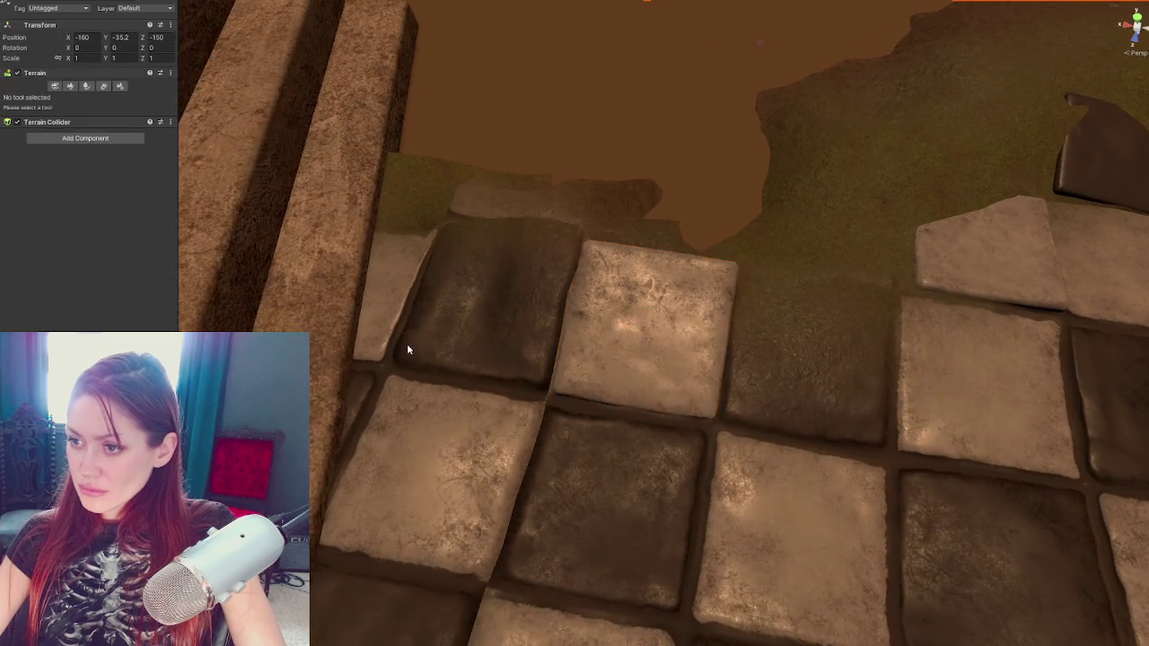
scroll(592, 343, "down", 4)
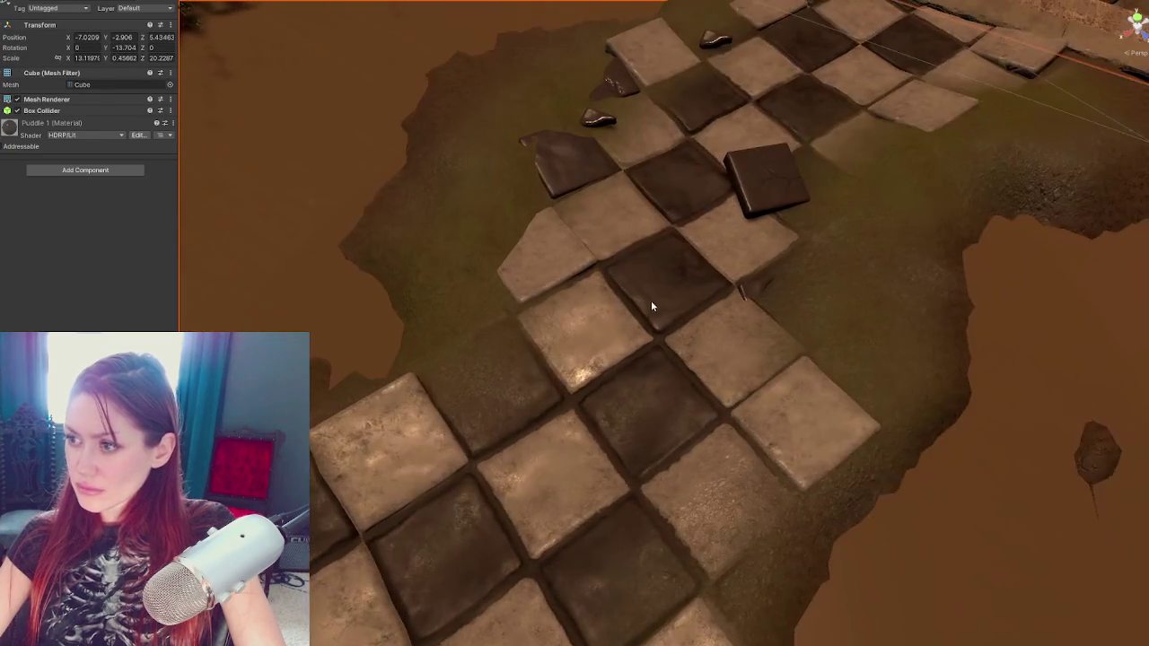
left_click(650, 300)
left_click(482, 219)
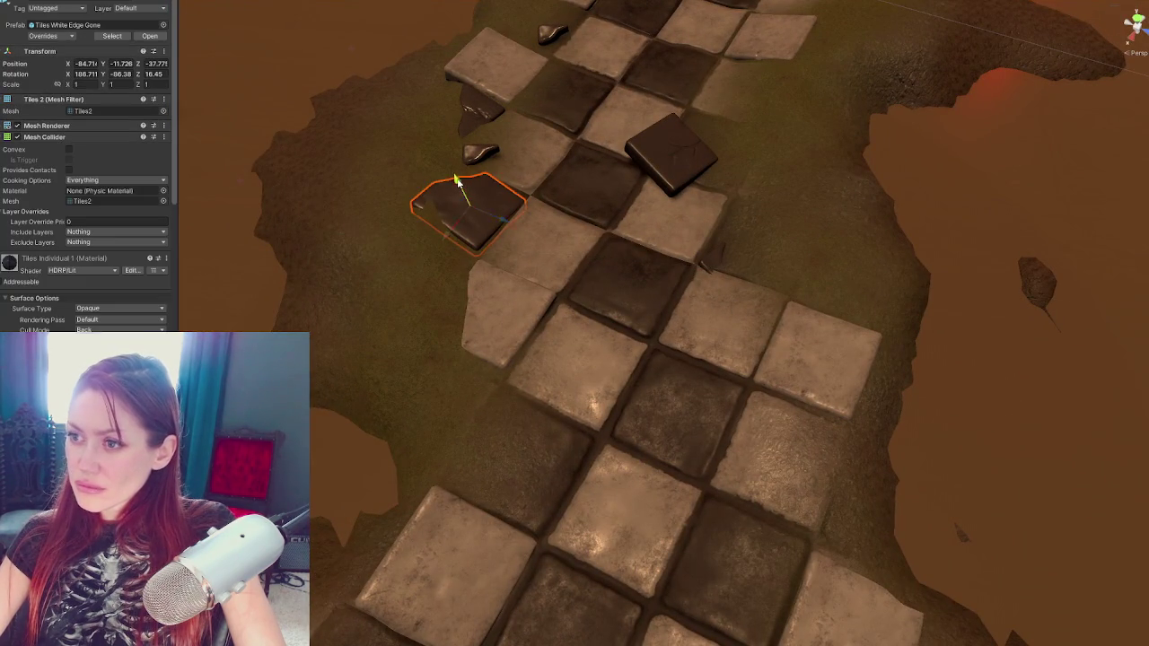
key("f")
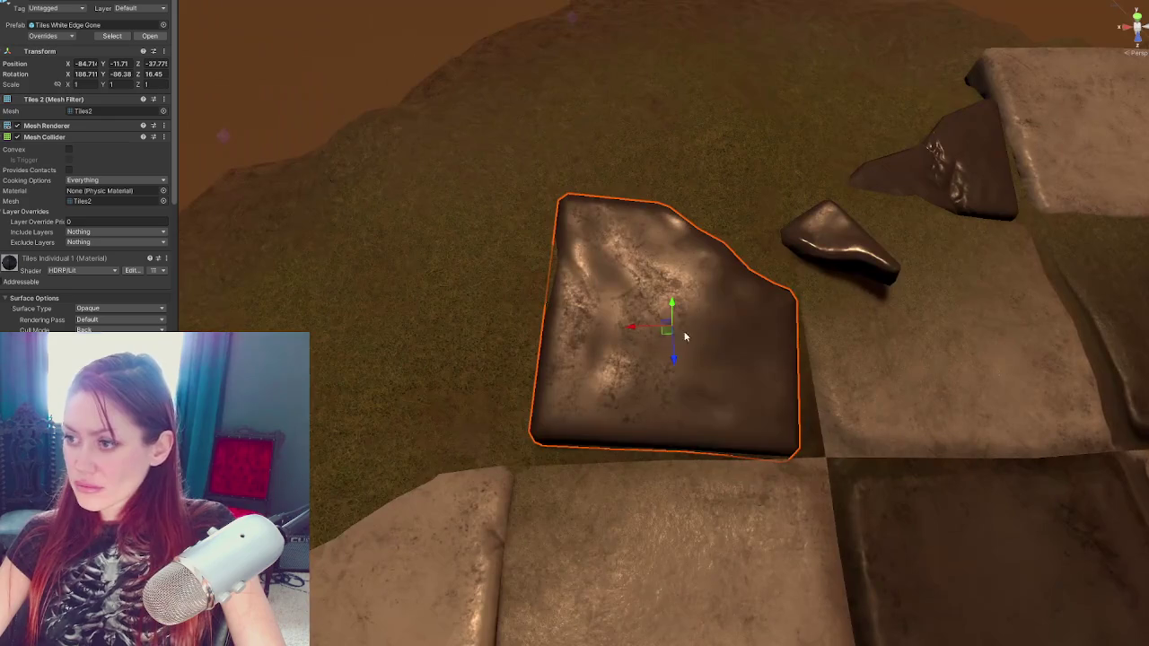
Enlarge Tiles White Edge Gone to about 1.11, rotate it and adjust its height
key("r")
mouse_move(669, 331)
left_mouse_down()
mouse_move(680, 329)
mouse_move(687, 360)
mouse_move(659, 225)
mouse_move(671, 288)
mouse_move(689, 303)
mouse_move(679, 305)
mouse_move(727, 410)
left_mouse_up()
key("e")
key("r")
key("e")
scroll(678, 305, "down", 2)
key("r")
left_click_drag(664, 337, 672, 361)
key("w")
left_click_drag(672, 356, 676, 355)
Move Tiles Corner Small into place and scale it to 1.053
scroll(675, 356, "down", 2)
left_click(752, 279)
key("w")
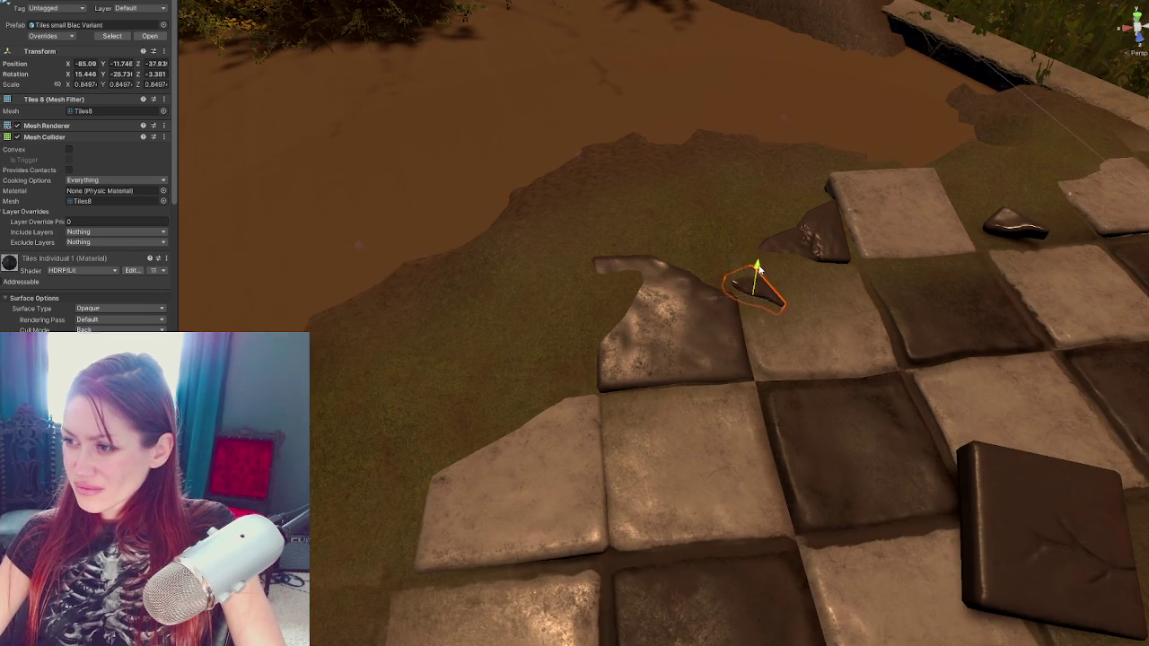
left_click(833, 246)
left_click_drag(804, 257, 806, 260)
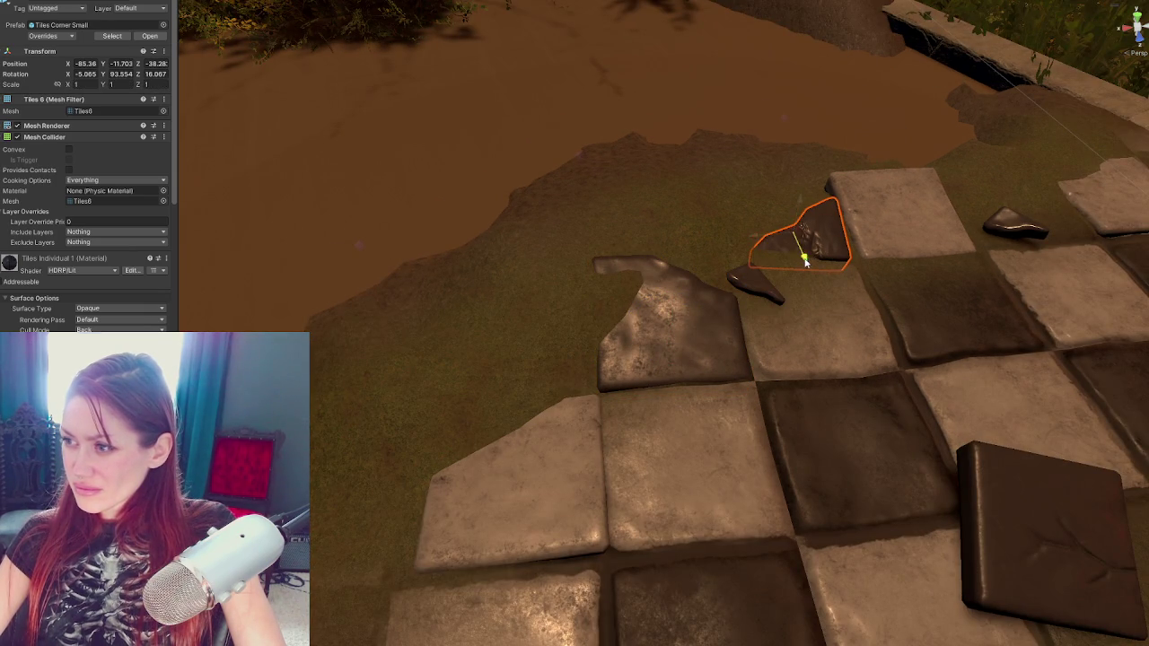
mouse_move(803, 206)
left_mouse_down()
mouse_move(792, 227)
mouse_move(726, 177)
mouse_move(816, 351)
left_mouse_up()
key("e")
key("r")
mouse_move(795, 262)
left_mouse_down()
mouse_move(798, 274)
mouse_move(777, 261)
left_mouse_up()
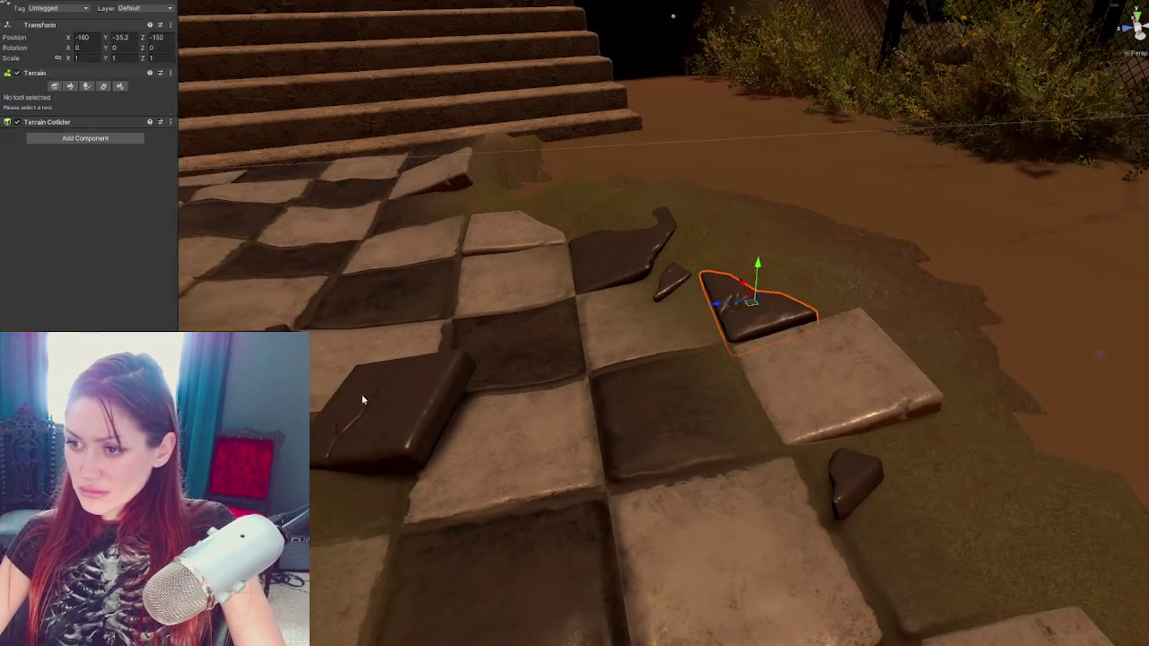
Rotate the neighbouring floor tile so it lies flatter
left_click(401, 385)
key("e")
mouse_move(401, 385)
left_mouse_down()
mouse_move(380, 395)
mouse_move(404, 408)
left_mouse_up()
Inspect the path and adjust a small fragment and the Tile Full 2 tile
mouse_move(326, 436)
left_mouse_down()
mouse_move(494, 414)
mouse_move(478, 292)
left_mouse_up()
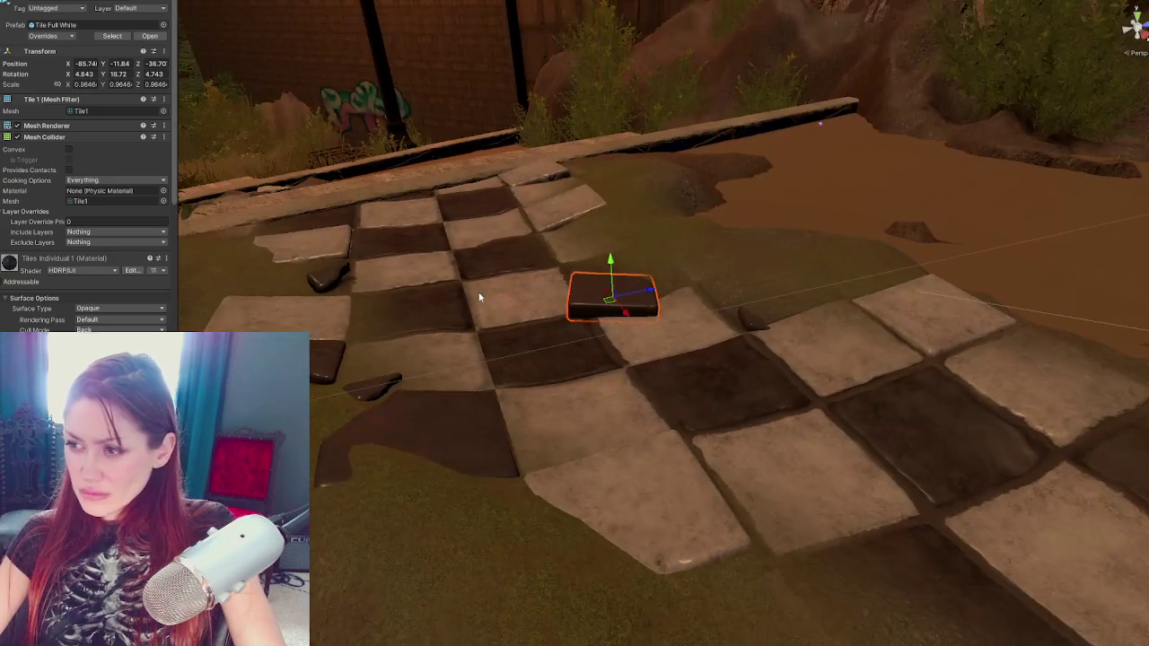
left_click_drag(748, 293, 739, 344)
left_click(739, 344)
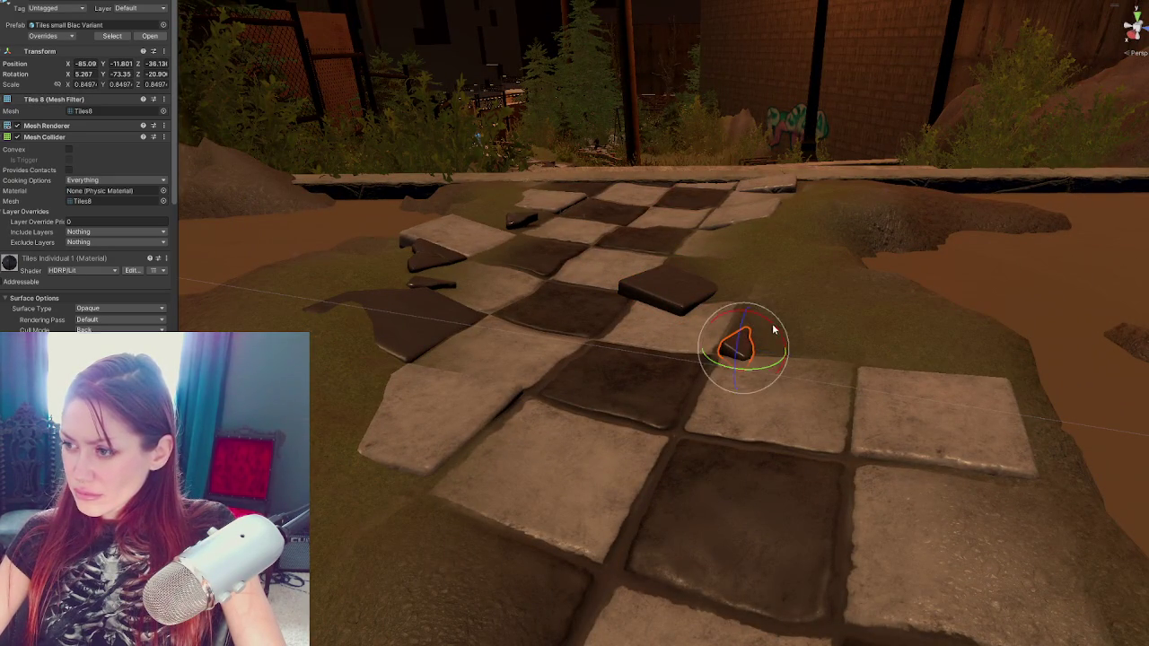
mouse_move(772, 331)
left_mouse_down()
mouse_move(696, 379)
mouse_move(683, 359)
mouse_move(770, 274)
mouse_move(780, 295)
mouse_move(718, 249)
mouse_move(718, 333)
mouse_move(689, 404)
left_mouse_up()
key("w")
left_click(782, 306)
key("e")
key("w")
key("e")
left_click(716, 246)
left_click(748, 262)
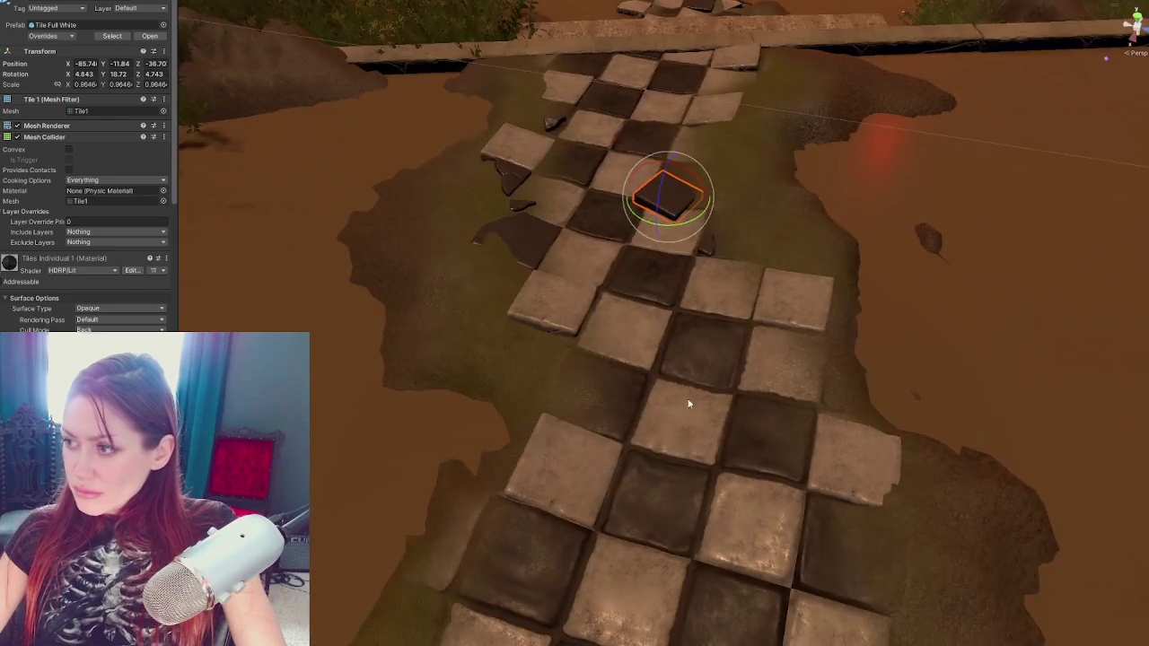
Move the small dark corner shard to the path's right edge, turned to fit the tile edge
left_click(515, 169)
key("w")
mouse_move(503, 177)
left_mouse_down()
mouse_move(364, 386)
mouse_move(351, 451)
mouse_move(860, 548)
mouse_move(911, 538)
mouse_move(930, 466)
mouse_move(944, 521)
left_mouse_up()
key("e")
key("w")
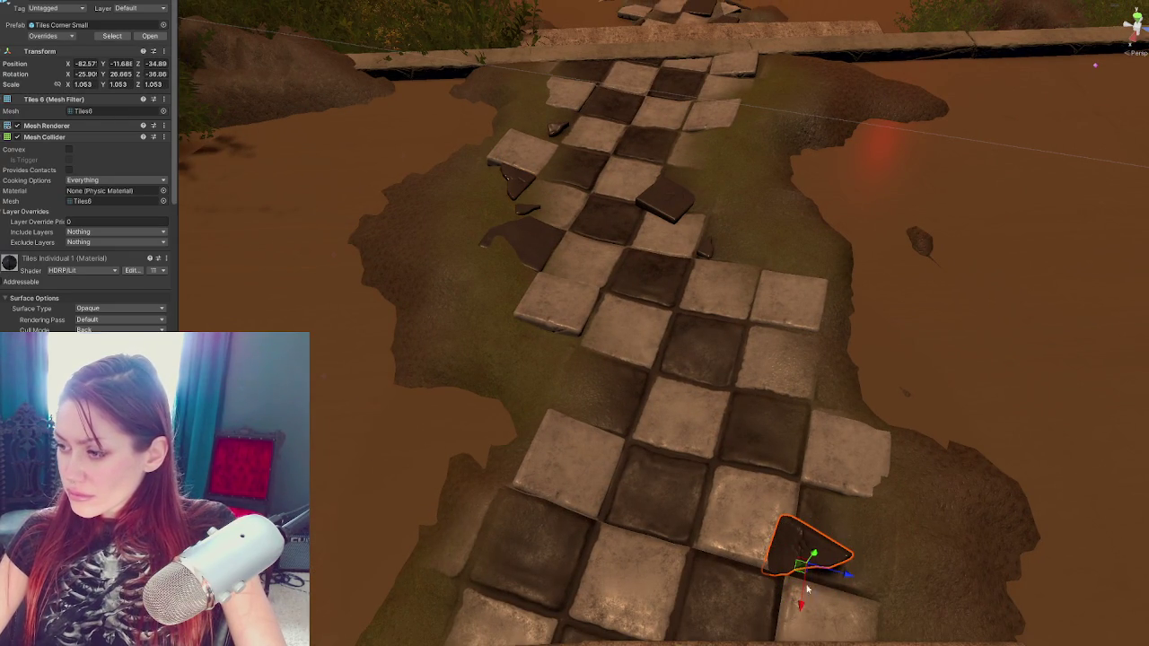
mouse_move(804, 603)
left_mouse_down()
mouse_move(846, 531)
mouse_move(877, 533)
mouse_move(848, 541)
mouse_move(844, 530)
mouse_move(862, 549)
mouse_move(898, 539)
mouse_move(889, 558)
mouse_move(796, 512)
mouse_move(812, 526)
mouse_move(846, 521)
left_mouse_up()
key("e")
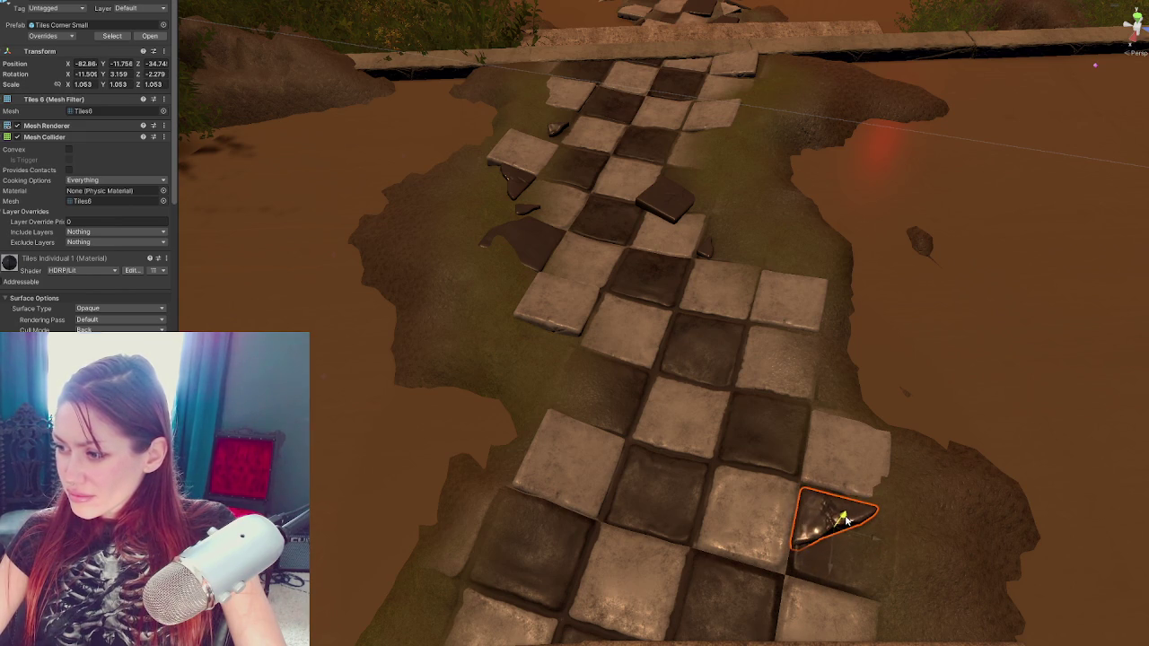
mouse_move(859, 571)
left_mouse_down()
mouse_move(578, 516)
mouse_move(418, 524)
left_mouse_up()
key("w")
Duplicate the corner shard and place the copy up-left beside the tiles, lowered onto the ground
key("ctrl+d")
key("e")
key("w")
mouse_move(530, 431)
left_mouse_down()
mouse_move(549, 364)
mouse_move(627, 387)
left_mouse_up()
key("e")
key("w")
mouse_move(562, 352)
left_mouse_down()
mouse_move(554, 402)
mouse_move(537, 400)
mouse_move(531, 375)
mouse_move(535, 384)
left_mouse_up()
Fine-tune the copied shard's height and angle, undoing the last two changes
key("e")
key("w")
left_click_drag(526, 341, 539, 371)
key("e")
key("w")
key("e")
left_click_drag(577, 375, 579, 375)
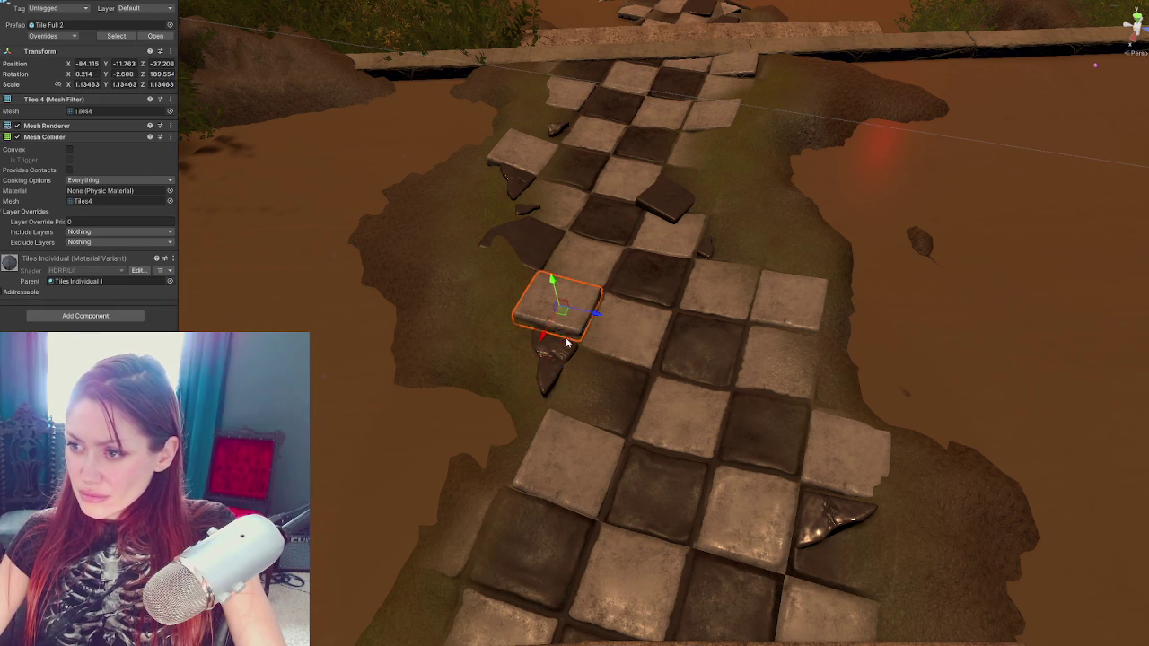
key("ctrl+z")
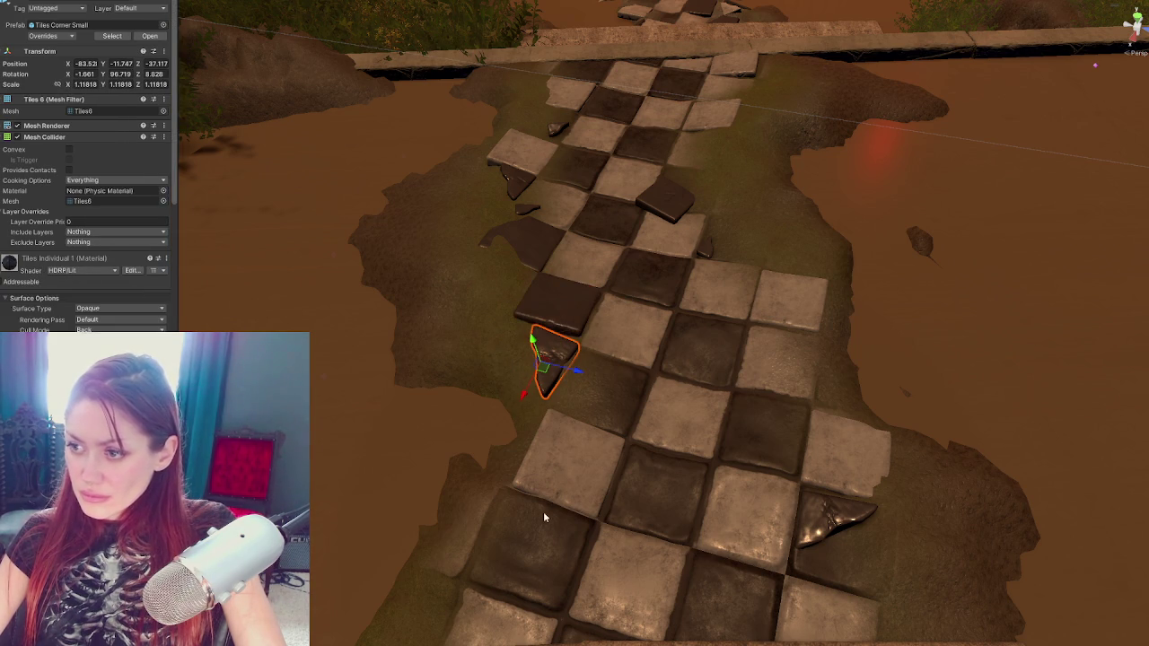
key("ctrl+z")
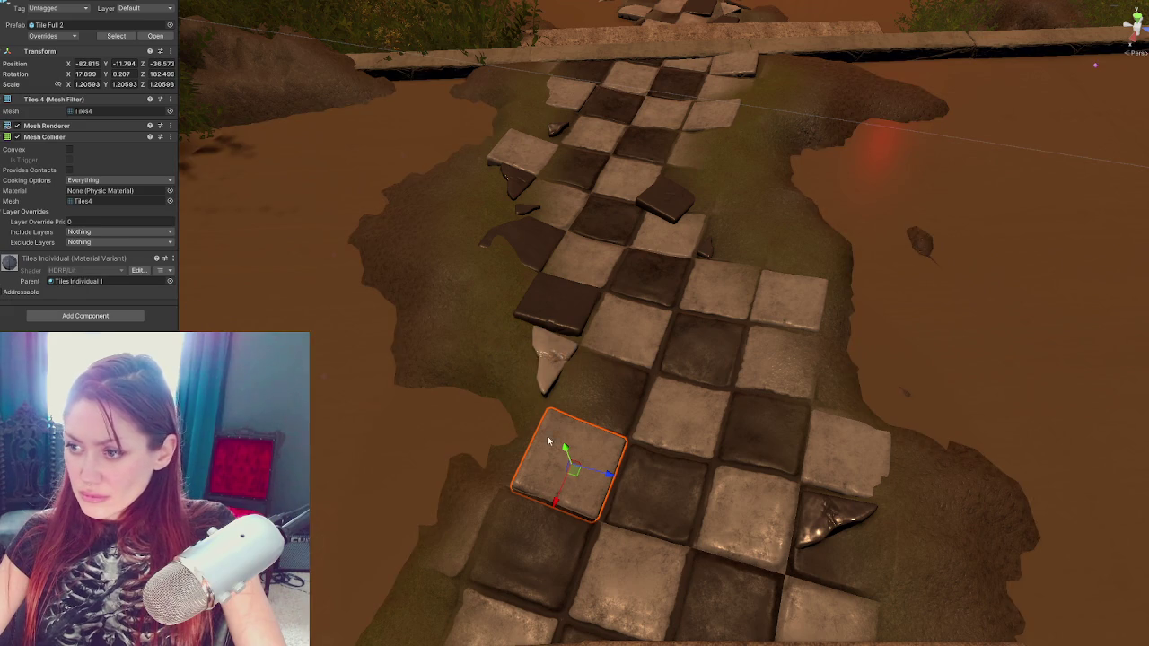
Reposition Tile Full White up the path, lay it nearly flat and scale it to 1.097
left_click(667, 208)
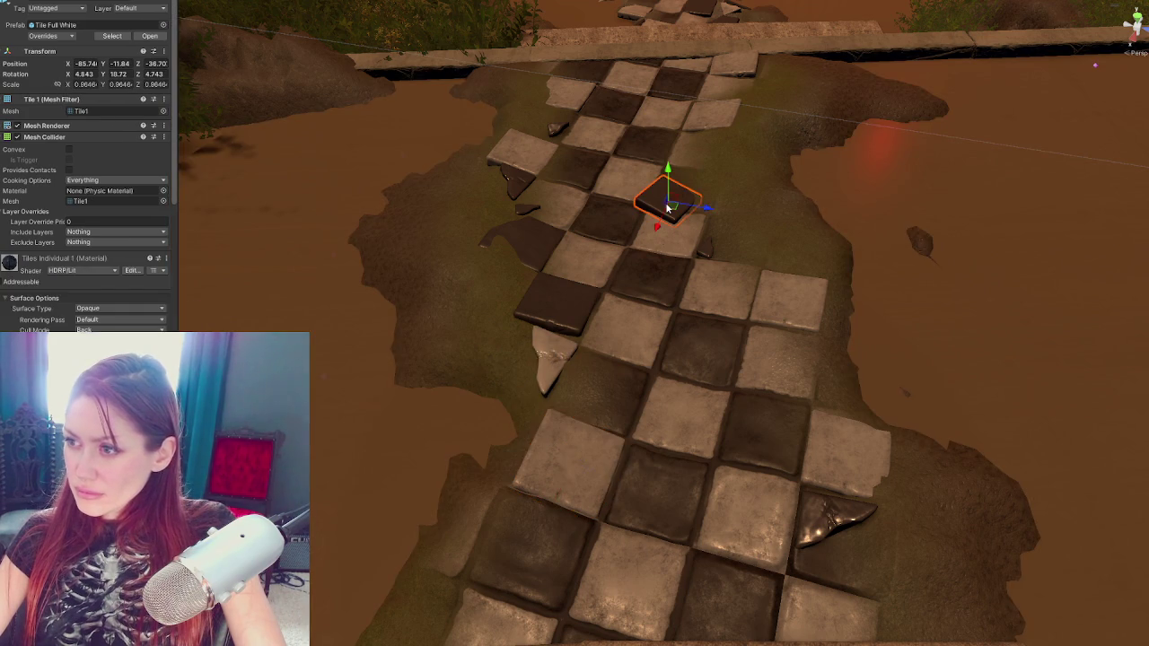
left_click(727, 211)
left_click(668, 206)
mouse_move(669, 216)
left_mouse_down()
mouse_move(691, 189)
mouse_move(685, 226)
mouse_move(684, 204)
mouse_move(675, 216)
mouse_move(692, 188)
left_mouse_up()
key("r")
key("e")
key("w")
key("r")
key("e")
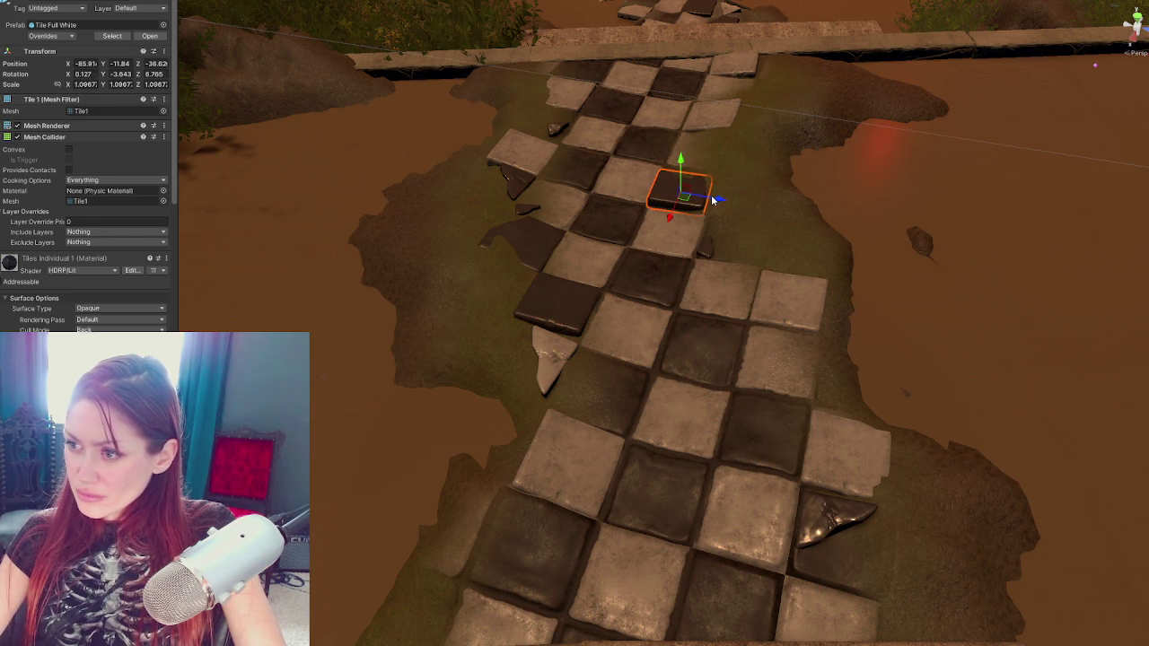
left_click(712, 201)
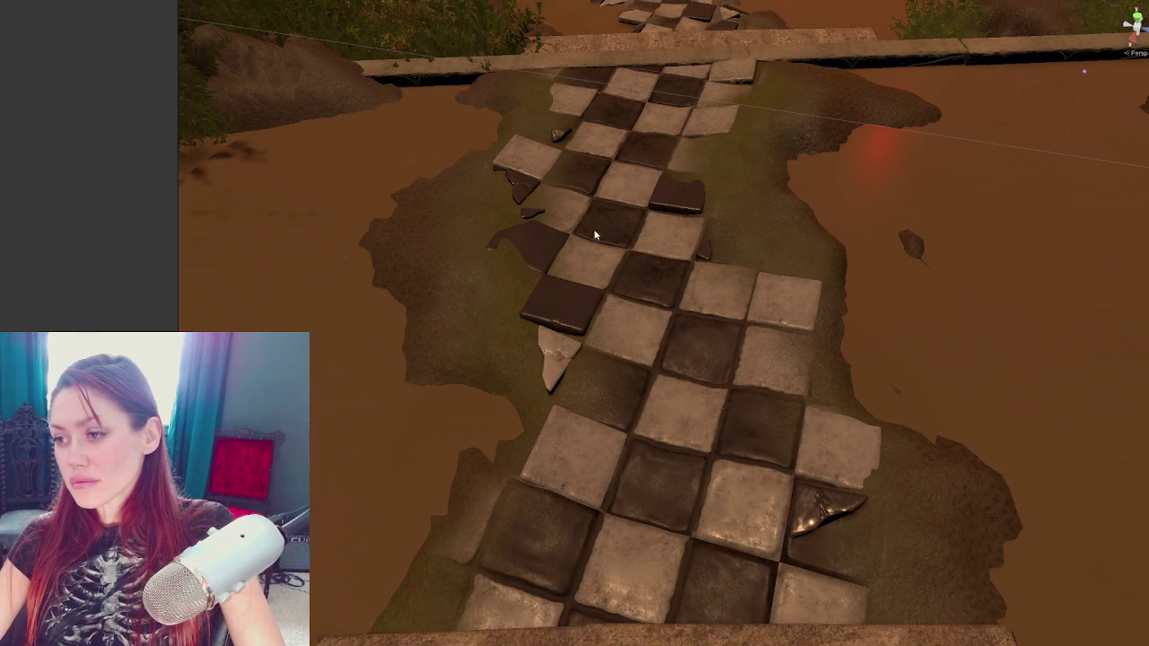
Select the terrain and open Paint Terrain with the Set Height brush
left_click(534, 244)
scroll(743, 317, "down", 5)
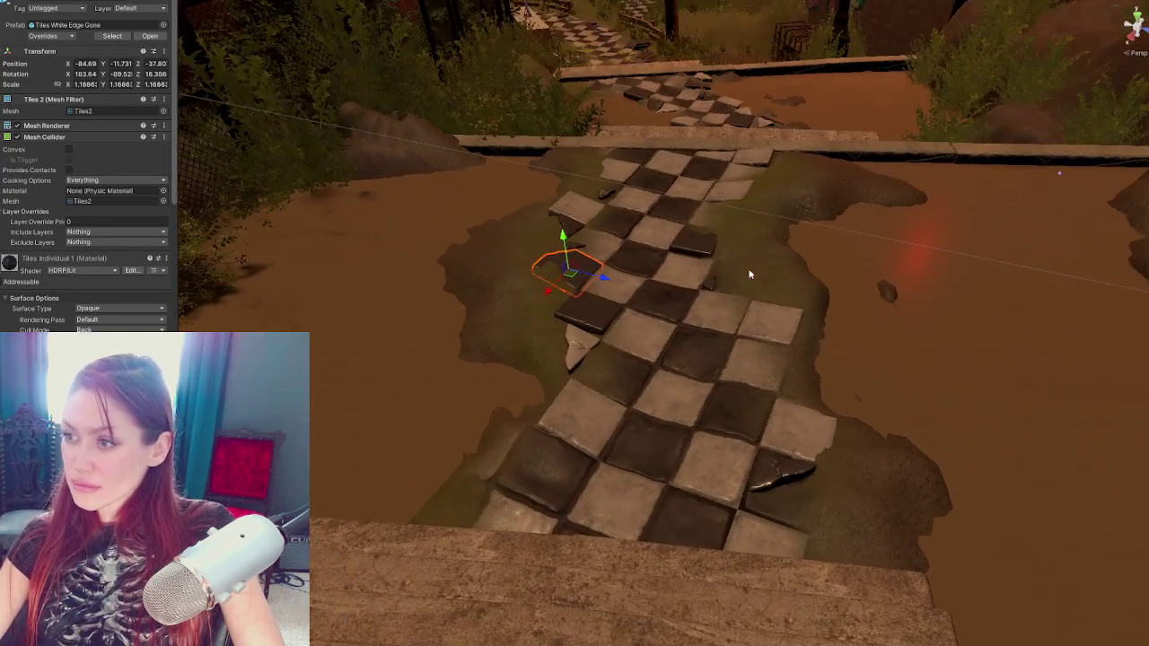
left_click(747, 275)
left_click(70, 85)
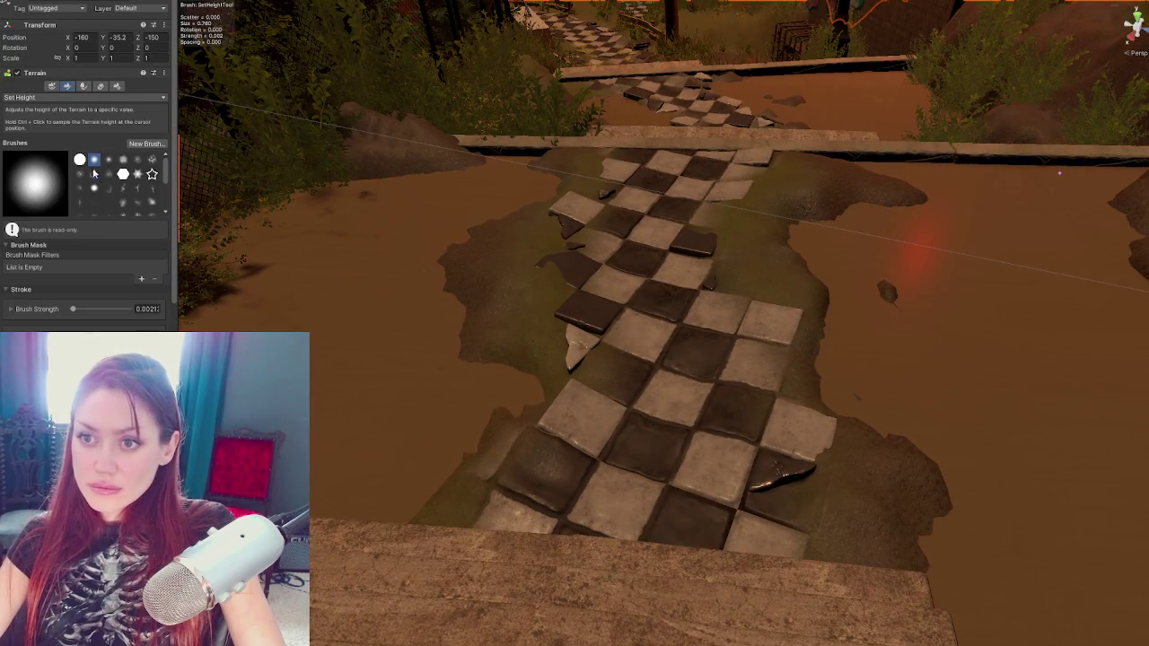
Switch to Raise or Lower Terrain and sculpt the mud around the checker path toward the stairs
left_click(62, 97)
left_click(54, 109)
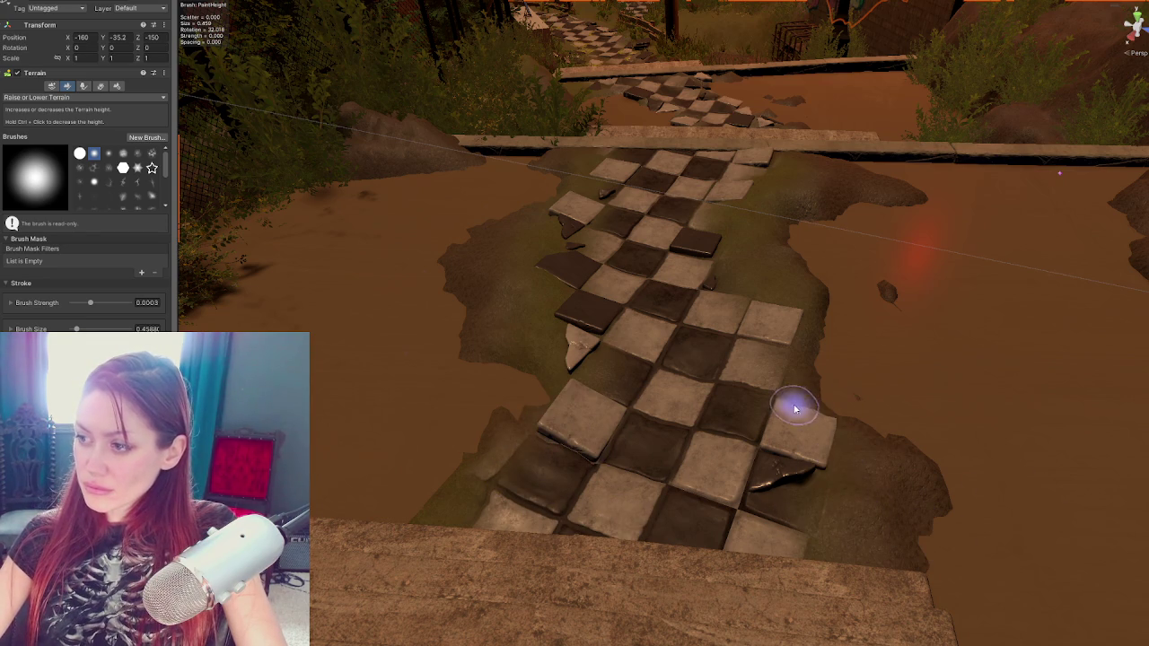
mouse_move(706, 269)
left_mouse_down()
mouse_move(667, 231)
mouse_move(598, 249)
mouse_move(649, 457)
mouse_move(578, 439)
mouse_move(796, 398)
mouse_move(598, 474)
left_mouse_up()
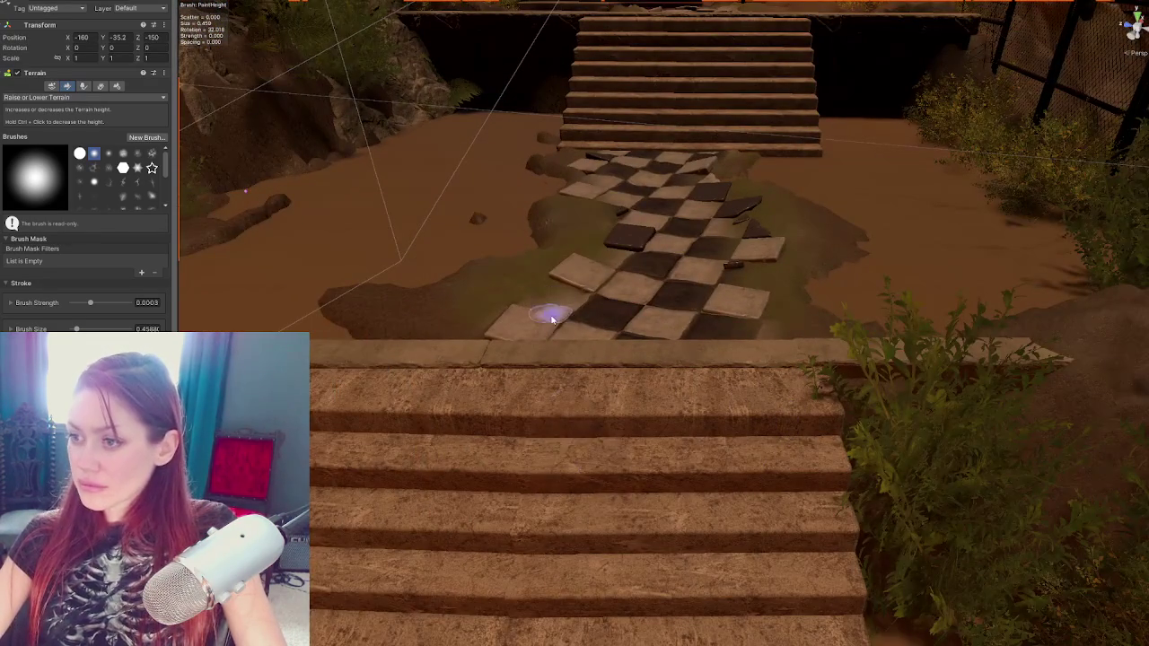
left_click_drag(547, 318, 628, 398)
mouse_move(687, 488)
left_mouse_down()
mouse_move(720, 489)
mouse_move(667, 149)
mouse_move(616, 377)
mouse_move(686, 297)
left_mouse_up()
mouse_move(798, 528)
left_mouse_down()
mouse_move(701, 337)
mouse_move(727, 275)
mouse_move(700, 359)
mouse_move(667, 194)
mouse_move(718, 224)
mouse_move(623, 377)
mouse_move(744, 257)
mouse_move(664, 287)
mouse_move(726, 372)
mouse_move(503, 377)
mouse_move(723, 341)
mouse_move(865, 346)
mouse_move(736, 302)
mouse_move(698, 364)
mouse_move(742, 368)
mouse_move(728, 405)
mouse_move(759, 485)
left_mouse_up()
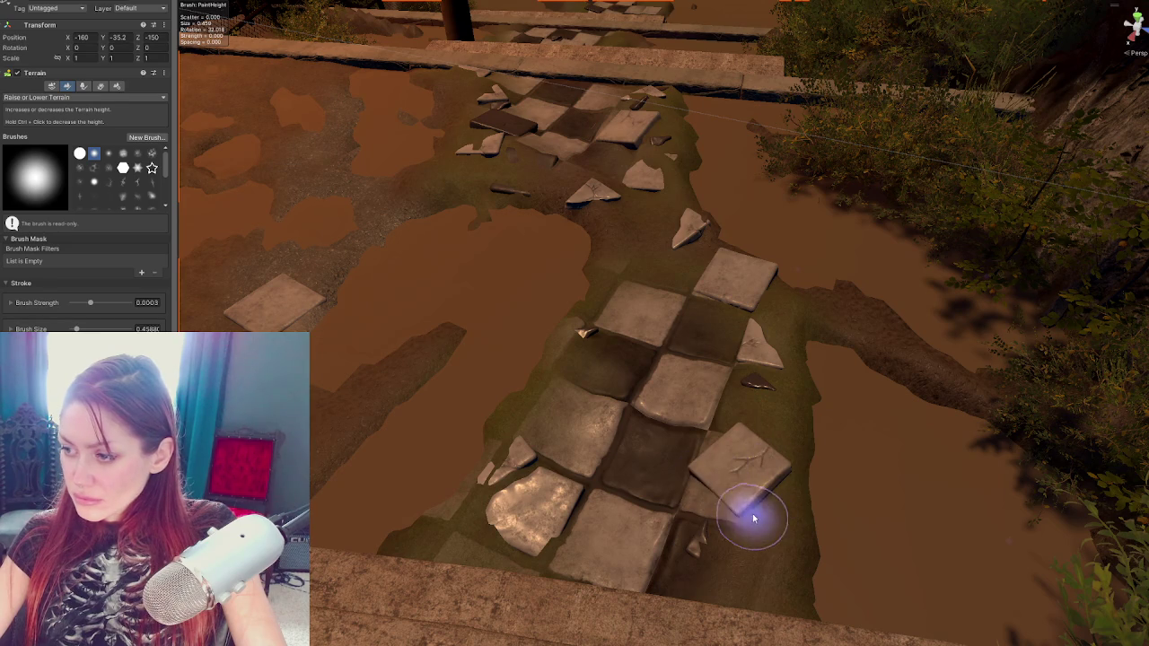
key("w")
left_click(708, 546)
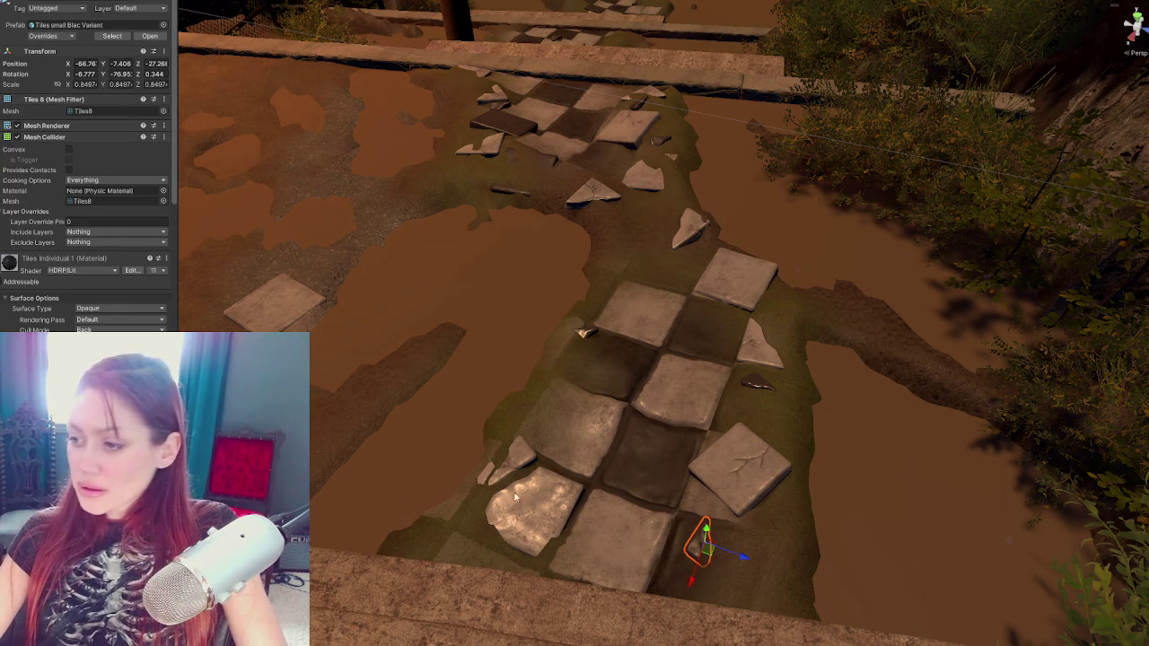
Angle, enlarge and sink the white tile on the lower path slightly into the ground
left_click(768, 495)
mouse_move(739, 464)
left_mouse_down()
mouse_move(751, 467)
mouse_move(760, 443)
mouse_move(741, 466)
mouse_move(742, 440)
left_mouse_up()
mouse_move(733, 497)
left_mouse_down()
mouse_move(748, 473)
mouse_move(728, 479)
mouse_move(726, 512)
left_mouse_up()
key("r")
key("e")
left_click_drag(738, 460, 724, 518)
Rotate the tile to its left
left_click(551, 512)
key("e")
mouse_move(565, 495)
left_mouse_down()
mouse_move(563, 485)
mouse_move(579, 496)
mouse_move(538, 530)
mouse_move(551, 540)
mouse_move(560, 489)
mouse_move(556, 540)
mouse_move(539, 512)
mouse_move(509, 540)
left_mouse_up()
key("r")
Move the small tile fragment down beside the lower tiles near the stairs
mouse_move(709, 449)
left_mouse_down()
mouse_move(486, 330)
mouse_move(730, 323)
left_mouse_up()
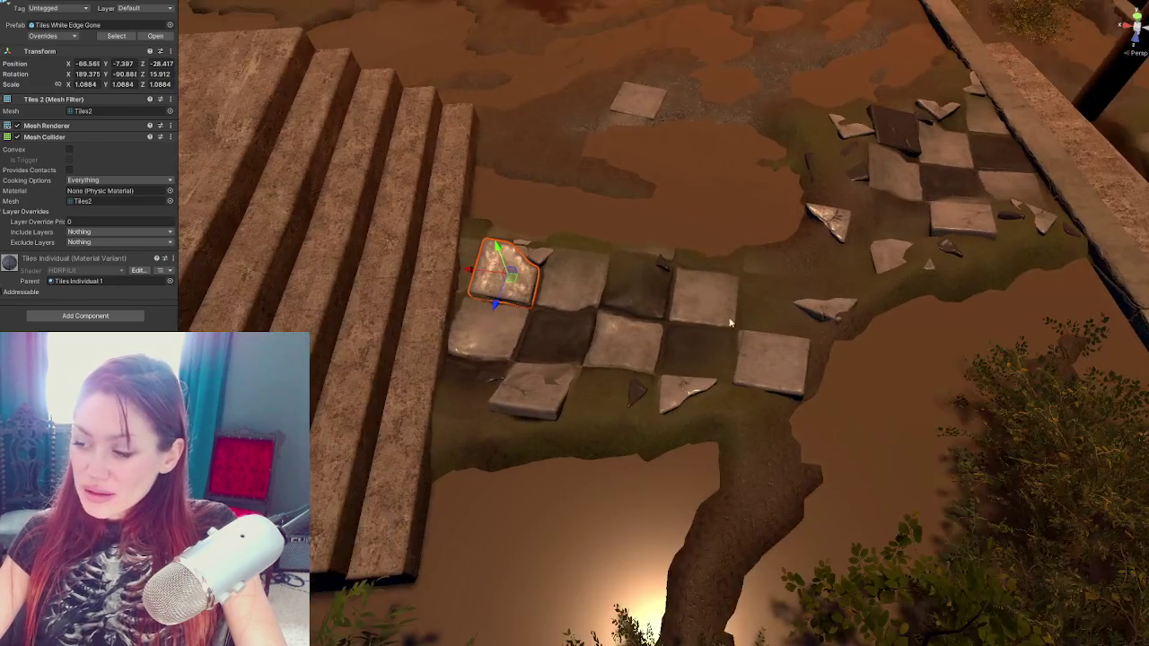
left_click(633, 393)
left_click_drag(633, 393, 718, 389)
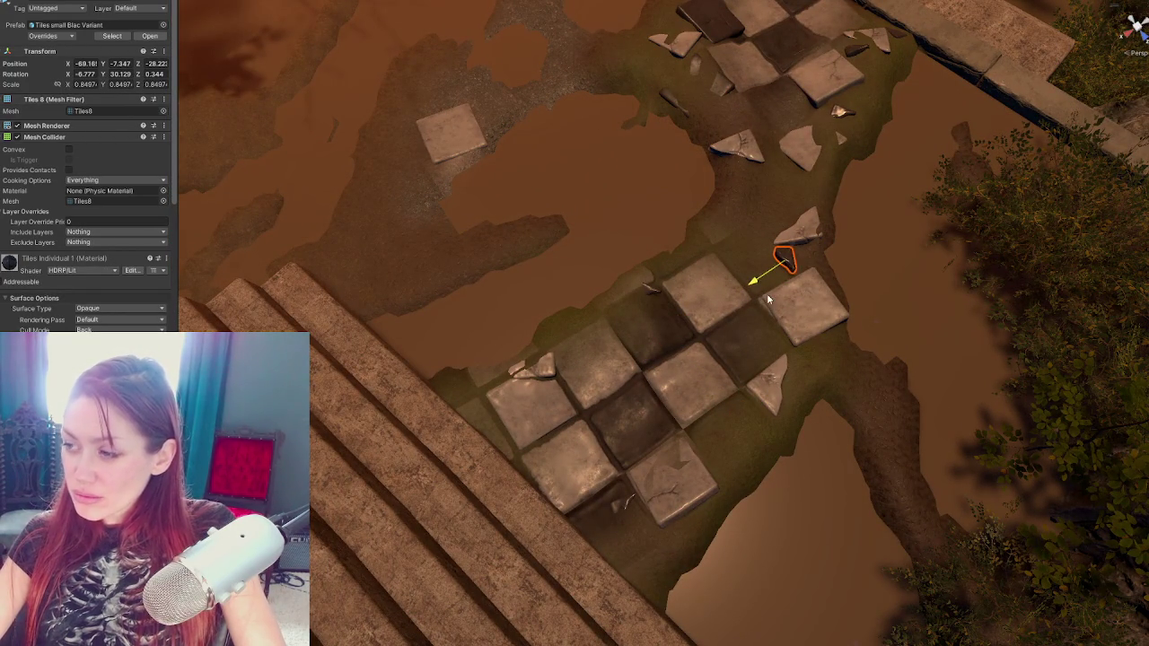
mouse_move(761, 303)
left_mouse_down()
mouse_move(526, 424)
mouse_move(542, 428)
mouse_move(541, 461)
left_mouse_up()
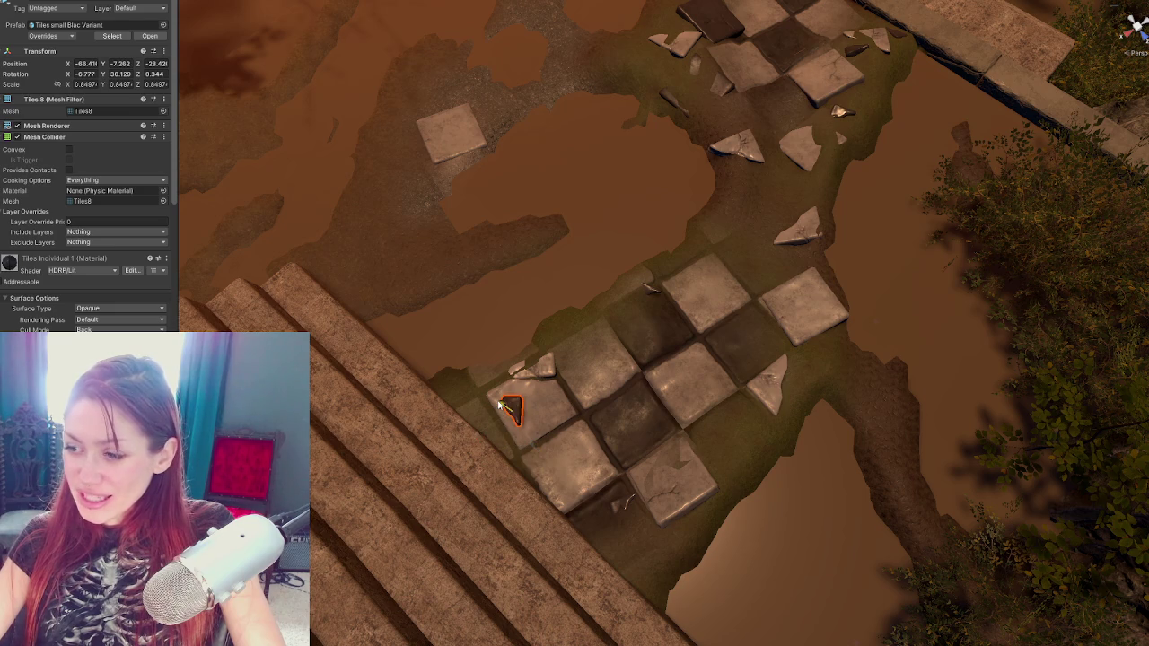
key("e")
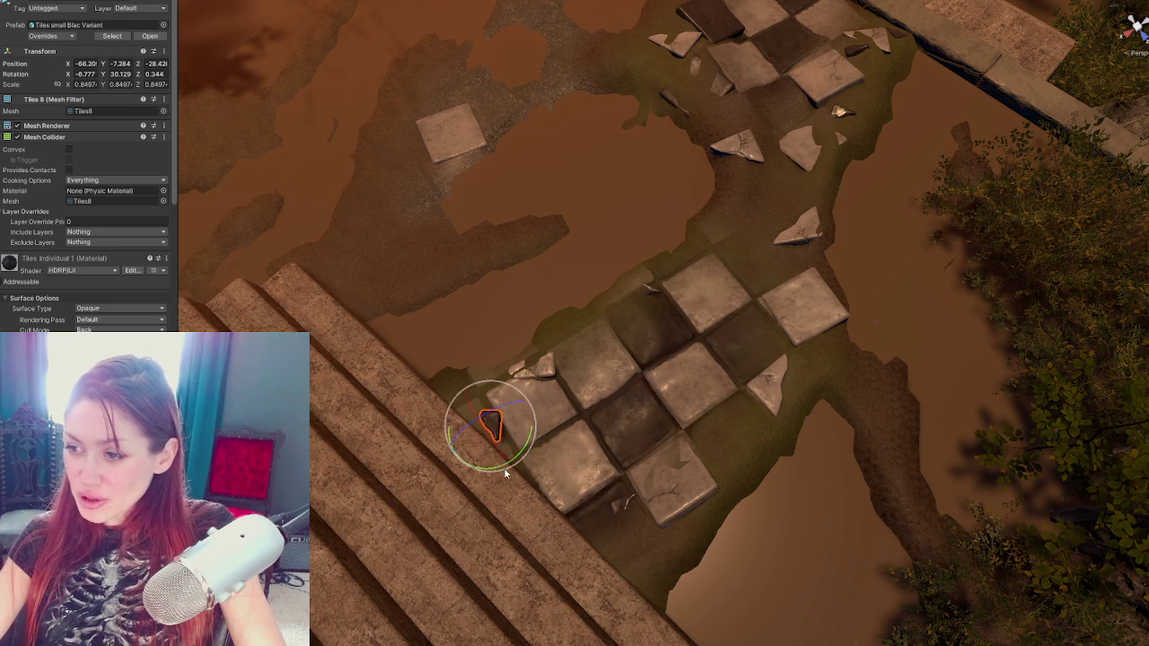
mouse_move(590, 421)
left_mouse_down()
mouse_move(574, 402)
mouse_move(918, 342)
mouse_move(869, 351)
left_mouse_up()
key("w")
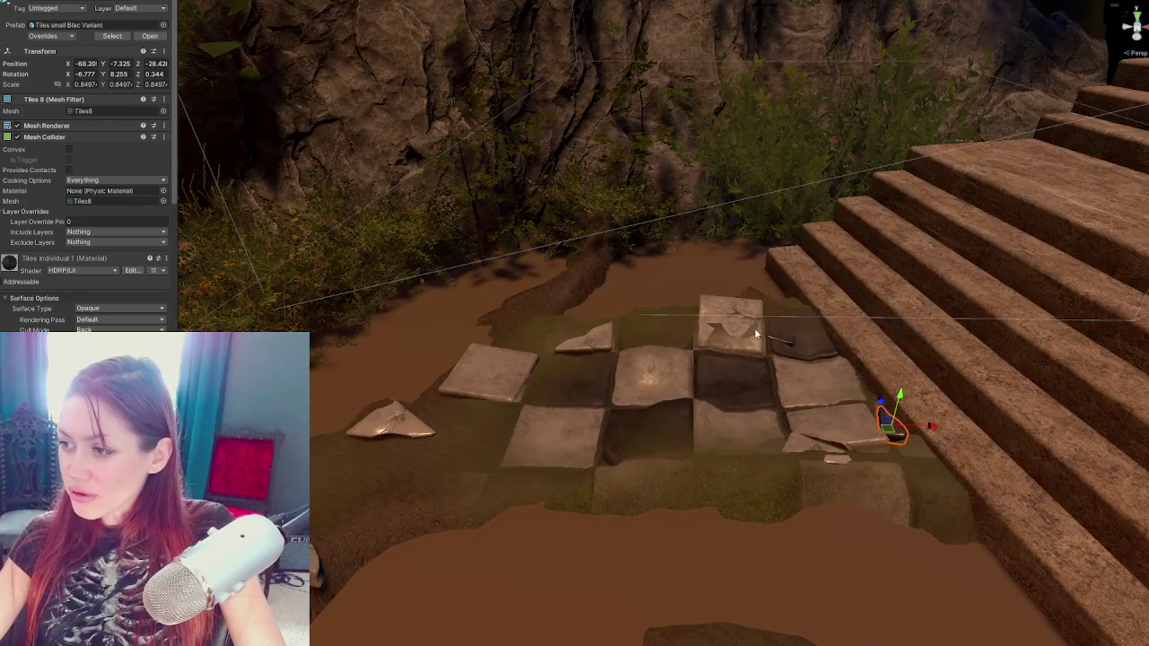
Tilt the small dark tile fragment to roughly 38 degrees so it lies unevenly
left_click(756, 334)
mouse_move(756, 334)
left_mouse_down()
mouse_move(575, 381)
mouse_move(675, 387)
mouse_move(554, 403)
mouse_move(545, 420)
left_mouse_up()
left_click(554, 406)
key("e")
mouse_move(558, 406)
left_mouse_down()
mouse_move(579, 381)
mouse_move(574, 413)
mouse_move(588, 414)
left_mouse_up()
key("w")
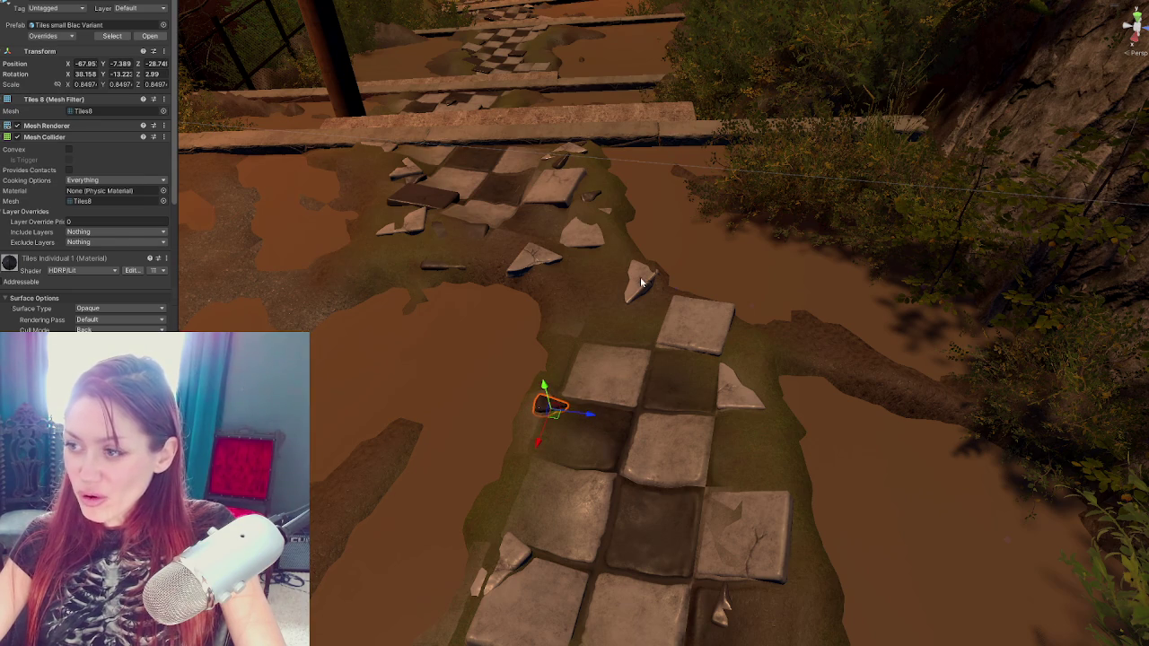
left_click(640, 283)
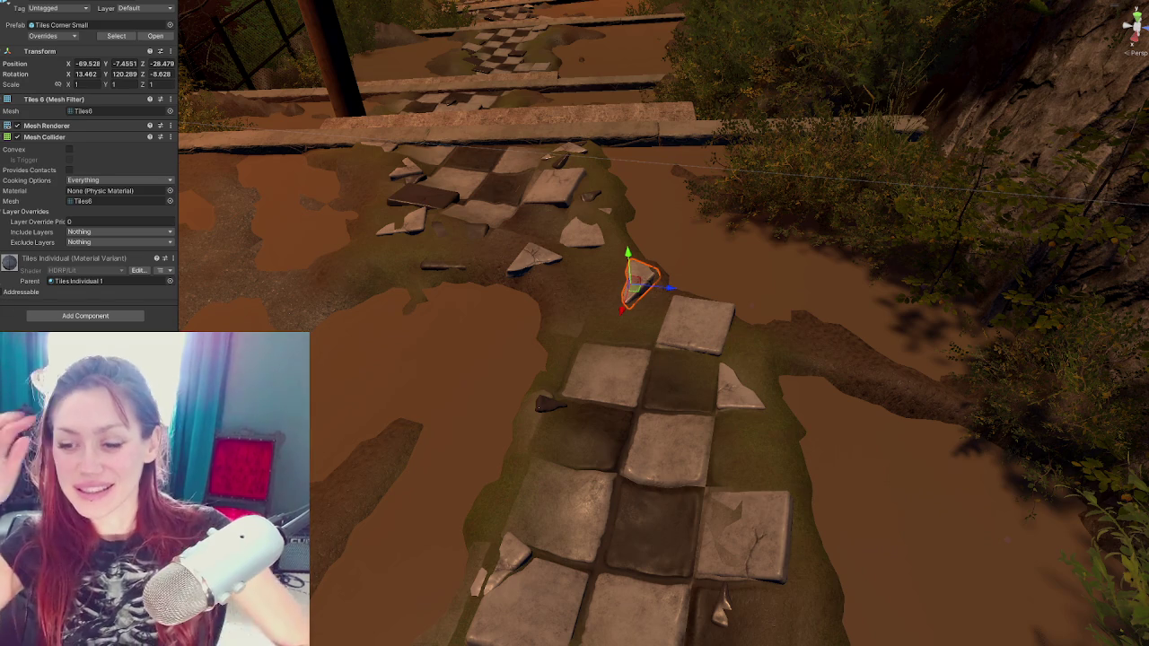
Nudge and rotate the broken tile and a small fragment near the stairs
left_click_drag(602, 379, 667, 509)
left_click(631, 518)
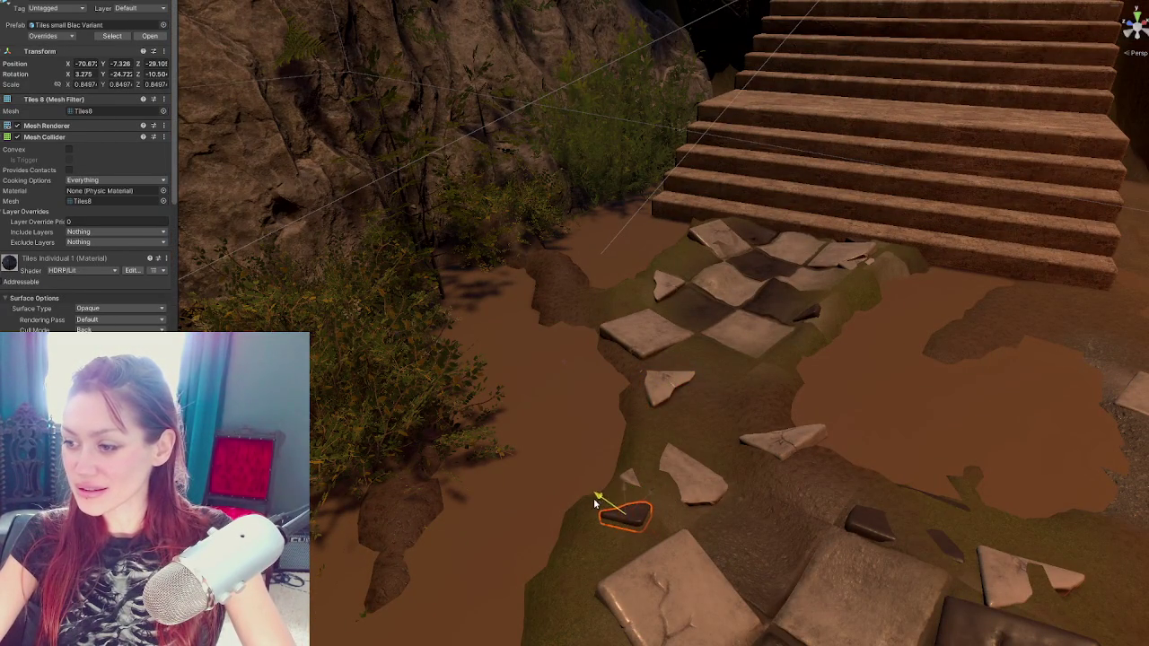
left_click(627, 485)
left_click_drag(675, 460, 690, 476)
key("e")
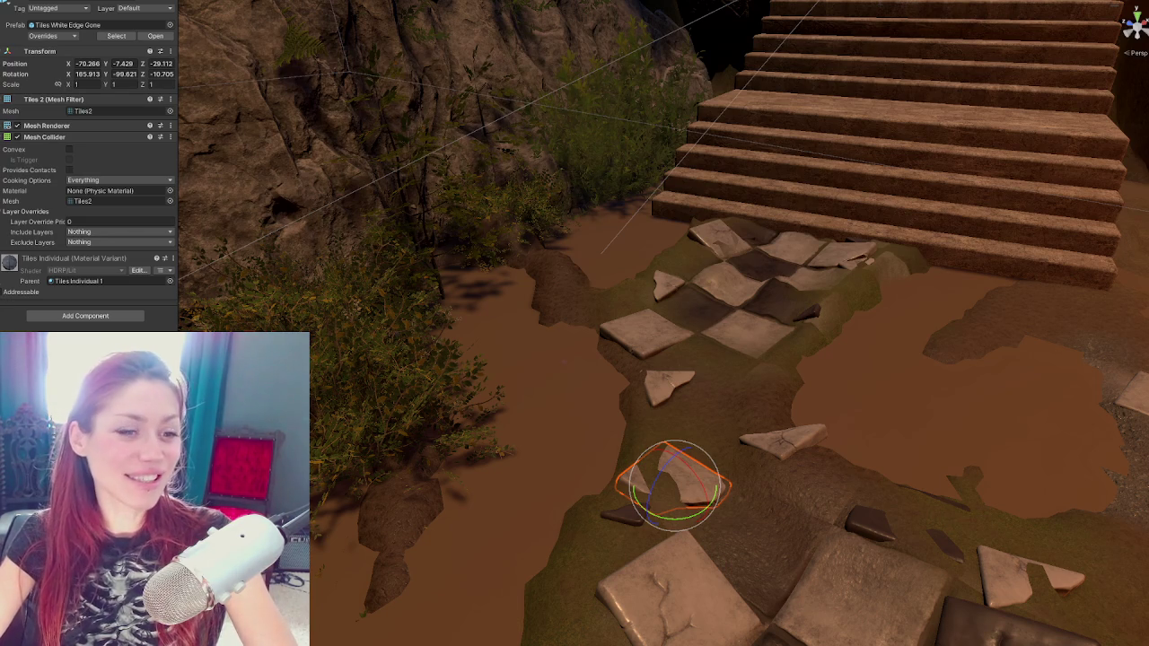
mouse_move(683, 386)
left_mouse_down()
mouse_move(596, 386)
mouse_move(599, 318)
mouse_move(587, 392)
mouse_move(631, 410)
left_mouse_up()
left_click(585, 393)
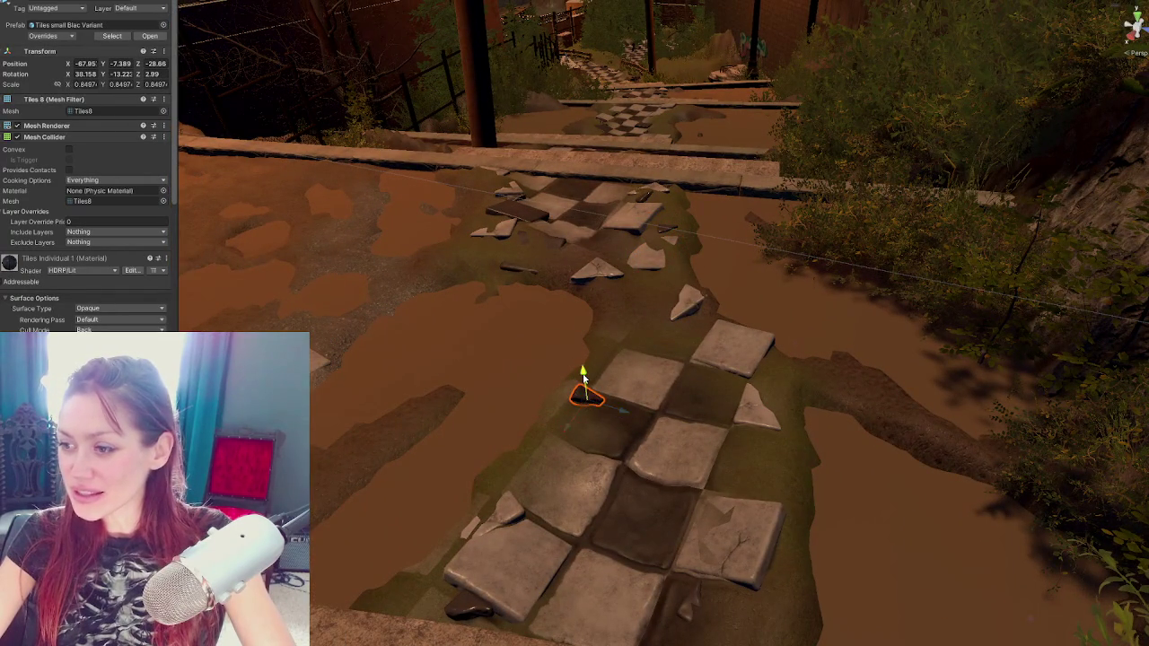
left_click_drag(571, 431, 576, 428)
Turn Tile Full 2 to about 92 degrees, raise it slightly and give it a tilt
left_click(524, 261)
left_click(524, 262)
key("e")
left_click_drag(562, 251, 546, 287)
key("w")
mouse_move(526, 244)
left_mouse_down()
mouse_move(539, 231)
mouse_move(558, 264)
left_mouse_up()
key("e")
key("q")
left_click_drag(516, 209, 600, 332)
key("e")
mouse_move(669, 352)
left_mouse_down()
mouse_move(686, 357)
mouse_move(690, 306)
mouse_move(705, 327)
mouse_move(668, 329)
mouse_move(671, 306)
left_mouse_up()
key("w")
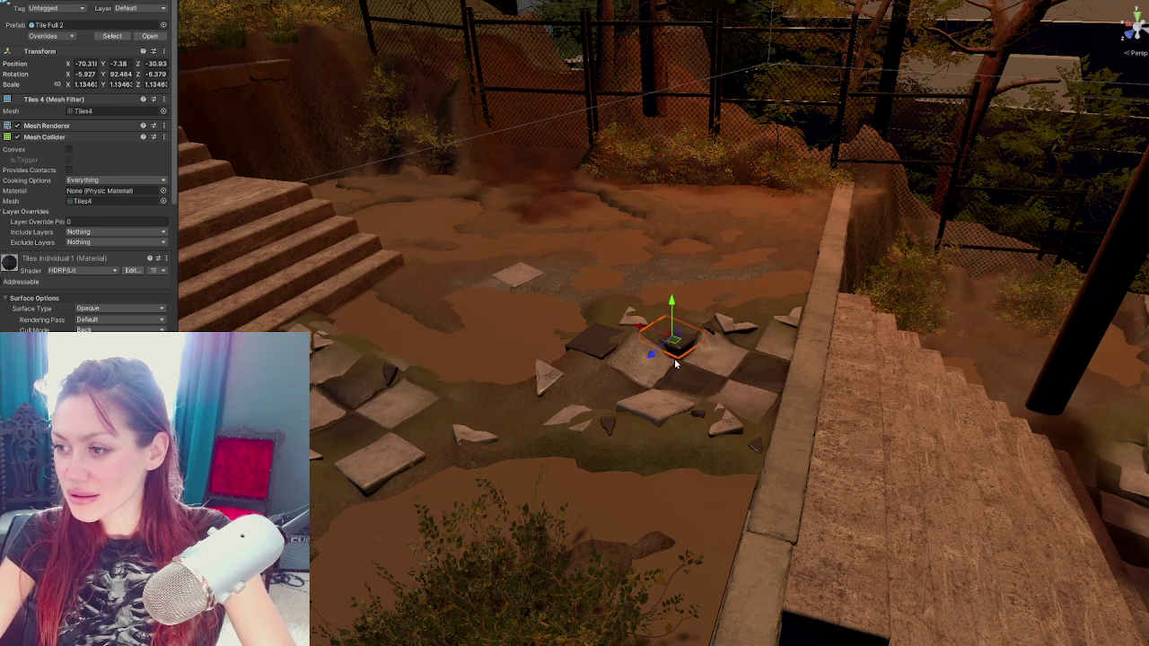
left_click(674, 358)
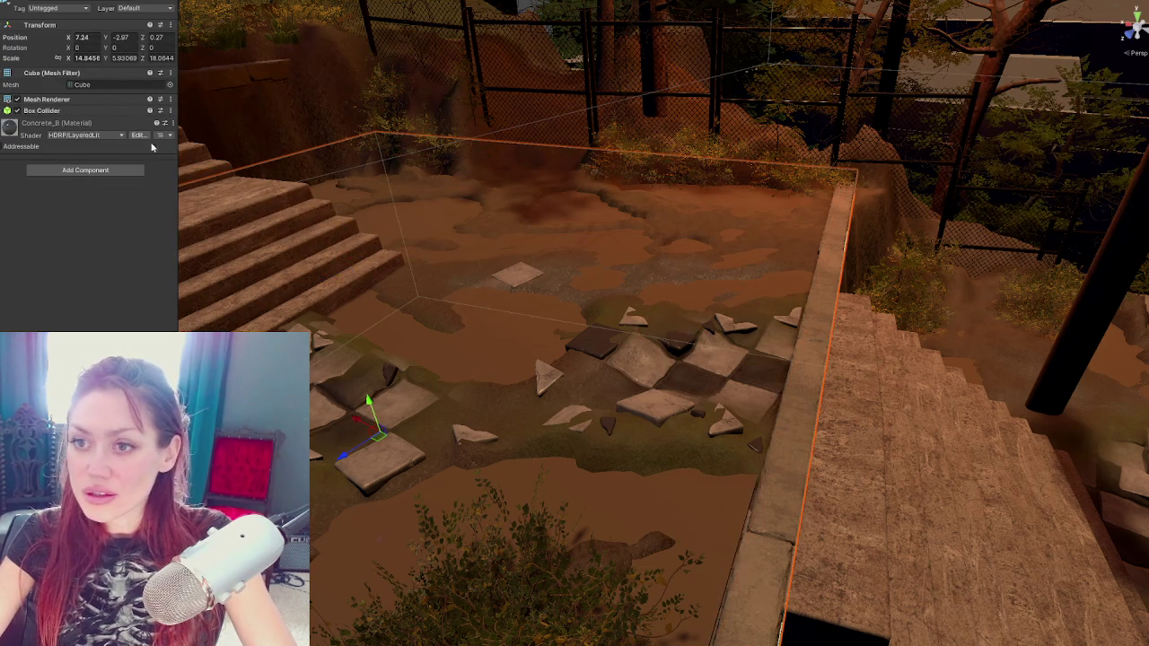
left_click(778, 362)
Set the terrain brush to Smooth Height with Strength Jitter 0.05
left_click(629, 388)
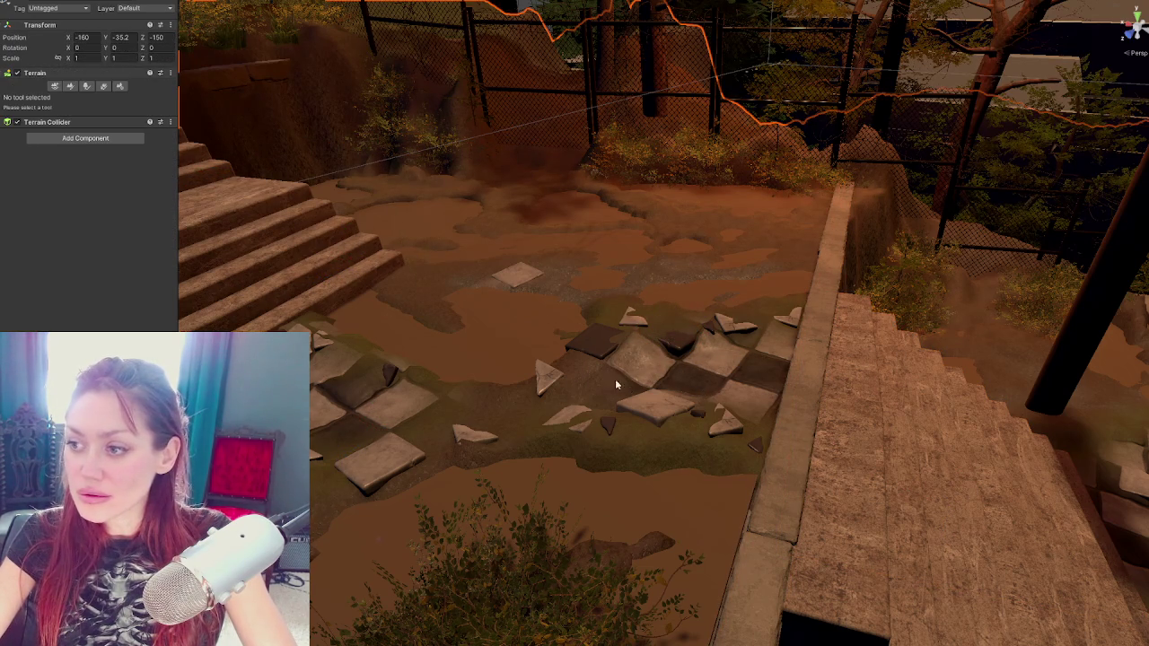
left_click(66, 86)
scroll(625, 269, "up", 2)
scroll(624, 263, "up", 2)
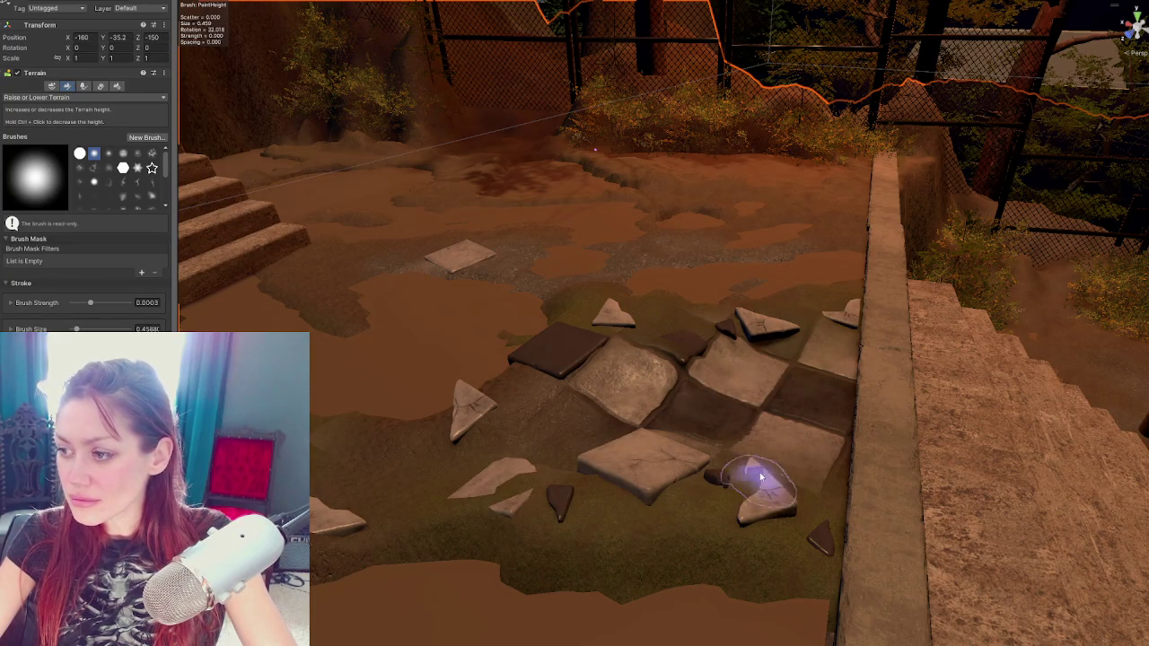
mouse_move(757, 487)
left_mouse_down()
mouse_move(657, 442)
mouse_move(813, 388)
left_mouse_up()
left_click(67, 97)
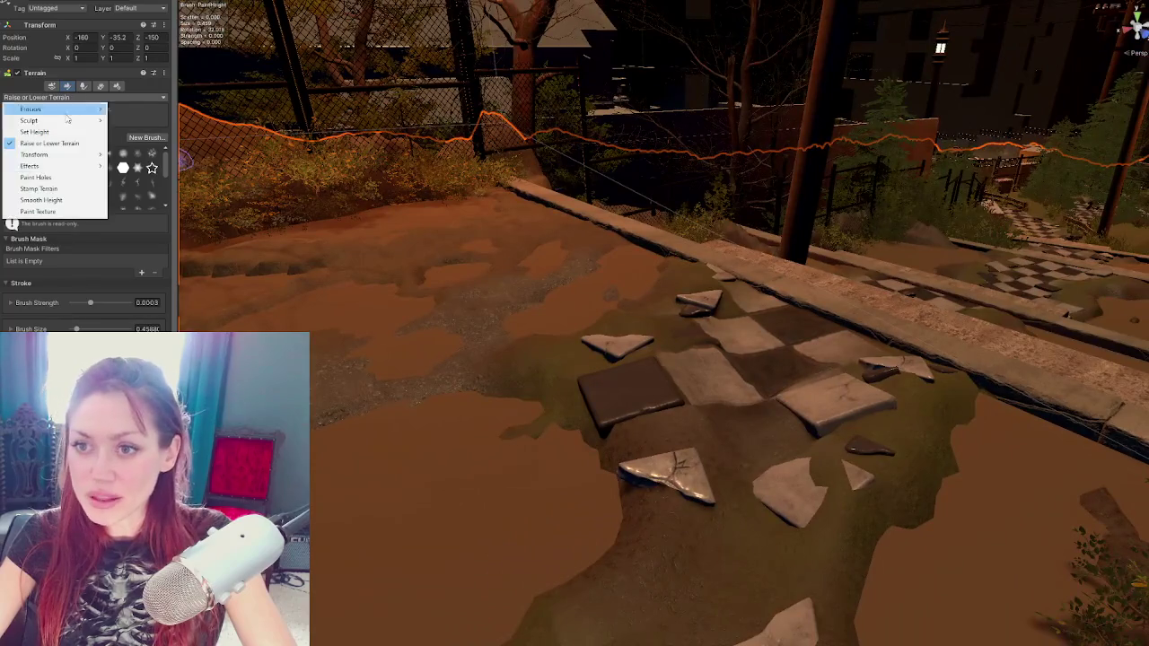
left_click(41, 199)
scroll(642, 371, "up", 1)
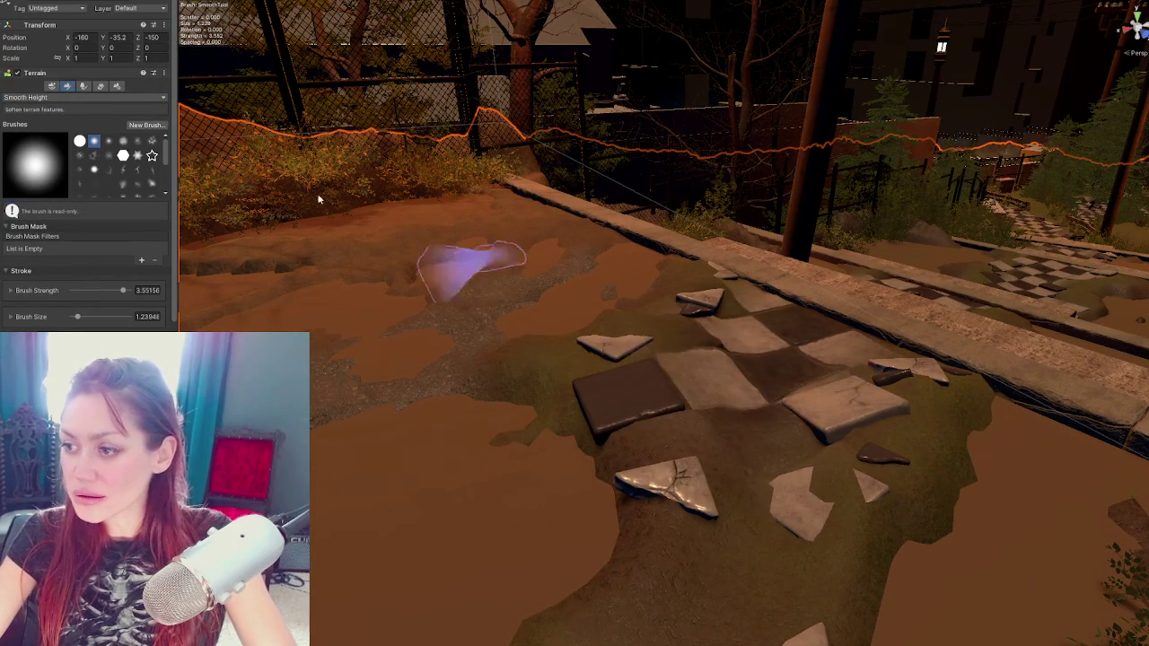
scroll(105, 323, "down", 3)
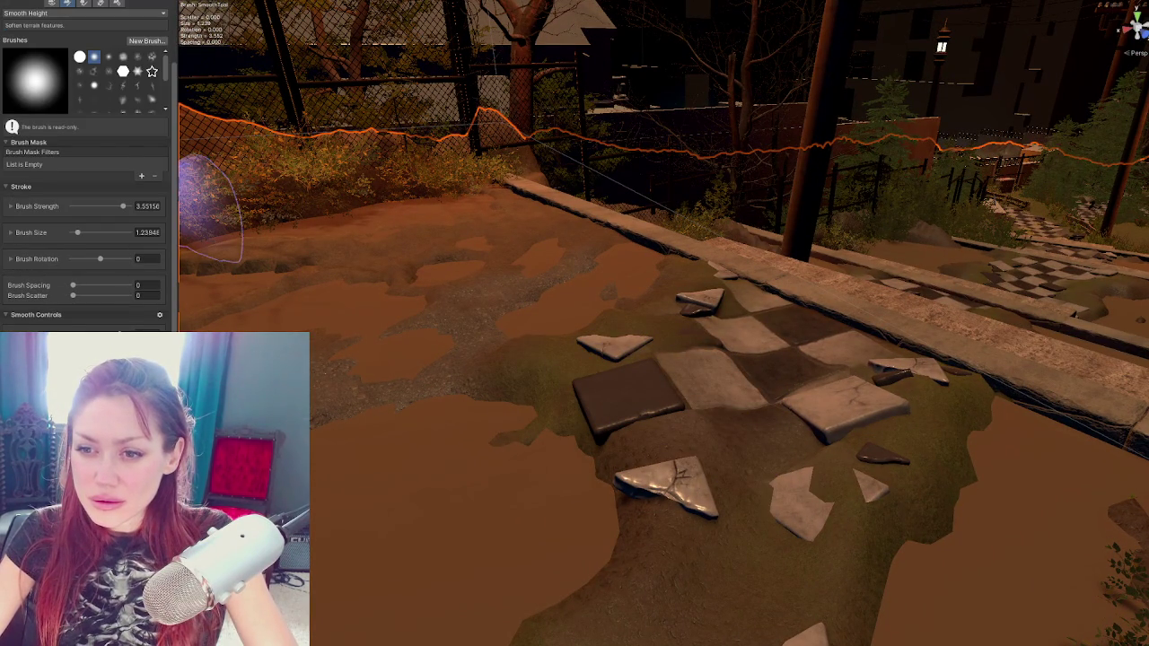
left_click(57, 209)
left_click(147, 230)
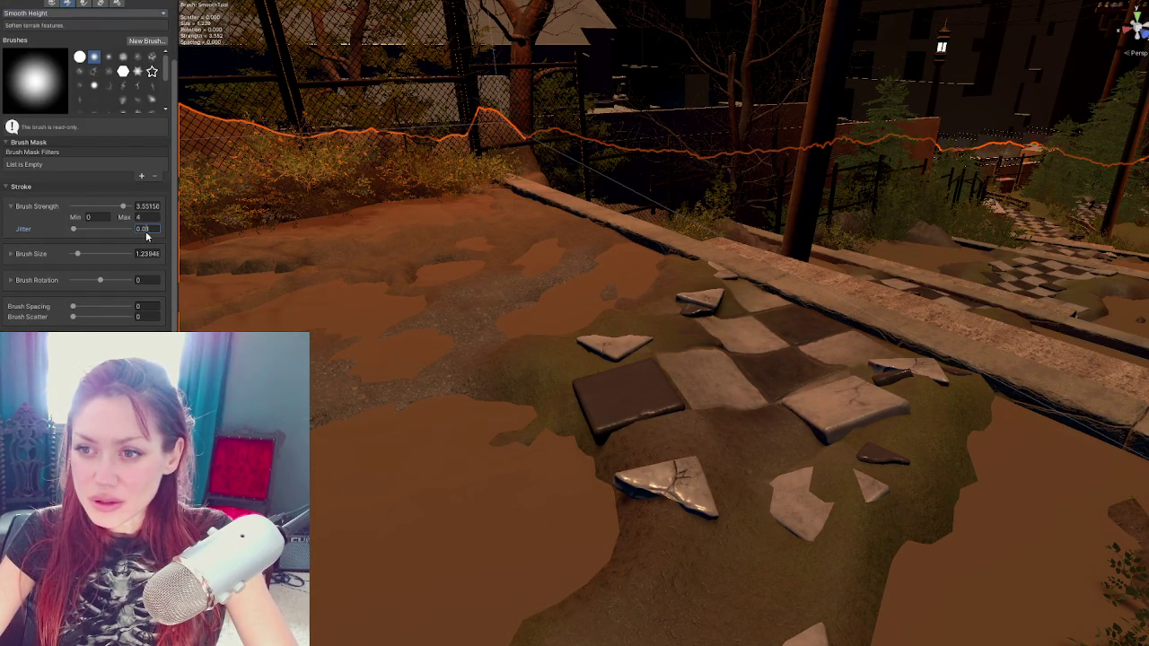
type("5")
Smooth the mud across the upper checker tiles, undoing one stroke, then choose Set Height
mouse_move(769, 449)
left_mouse_down()
mouse_move(744, 487)
mouse_move(871, 379)
left_mouse_up()
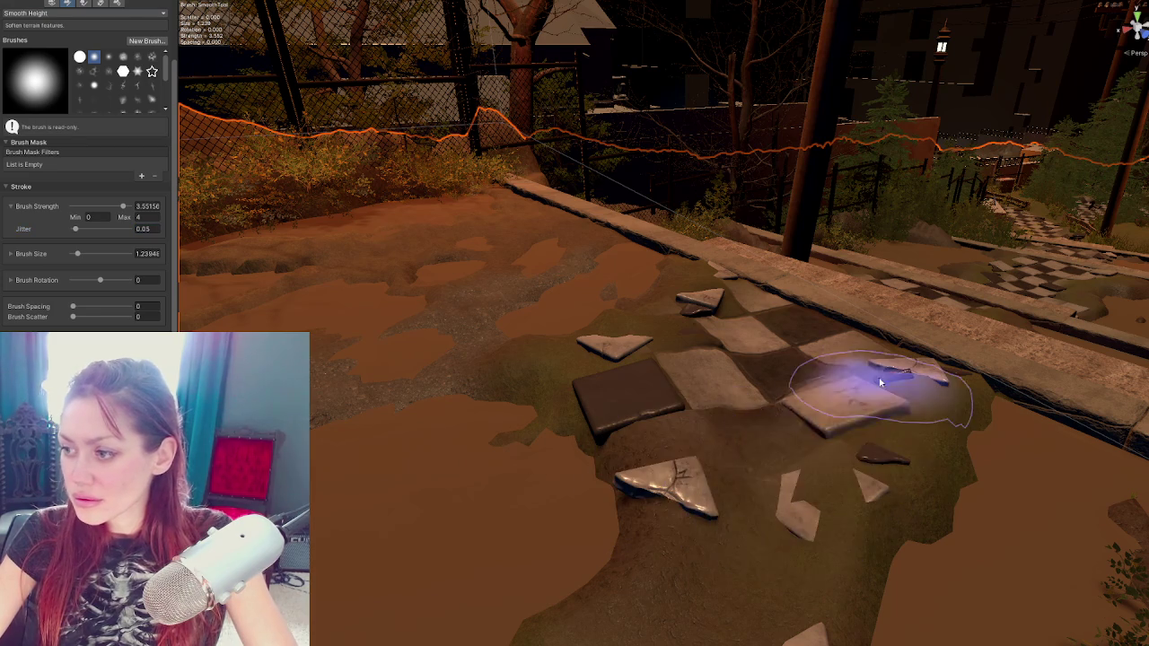
scroll(116, 303, "down", 1)
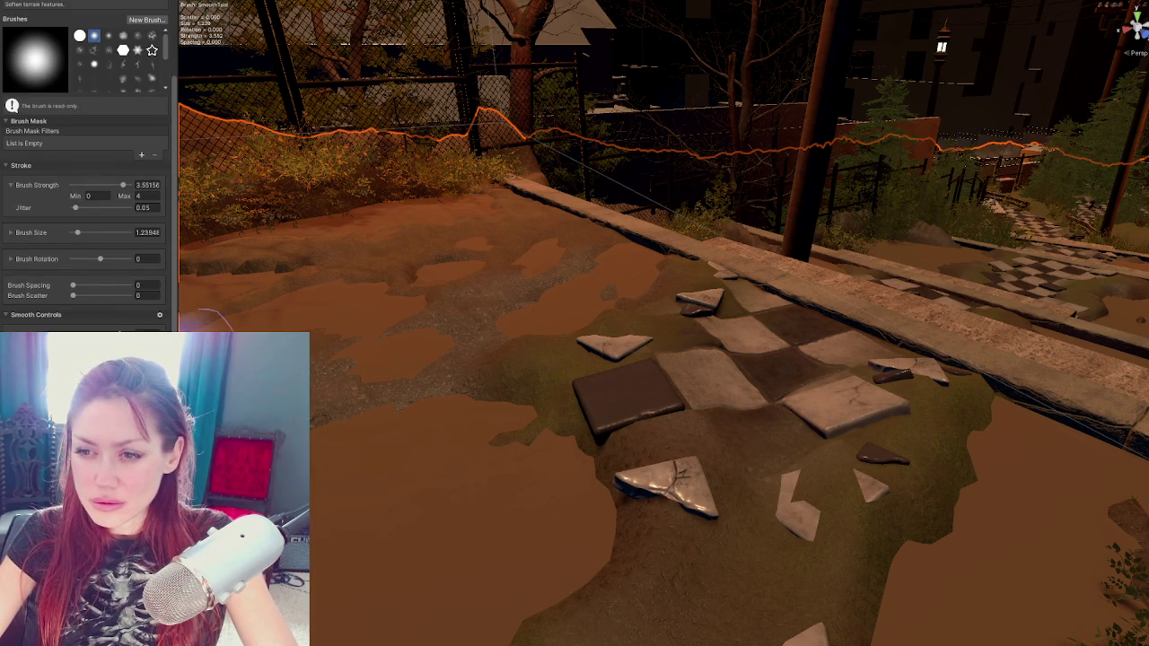
mouse_move(616, 398)
left_mouse_down()
mouse_move(749, 500)
mouse_move(858, 404)
left_mouse_up()
key("ctrl+z")
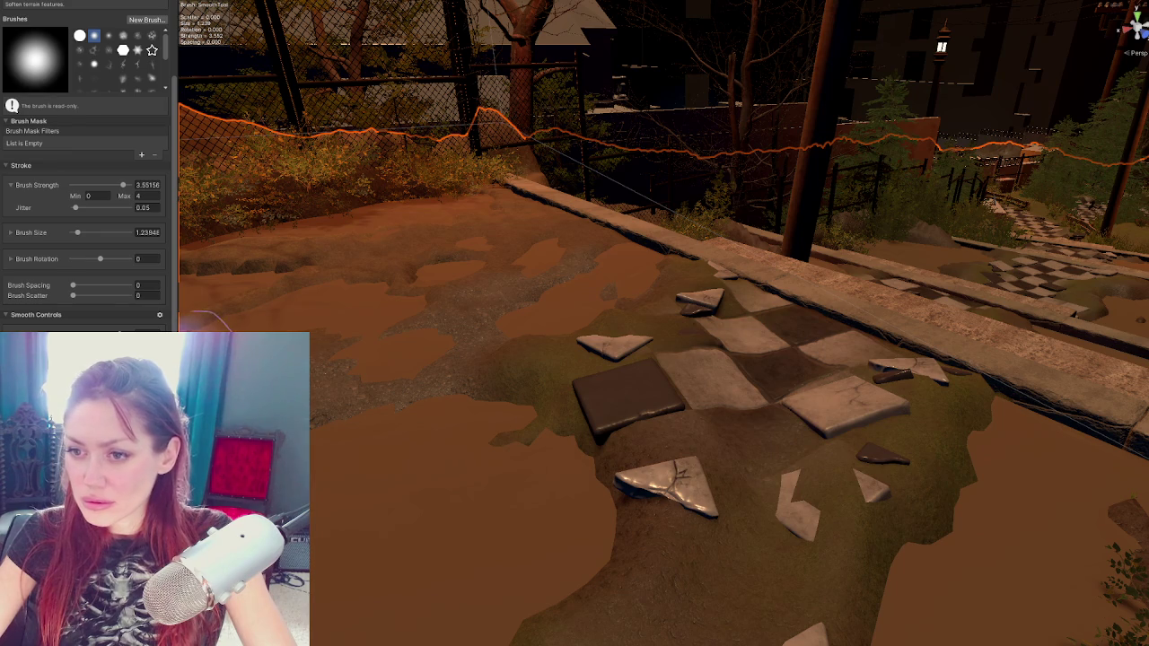
mouse_move(691, 507)
left_mouse_down()
mouse_move(804, 452)
mouse_move(873, 365)
left_mouse_up()
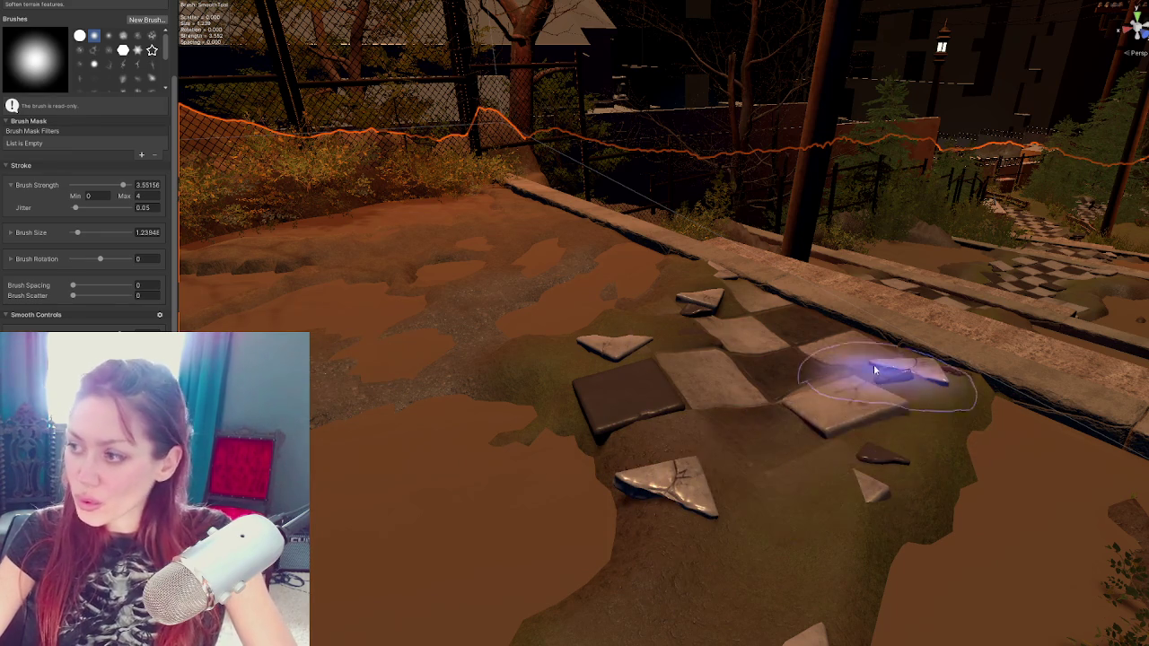
mouse_move(777, 416)
left_mouse_down()
mouse_move(641, 475)
mouse_move(444, 513)
mouse_move(526, 372)
left_mouse_up()
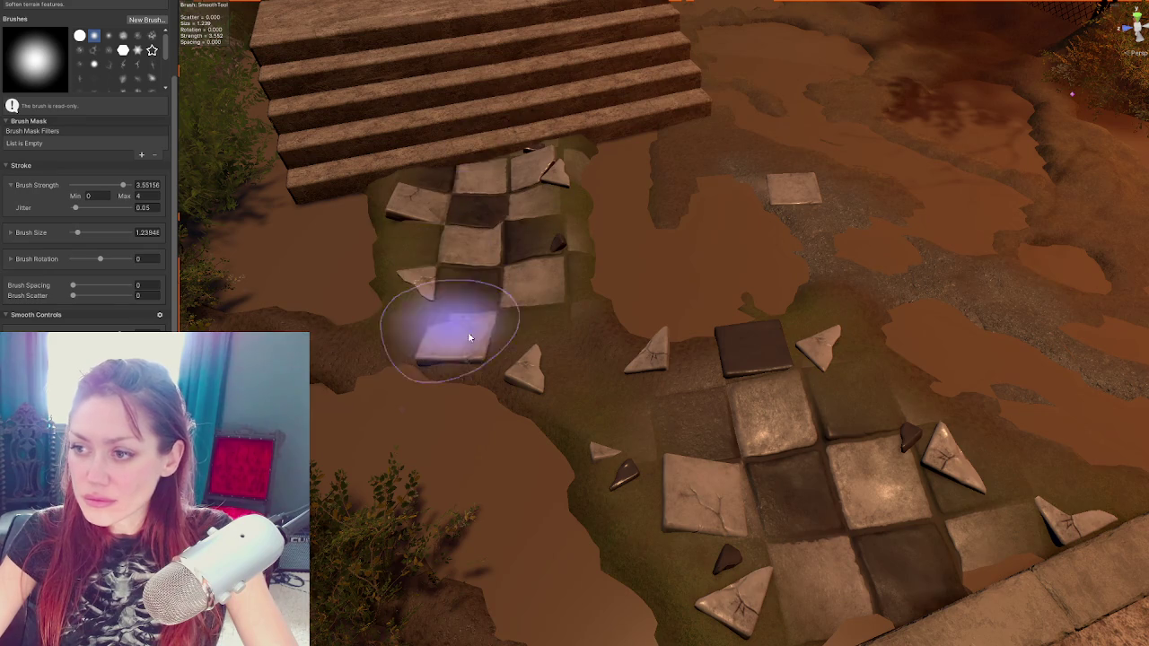
scroll(76, 96, "up", 1)
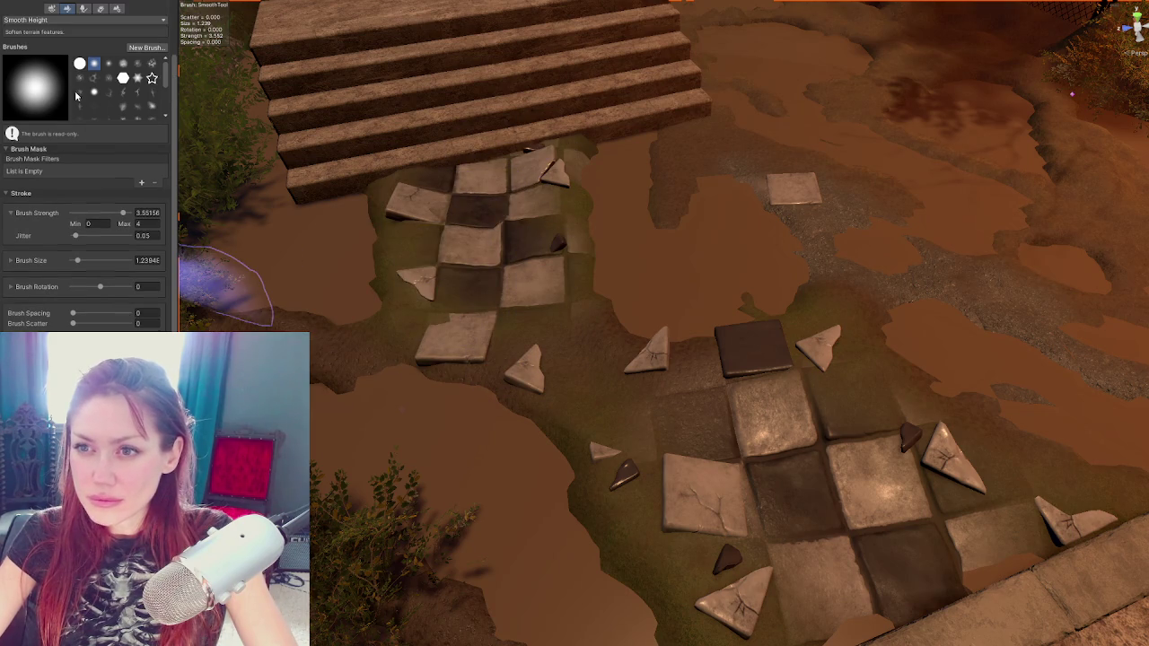
left_click(40, 20)
left_click(45, 48)
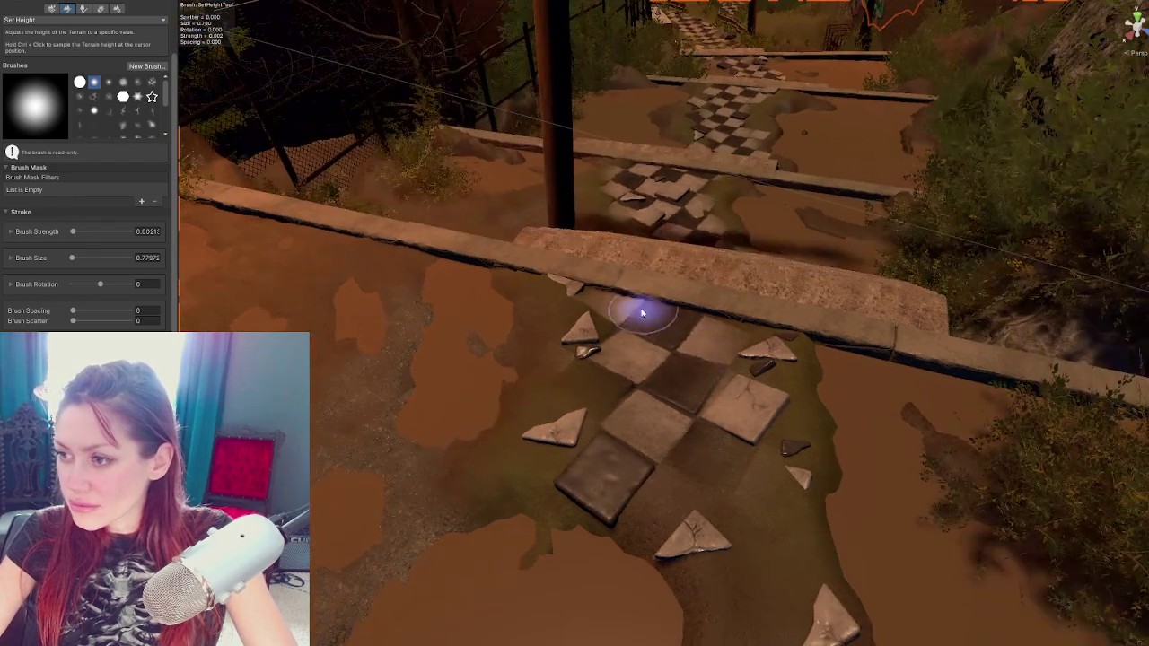
Flatten the ground under the tiles with Set Height and rotate the dark tile at left
mouse_move(567, 308)
left_mouse_down()
mouse_move(595, 308)
mouse_move(615, 333)
mouse_move(616, 469)
mouse_move(669, 390)
left_mouse_up()
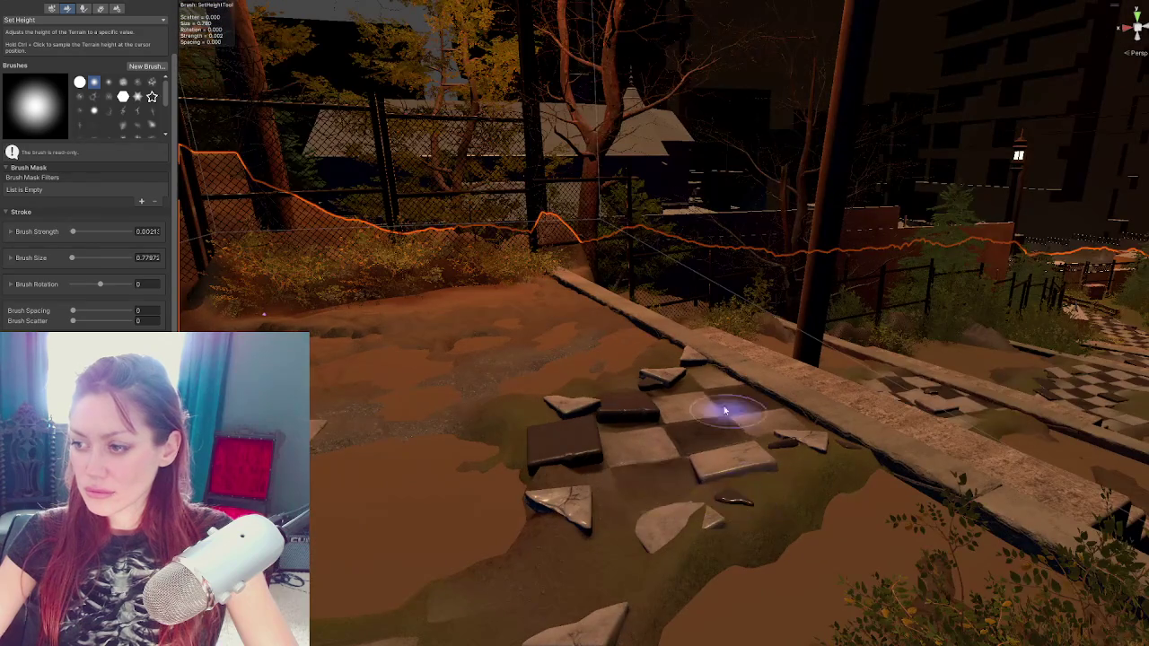
left_click(641, 415)
key("w")
left_click(592, 438)
key("e")
mouse_move(579, 438)
left_mouse_down()
mouse_move(603, 404)
mouse_move(565, 449)
mouse_move(564, 427)
mouse_move(599, 461)
left_mouse_up()
key("w")
key("e")
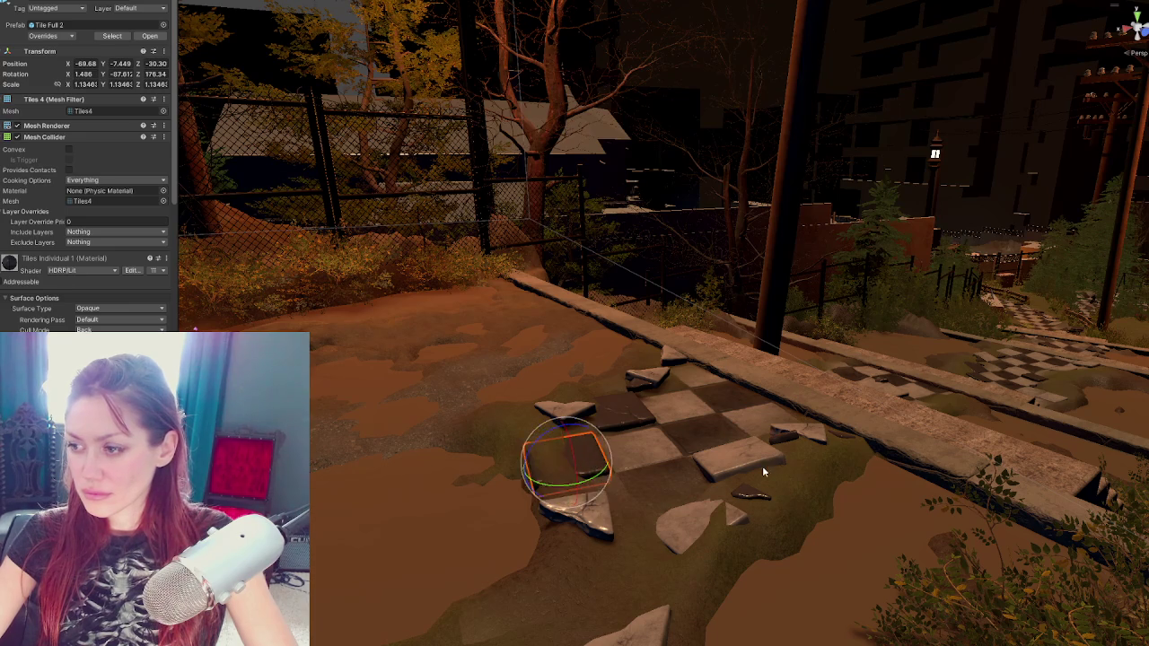
Reselect the Tile Full 2 tile and turn it about five degrees, then check the corner tile
left_click(747, 452)
left_click(740, 446)
left_click(739, 442)
left_click(738, 437)
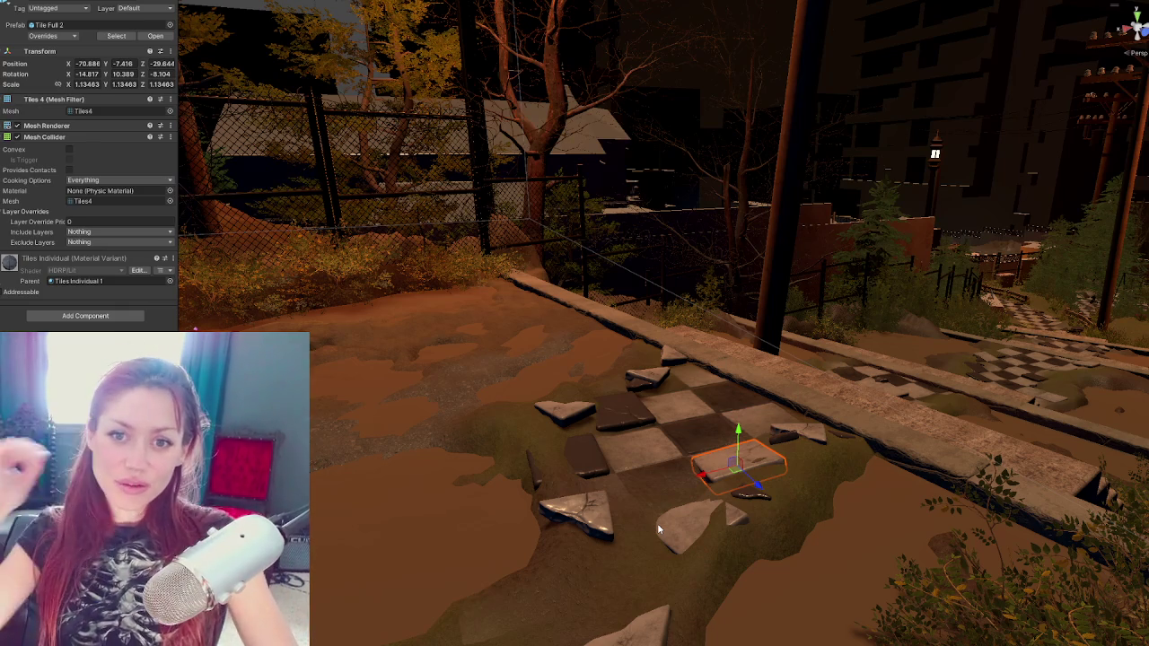
mouse_move(455, 428)
left_mouse_down()
mouse_move(578, 450)
mouse_move(665, 510)
mouse_move(729, 512)
mouse_move(771, 484)
left_mouse_up()
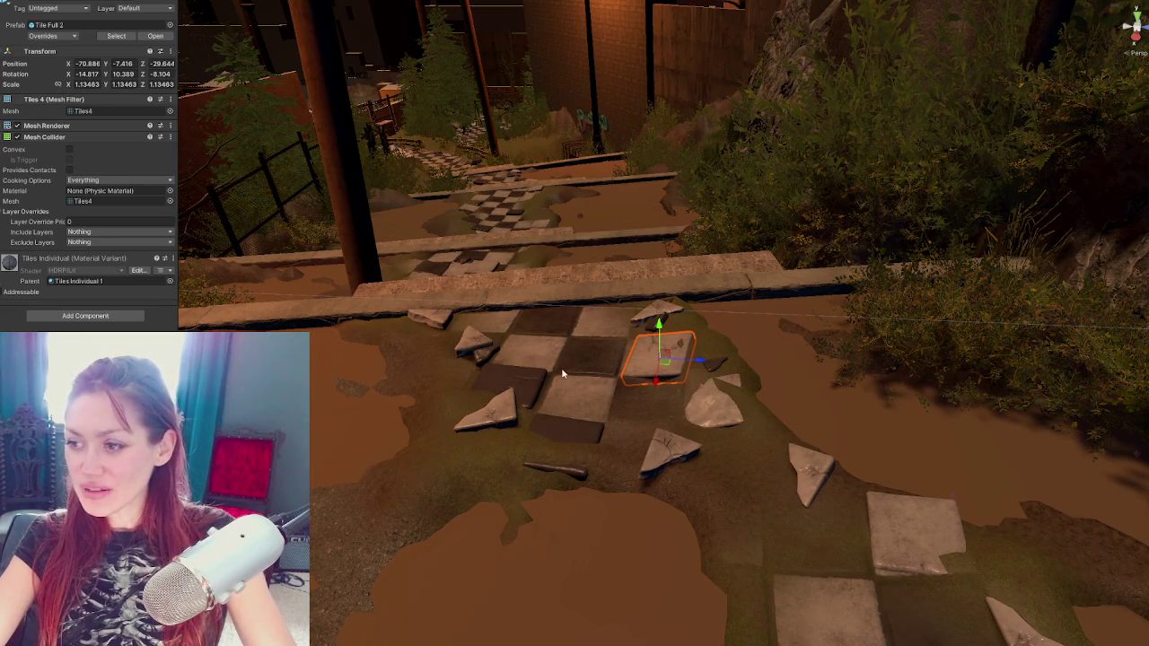
left_click_drag(563, 373, 663, 357)
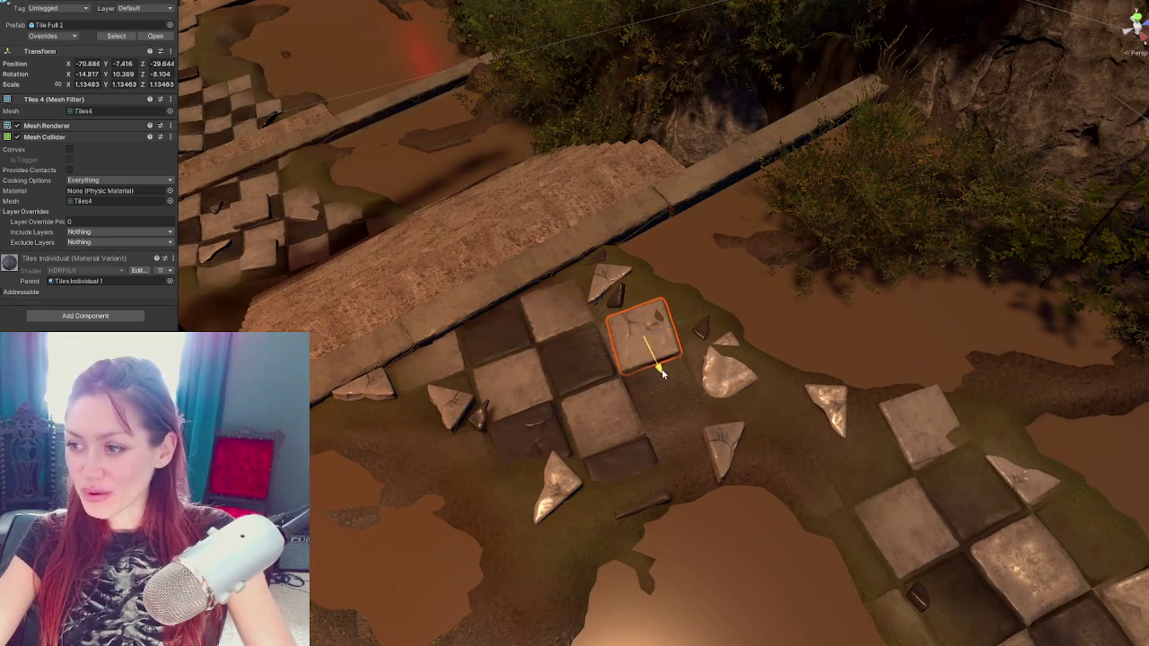
key("e")
mouse_move(669, 346)
left_mouse_down()
mouse_move(675, 361)
mouse_move(748, 260)
mouse_move(610, 404)
mouse_move(567, 411)
left_mouse_up()
left_click(581, 420)
key("w")
left_click(567, 411)
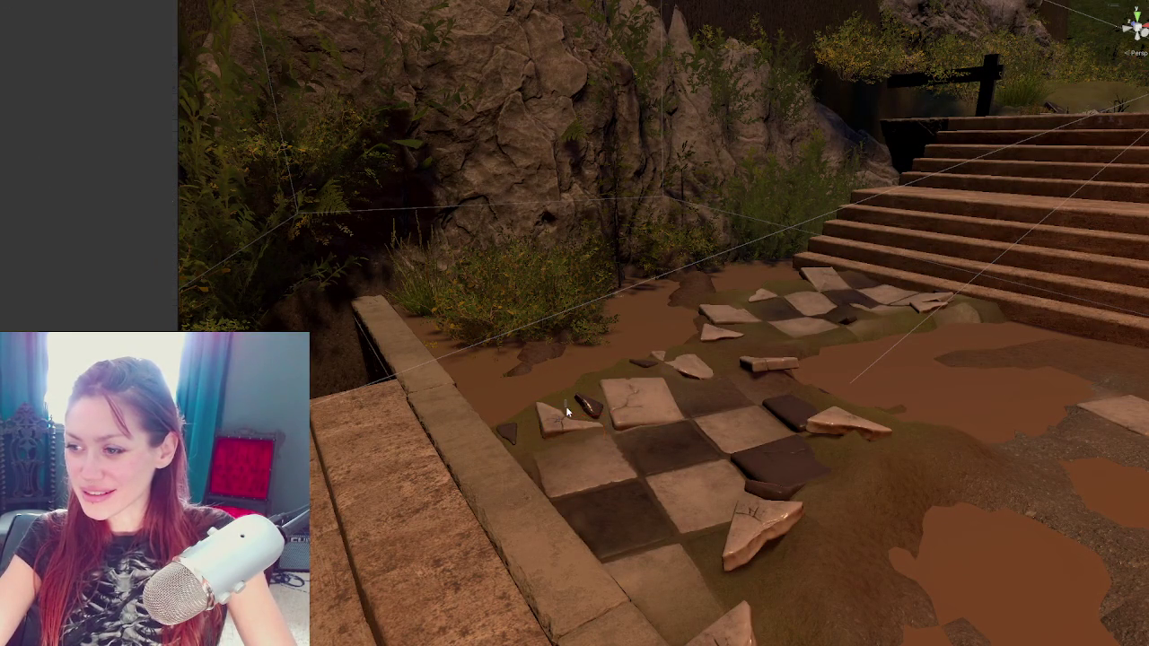
Rotate the small corner tile slightly and turn the next tile into place
left_click(554, 421)
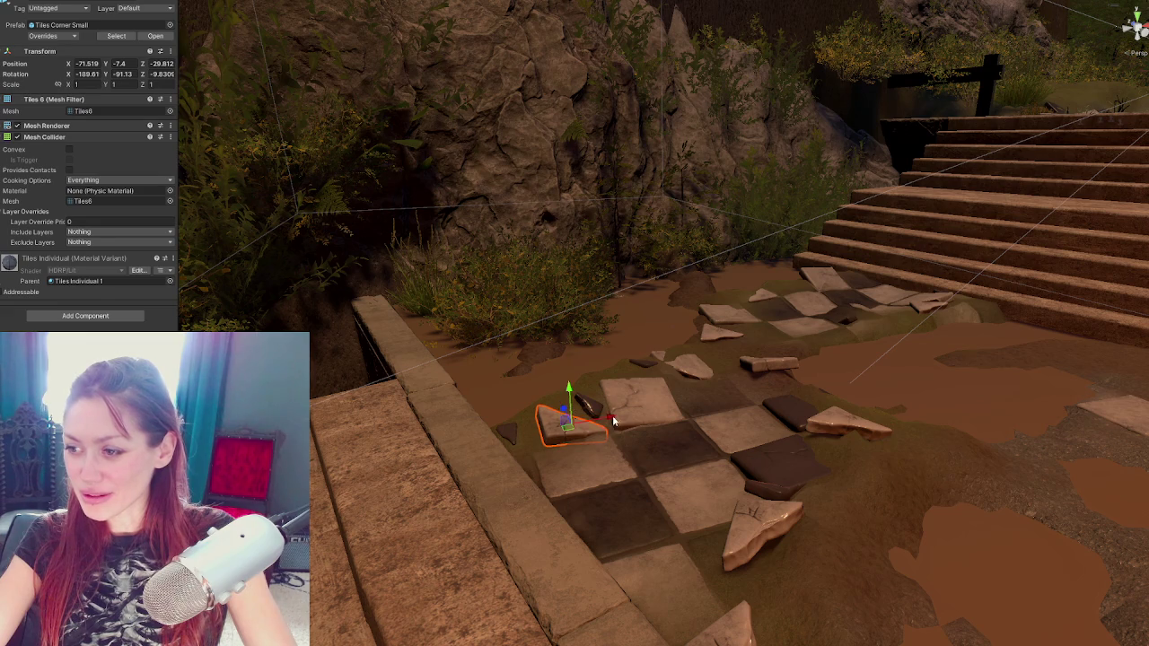
key("e")
left_click_drag(606, 423, 593, 425)
key("w")
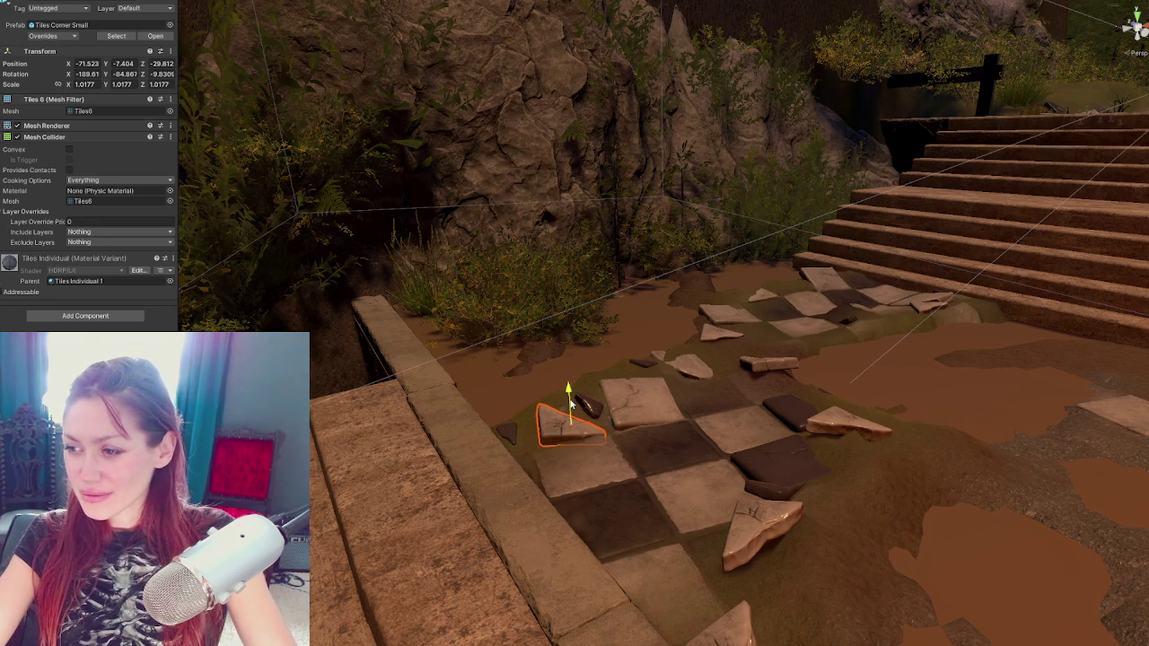
left_click(857, 431)
left_click_drag(858, 431, 873, 403)
key("e")
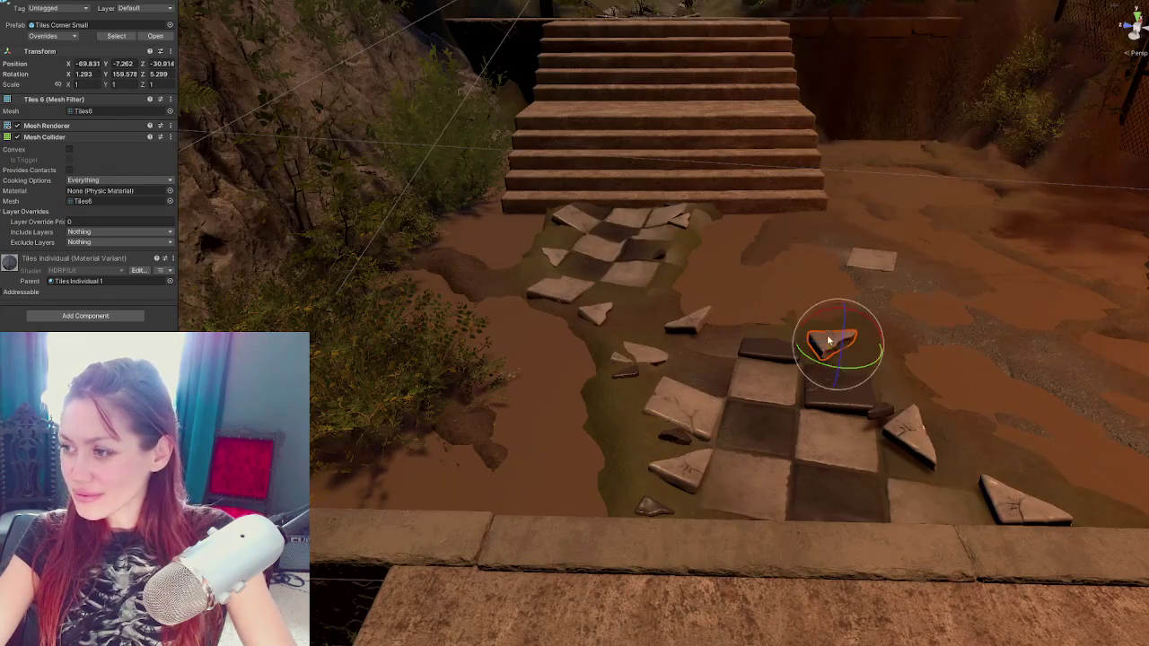
left_click_drag(820, 348, 836, 336)
key("w")
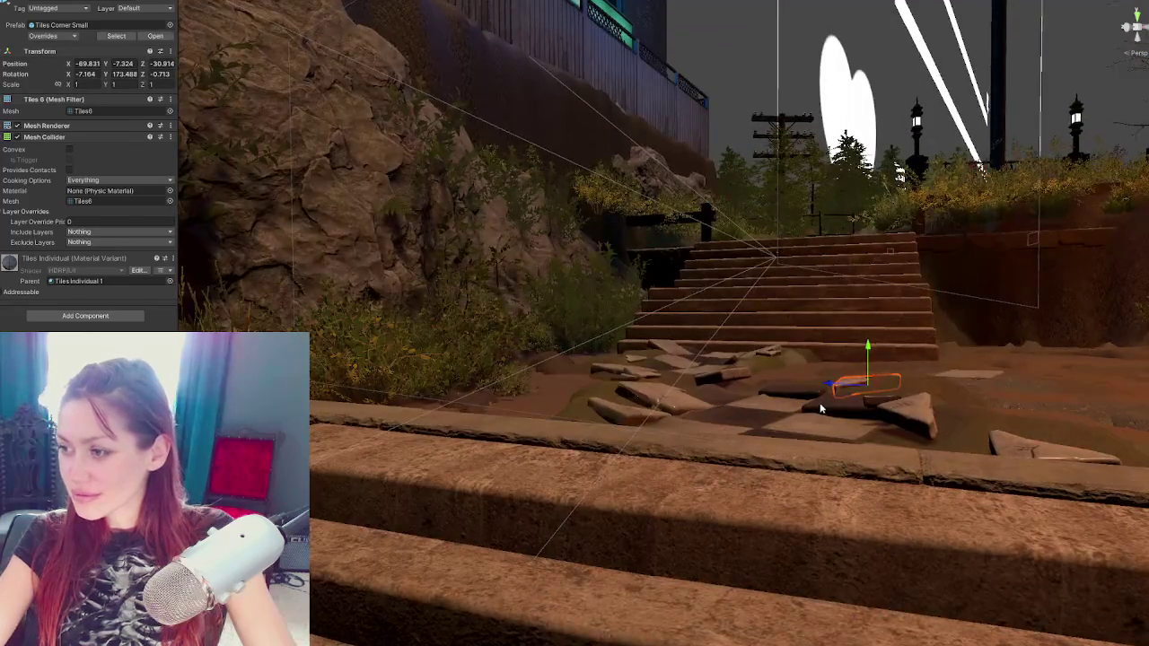
Tilt the Tile Full 2 tile slightly and rotate the small corner tile
left_click(831, 388)
key("e")
left_click_drag(821, 385, 820, 380)
key("w")
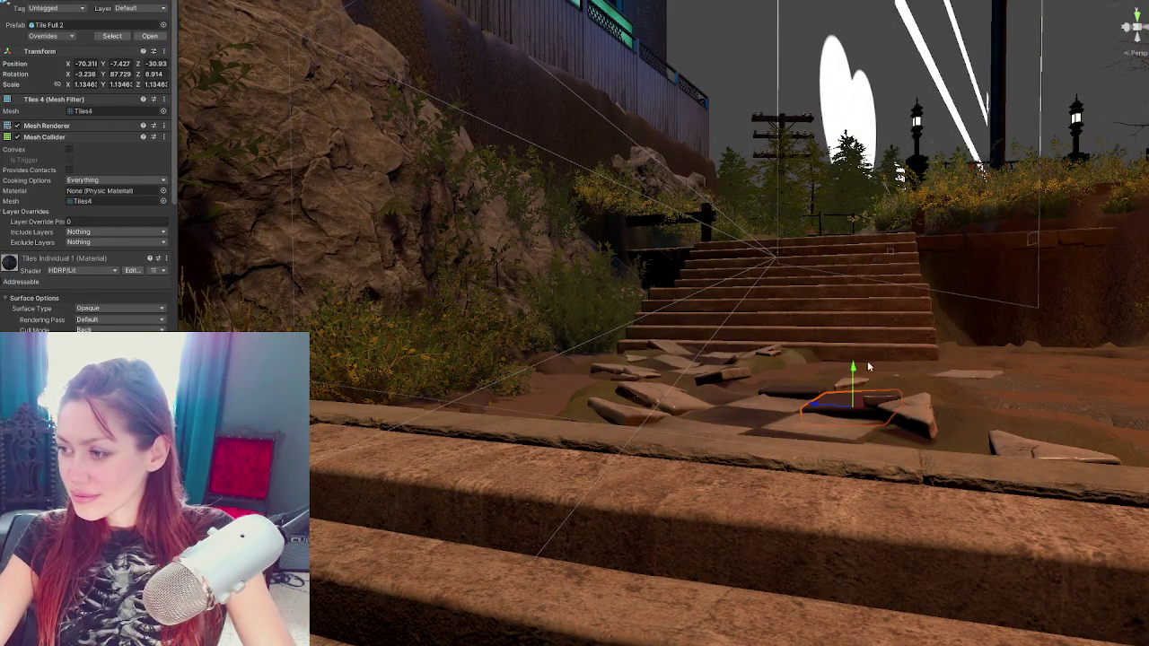
left_click(727, 382)
key("e")
mouse_move(727, 377)
left_mouse_down()
mouse_move(723, 345)
mouse_move(729, 369)
mouse_move(704, 379)
mouse_move(709, 364)
mouse_move(683, 395)
mouse_move(630, 399)
mouse_move(650, 373)
mouse_move(684, 381)
mouse_move(675, 395)
mouse_move(695, 377)
left_mouse_up()
key("w")
left_click(712, 378)
key("e")
key("w")
Lower the Tile Full White tile slightly into the ground
left_click(681, 401)
key("e")
left_click(740, 336)
key("f")
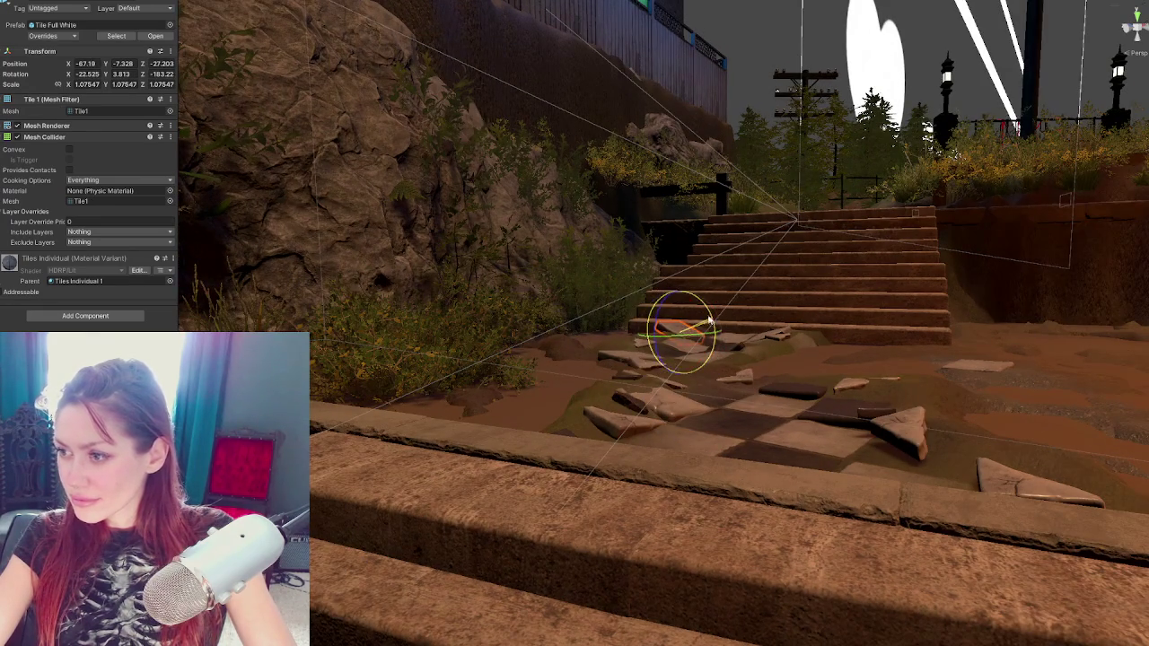
key("w")
left_click_drag(682, 309, 680, 304)
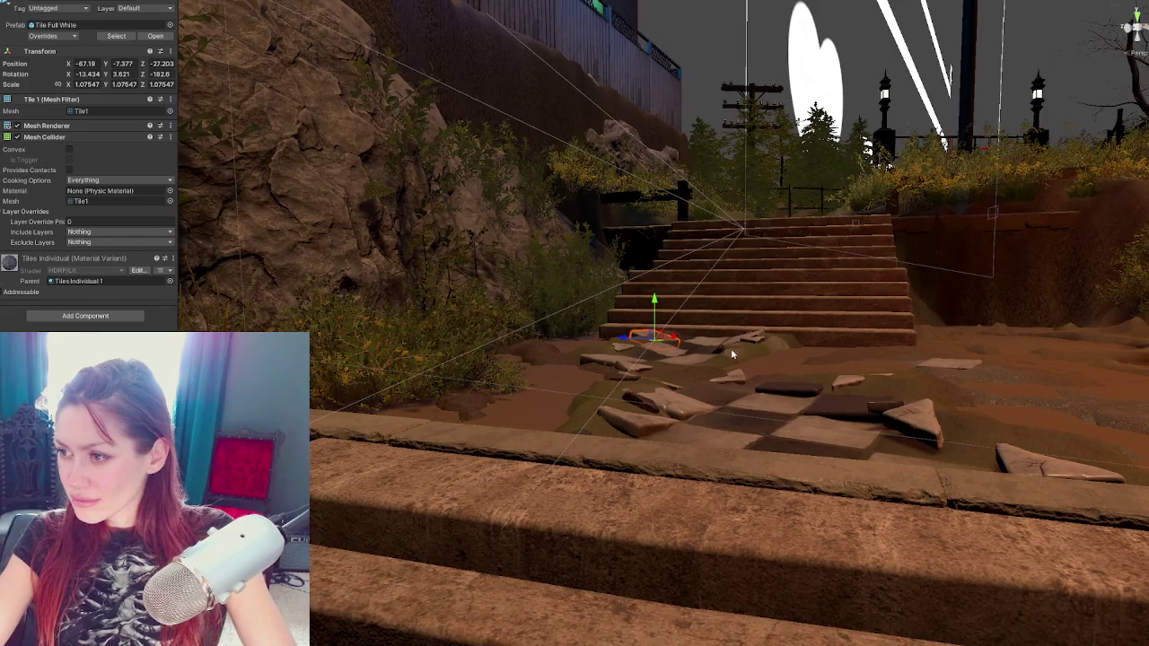
Tilt the small dark tile fragment flatter at a new angle
left_click(731, 348)
key("e")
left_click_drag(762, 368, 750, 363)
key("w")
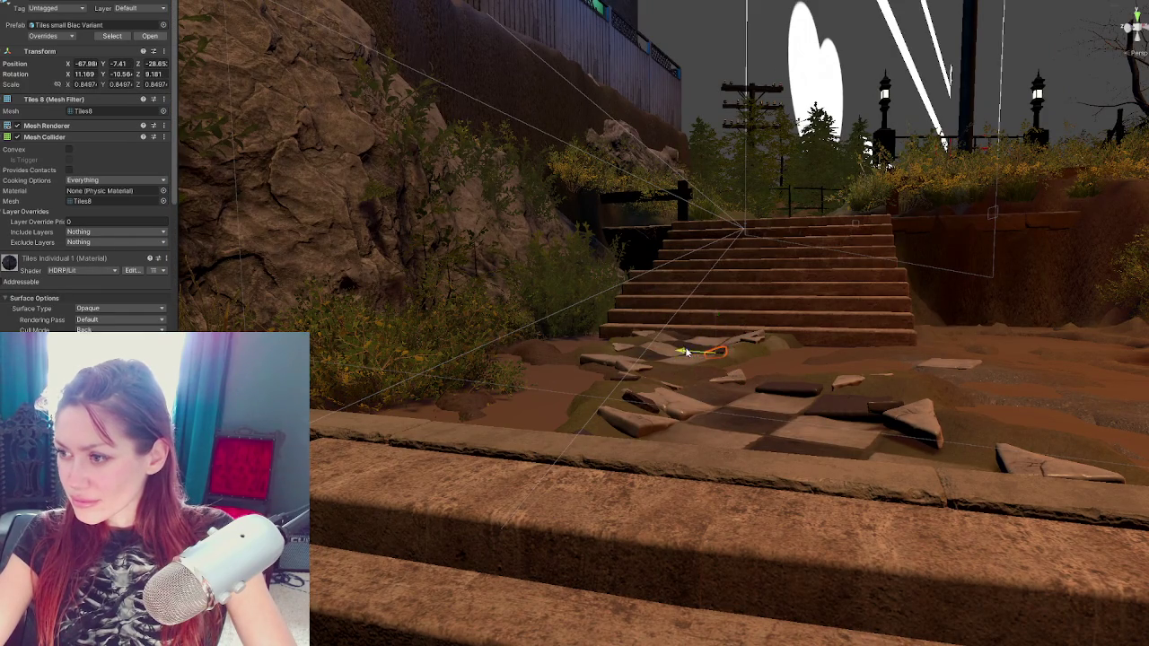
key("e")
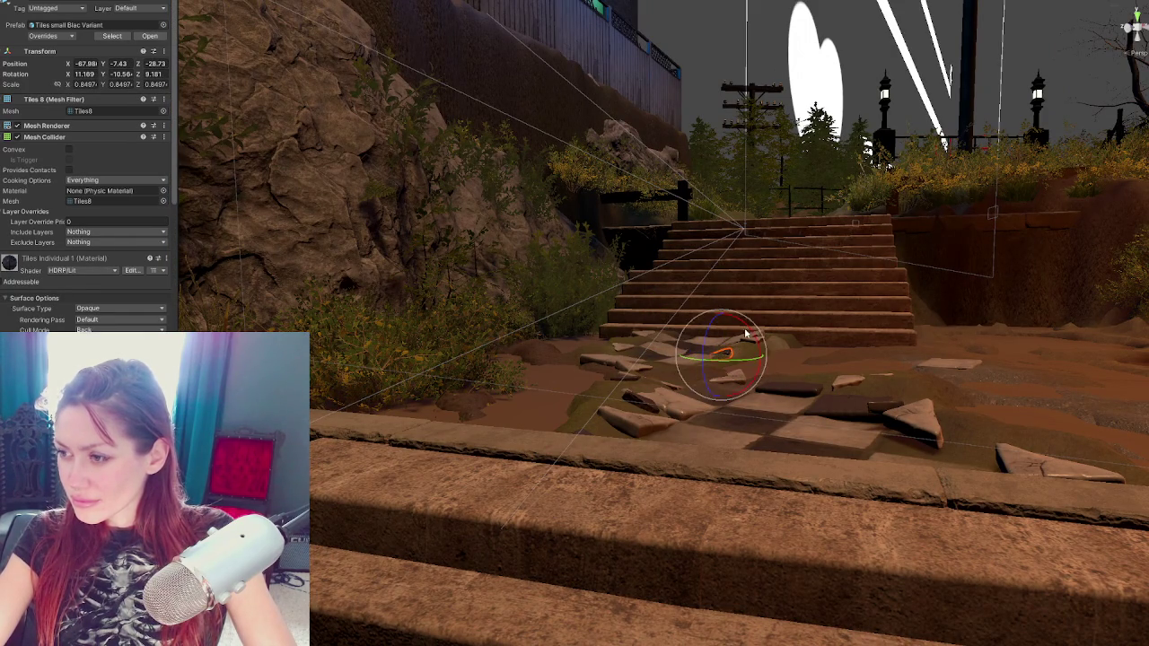
left_click_drag(753, 359, 747, 355)
Push the small corner shard down into the mud
left_click(910, 422)
key("w")
left_click_drag(933, 398, 931, 406)
left_click(880, 415)
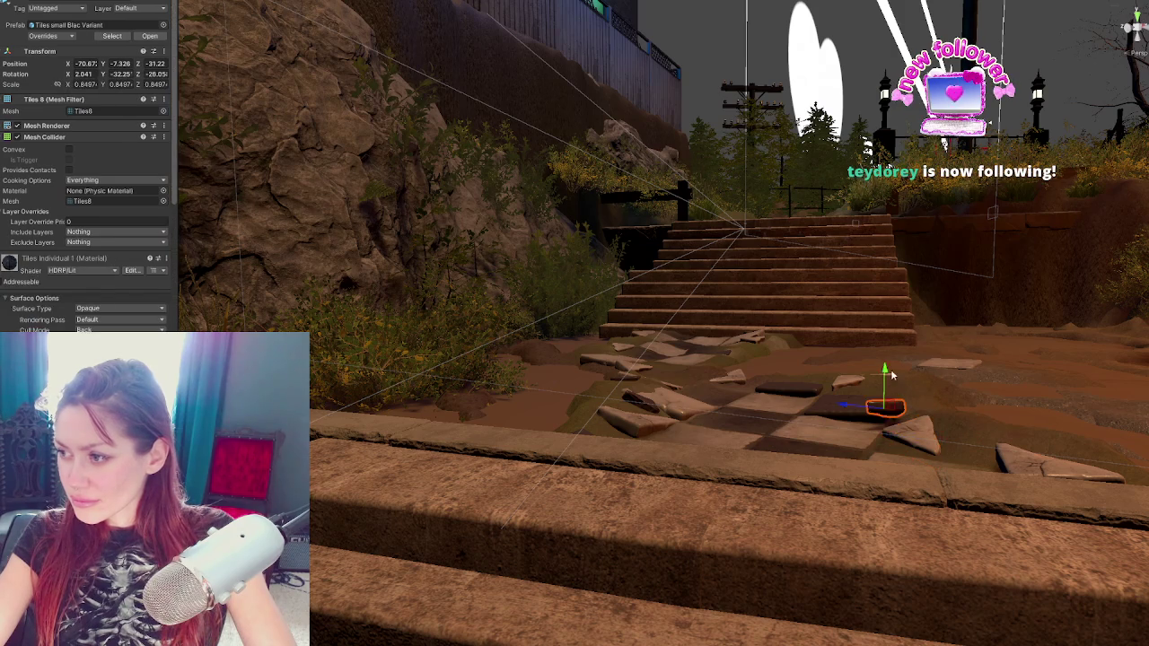
left_click(851, 382)
left_click_drag(865, 349, 865, 352)
Rotate the Tile Full 2 tile to roughly -12, -2.6, -7.8 degrees
left_click(808, 389)
key("e")
mouse_move(792, 383)
left_mouse_down()
mouse_move(782, 405)
mouse_move(731, 441)
mouse_move(693, 433)
left_mouse_up()
left_click(706, 434)
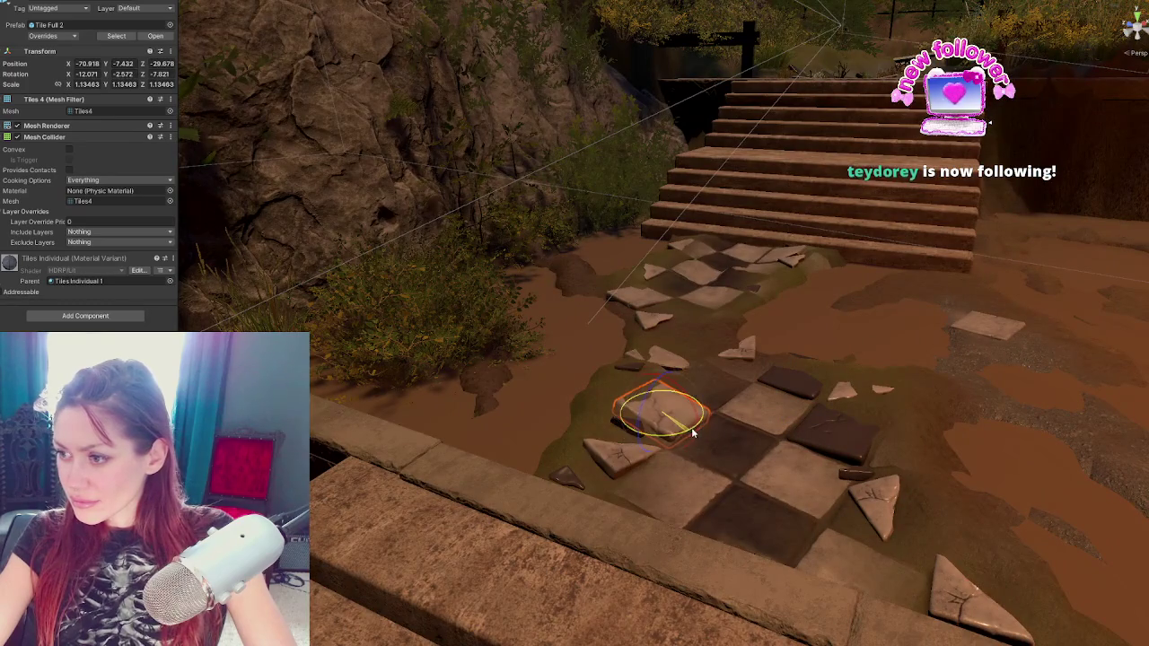
Enlarge the selected near tile slightly and straighten its rotation
key("f")
key("r")
mouse_move(658, 352)
left_mouse_down()
mouse_move(644, 313)
mouse_move(678, 356)
mouse_move(683, 325)
left_mouse_up()
key("e")
key("w")
key("e")
mouse_move(670, 366)
left_mouse_down()
mouse_move(675, 329)
mouse_move(857, 438)
mouse_move(775, 328)
mouse_move(756, 326)
mouse_move(700, 260)
left_mouse_up()
key("w")
scroll(675, 329, "down", 2)
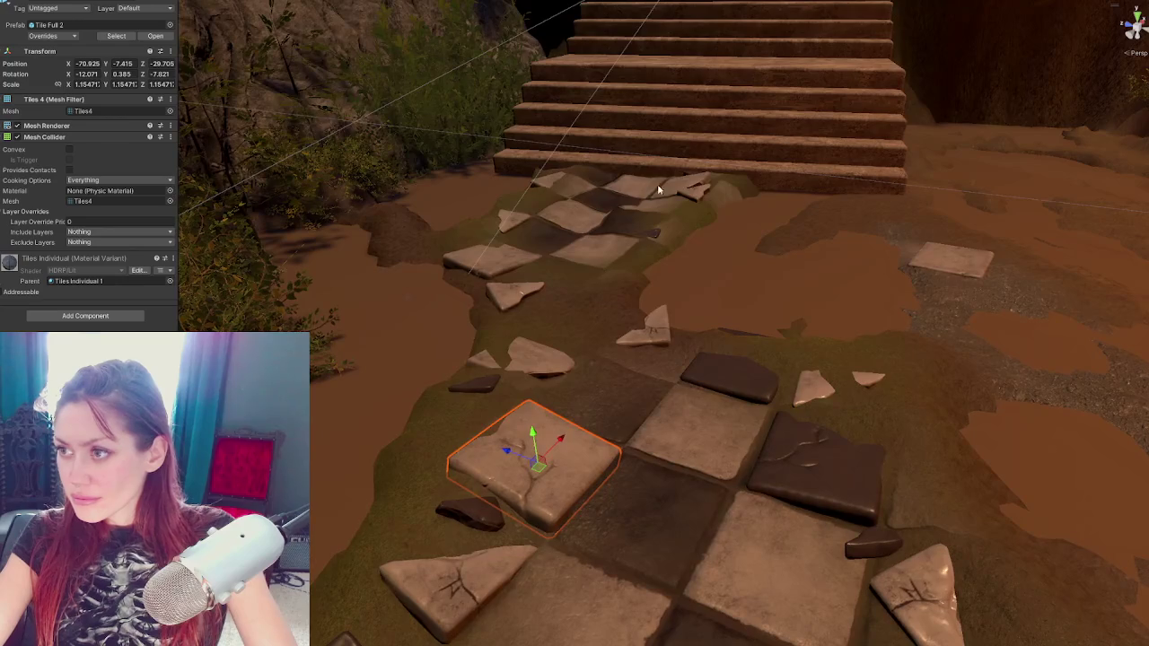
Slide the corner shard near the stairs sideways, then undo the move and rotation
left_click(694, 199)
key("f")
mouse_move(639, 285)
left_mouse_down()
mouse_move(638, 340)
mouse_move(536, 552)
mouse_move(554, 538)
mouse_move(584, 449)
mouse_move(632, 444)
mouse_move(615, 508)
mouse_move(512, 556)
mouse_move(523, 536)
left_mouse_up()
key("e")
key("ctrl+z")
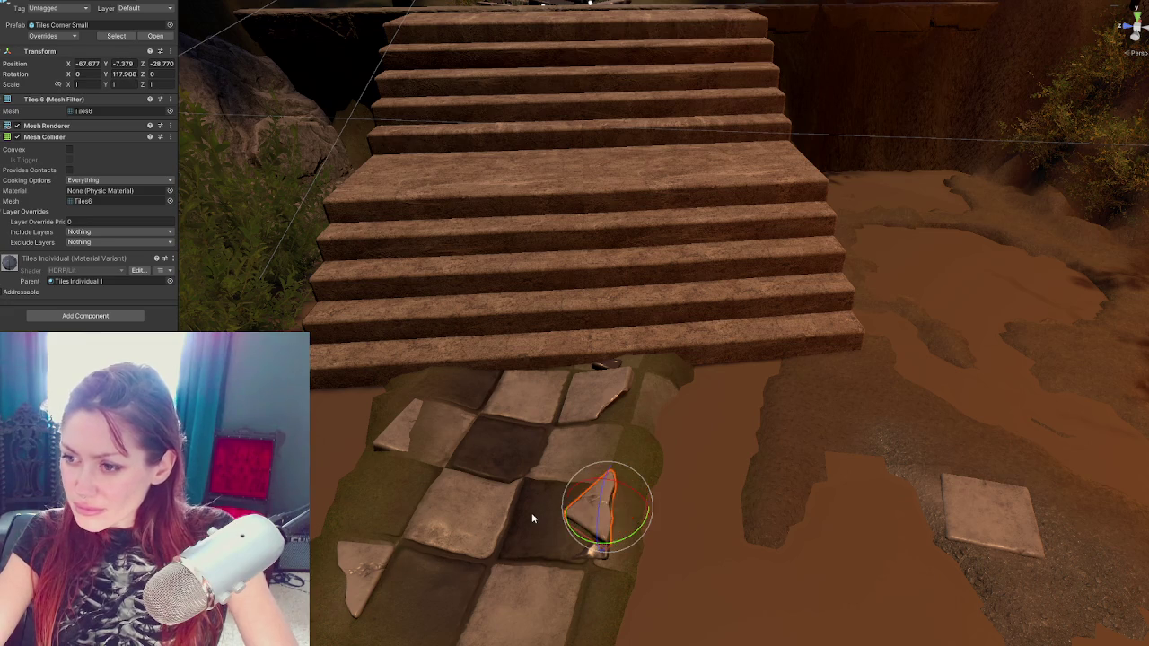
key("ctrl+z")
Enlarge the Tile Full White tile to 1.142 and shift it slightly sideways
left_click(406, 430)
key("w")
key("e")
key("w")
key("e")
key("w")
key("r")
left_click_drag(425, 433, 437, 459)
key("e")
mouse_move(444, 413)
left_mouse_down()
mouse_move(458, 377)
mouse_move(465, 420)
mouse_move(449, 436)
left_mouse_up()
Check the triangular shard, then lift the Tile Full 2 square below slightly
left_click(465, 420)
key("e")
key("w")
left_click(487, 506)
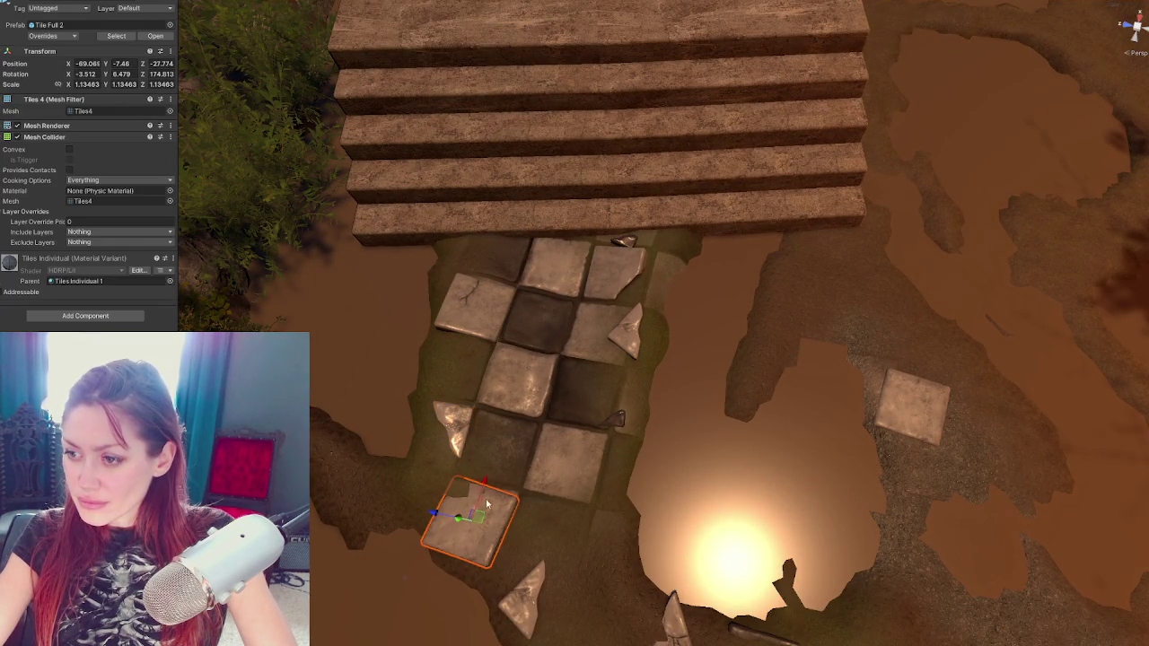
mouse_move(458, 520)
left_mouse_down()
mouse_move(603, 520)
mouse_move(748, 404)
left_mouse_up()
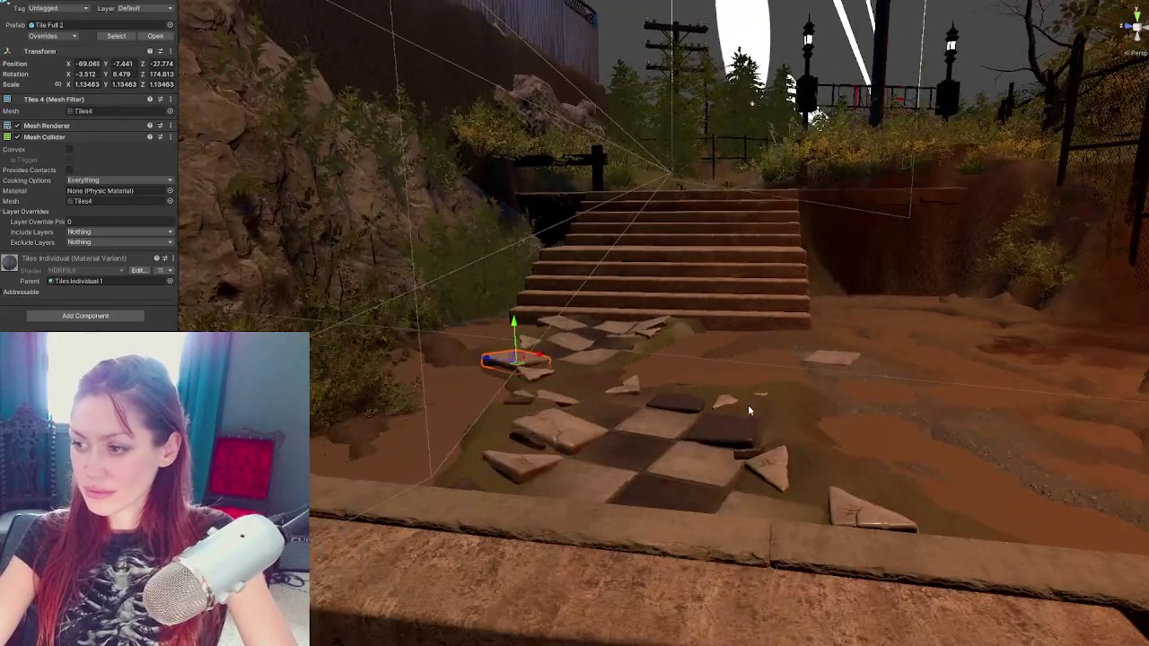
Rotate the large near tile to a new tilt
left_click(579, 432)
key("e")
left_click_drag(569, 431, 701, 477)
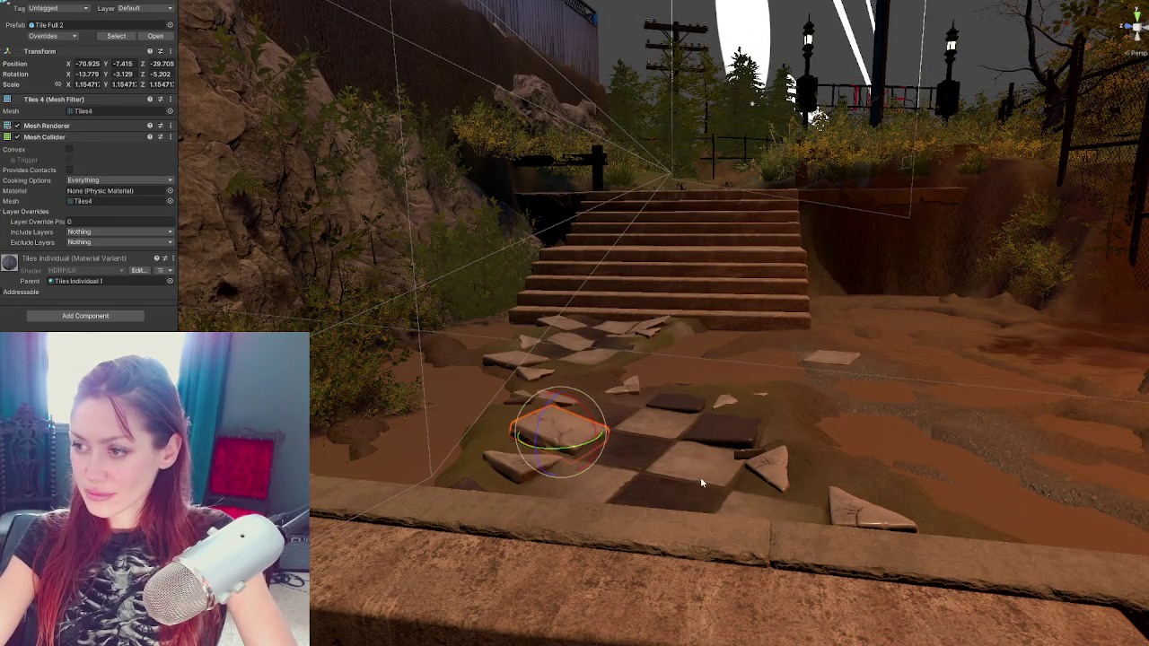
left_click(700, 477)
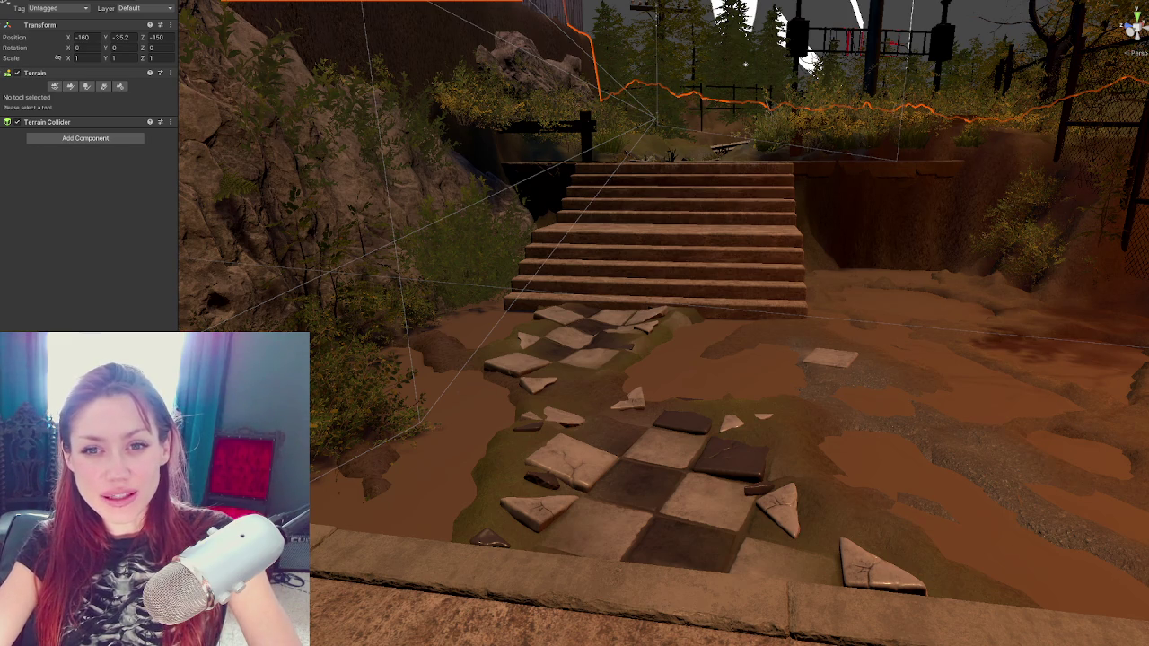
Nudge the near Tile Full 2 down and move the dark fragment toward the near edge
left_click(575, 453)
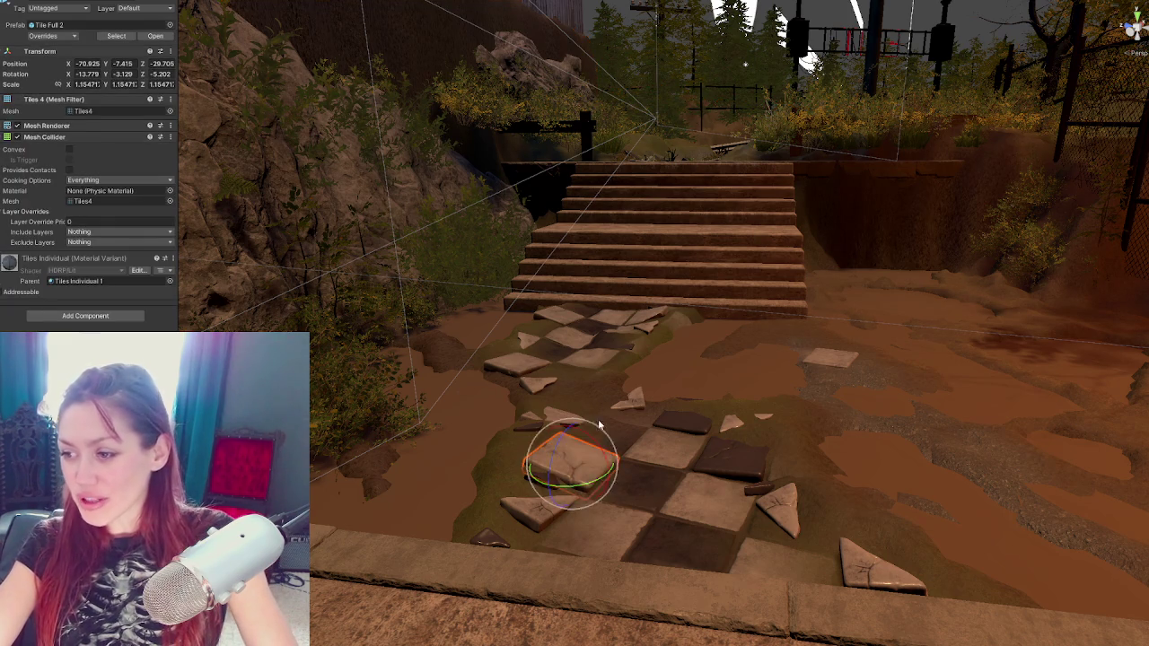
left_click_drag(571, 437, 569, 434)
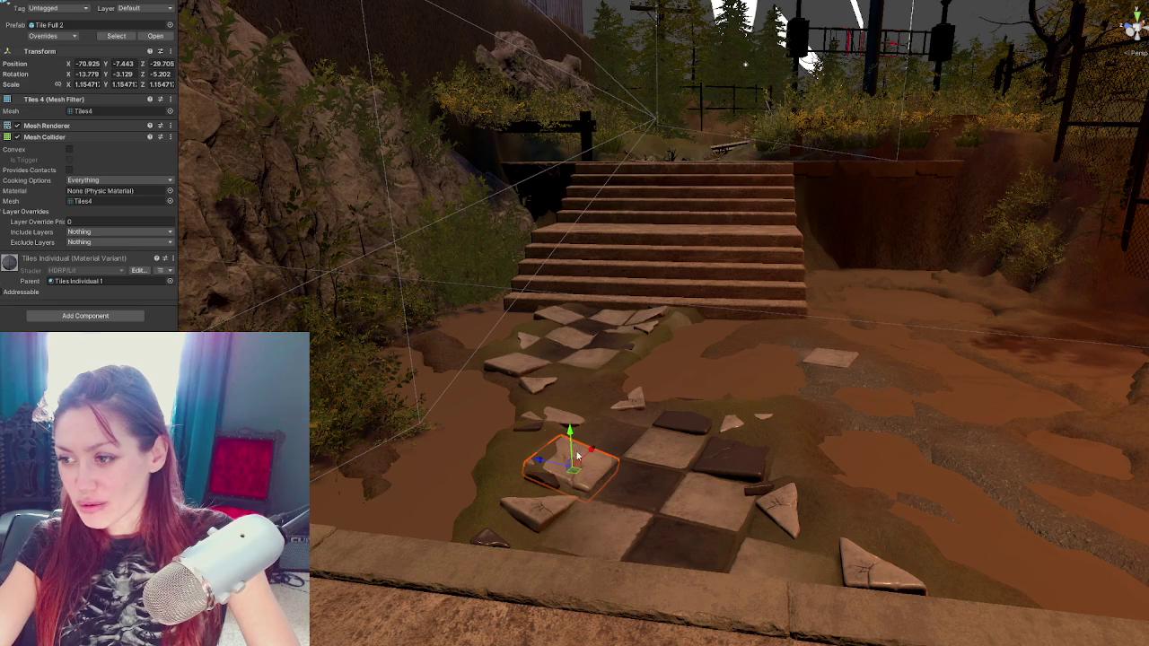
key("e")
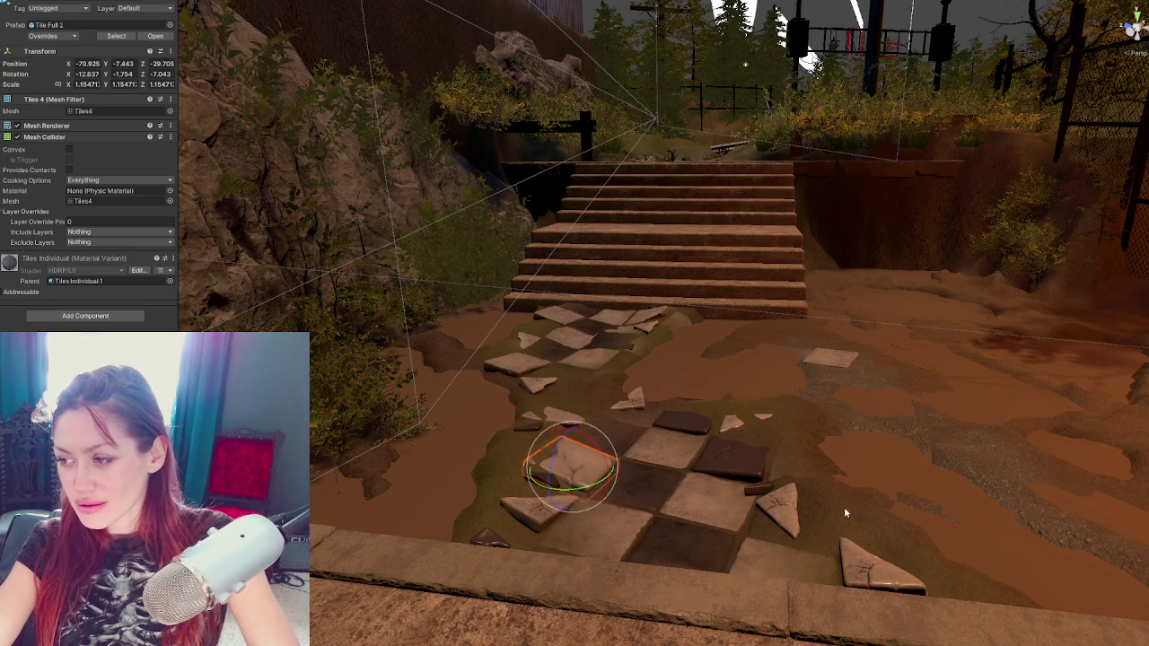
left_click(756, 495)
key("w")
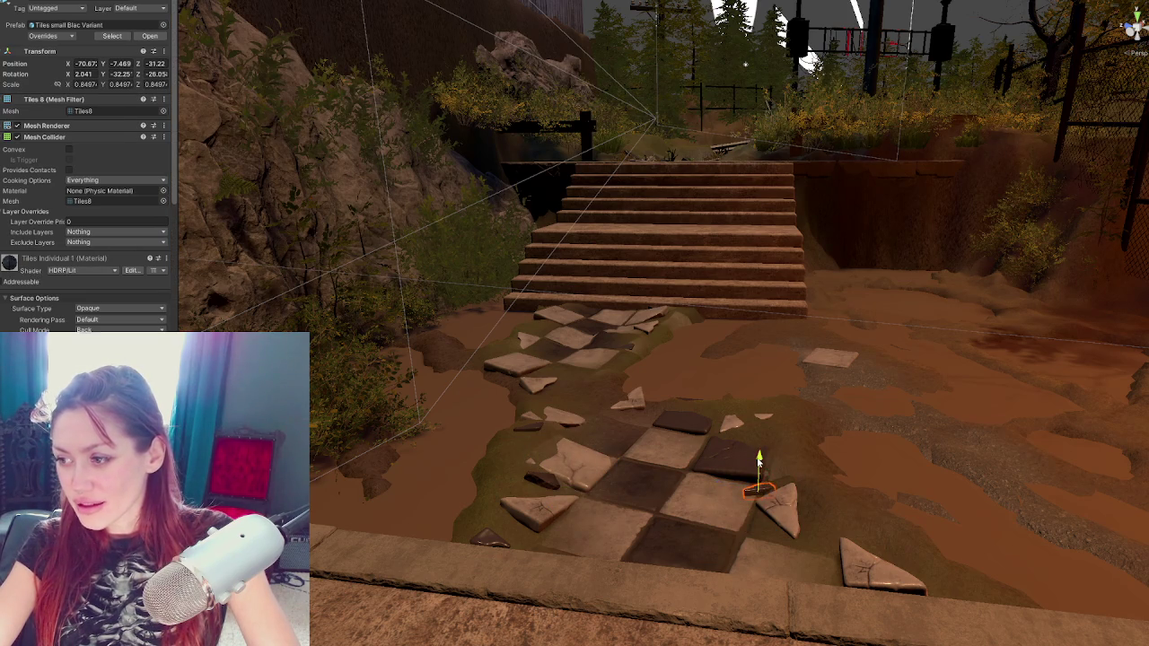
left_click_drag(765, 476, 759, 521)
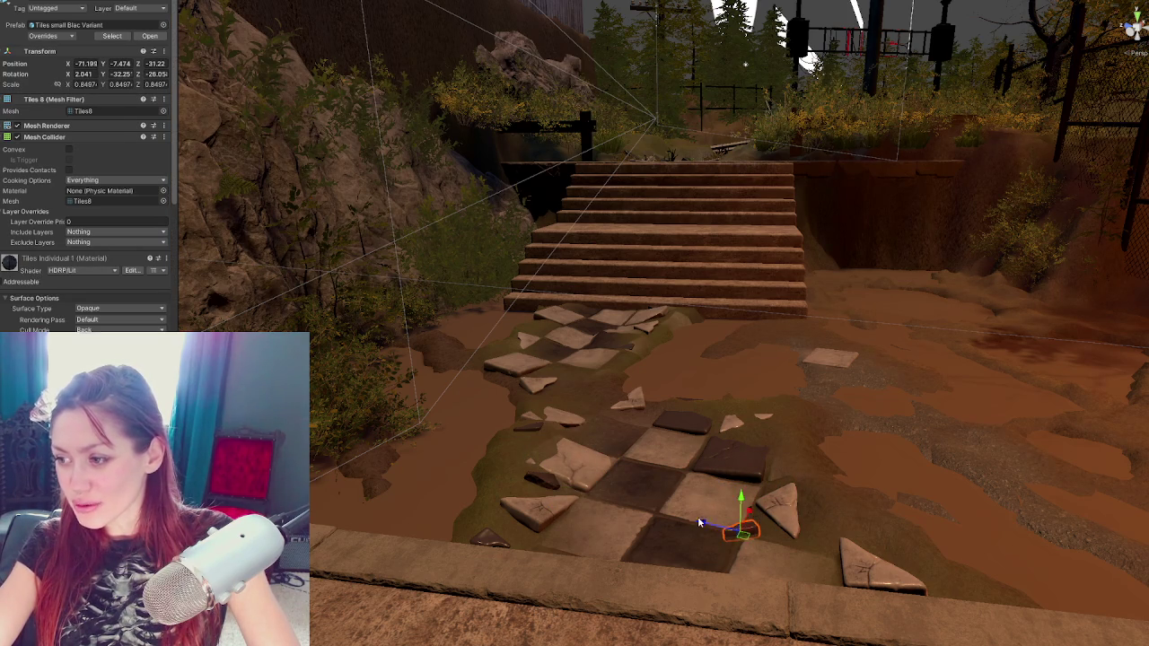
key("e")
key("w")
left_click_drag(767, 521, 759, 510)
key("w")
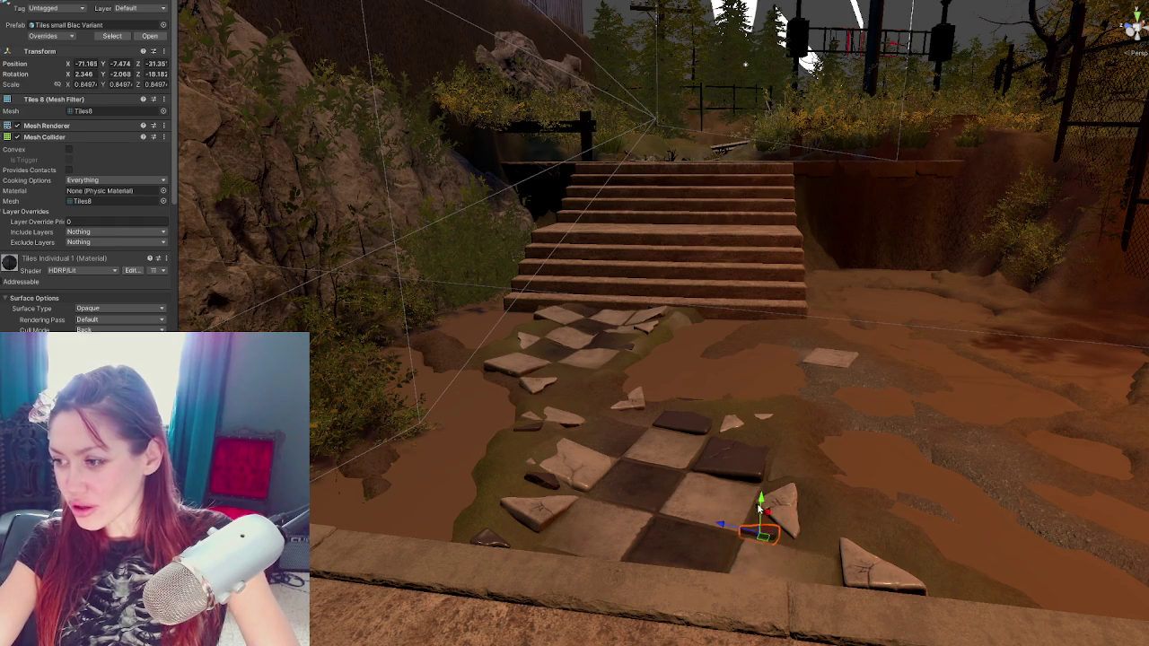
Nudge the left corner shard into place and move another shard toward the path's middle
left_click(537, 507)
scroll(536, 551, "up", 2)
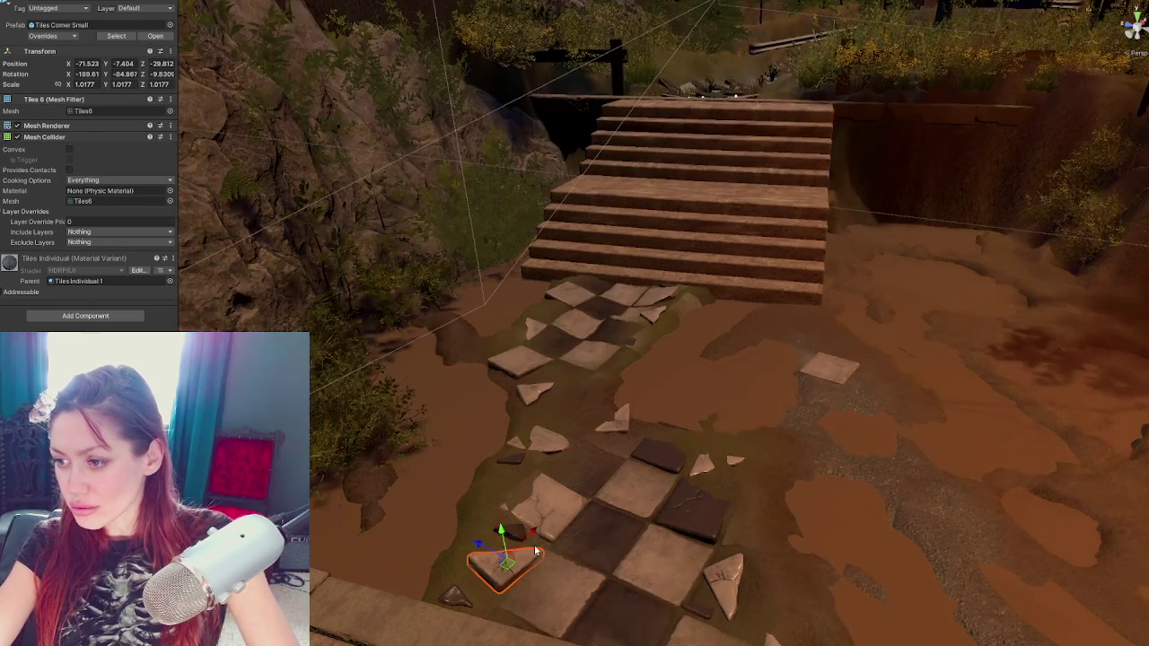
left_click_drag(499, 550, 483, 549)
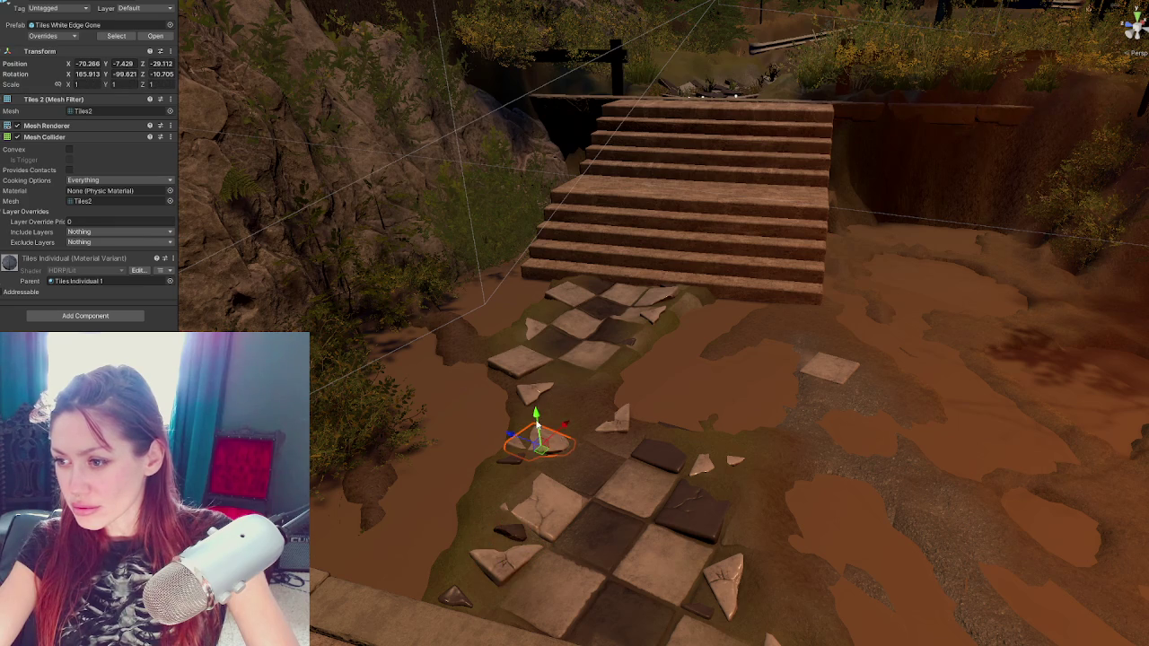
left_click(614, 427)
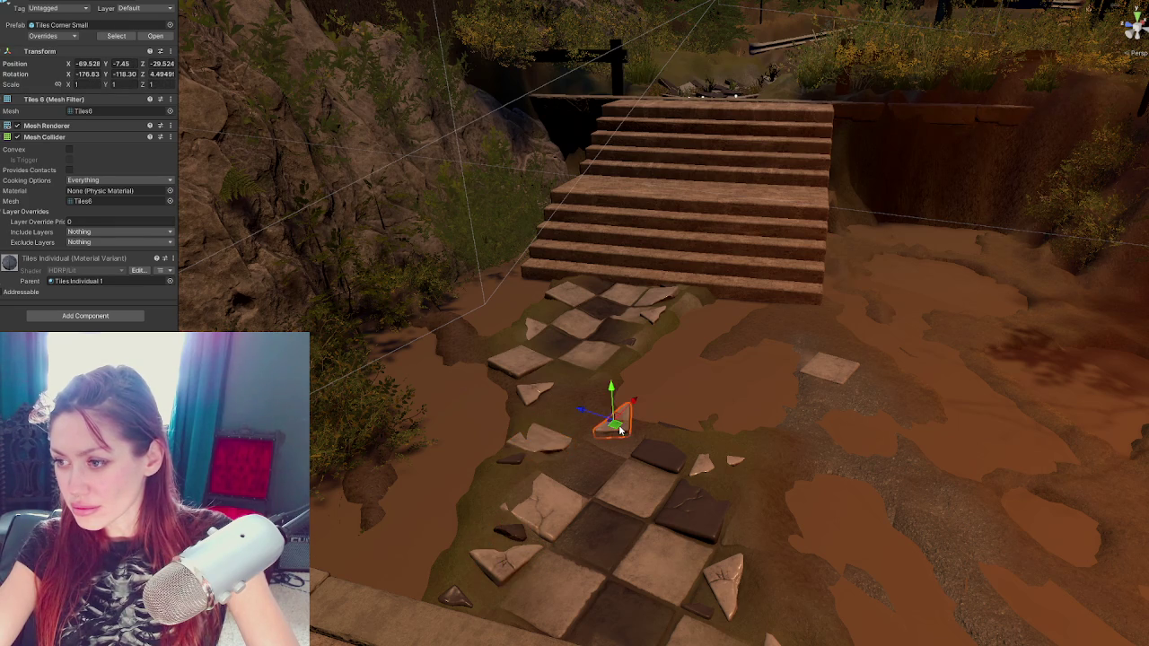
left_click_drag(544, 393, 533, 366)
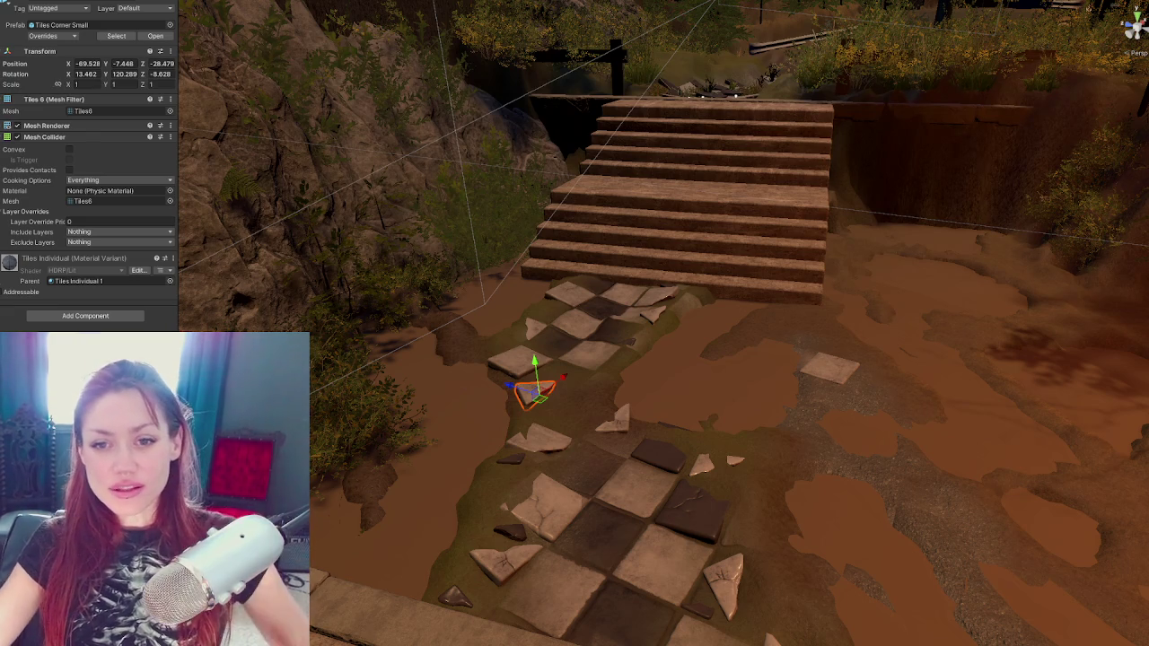
left_click_drag(696, 409, 781, 379)
left_click(737, 392)
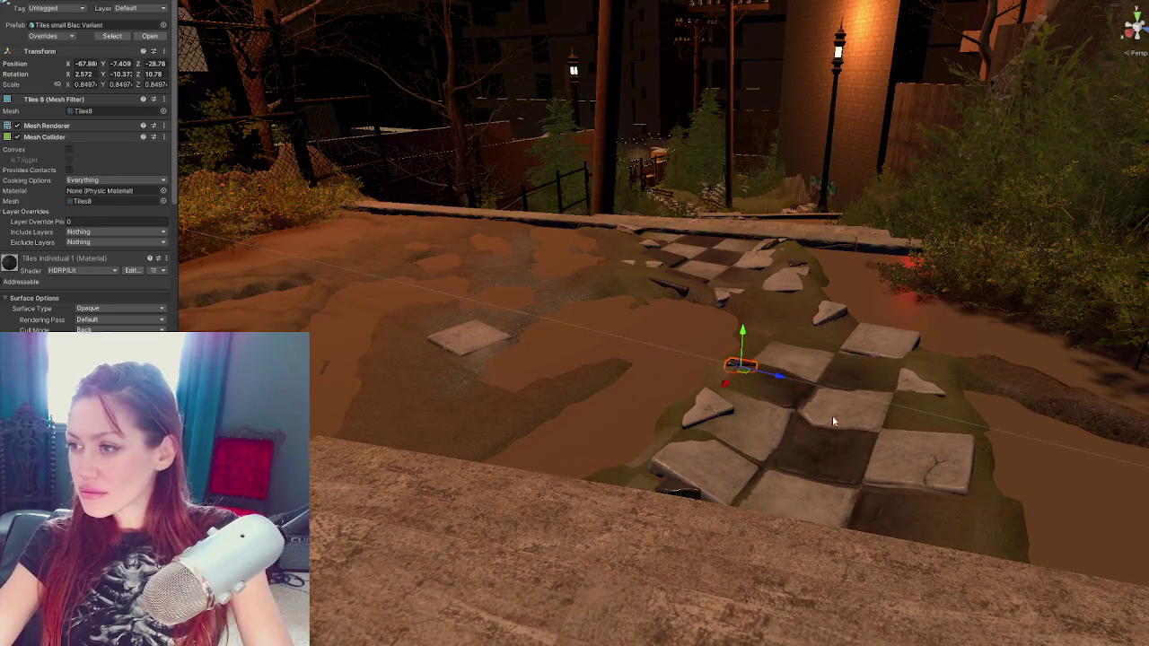
Level the ground around the near tiles with the Set Height terrain brush
left_click_drag(832, 420, 665, 399)
left_click(664, 399)
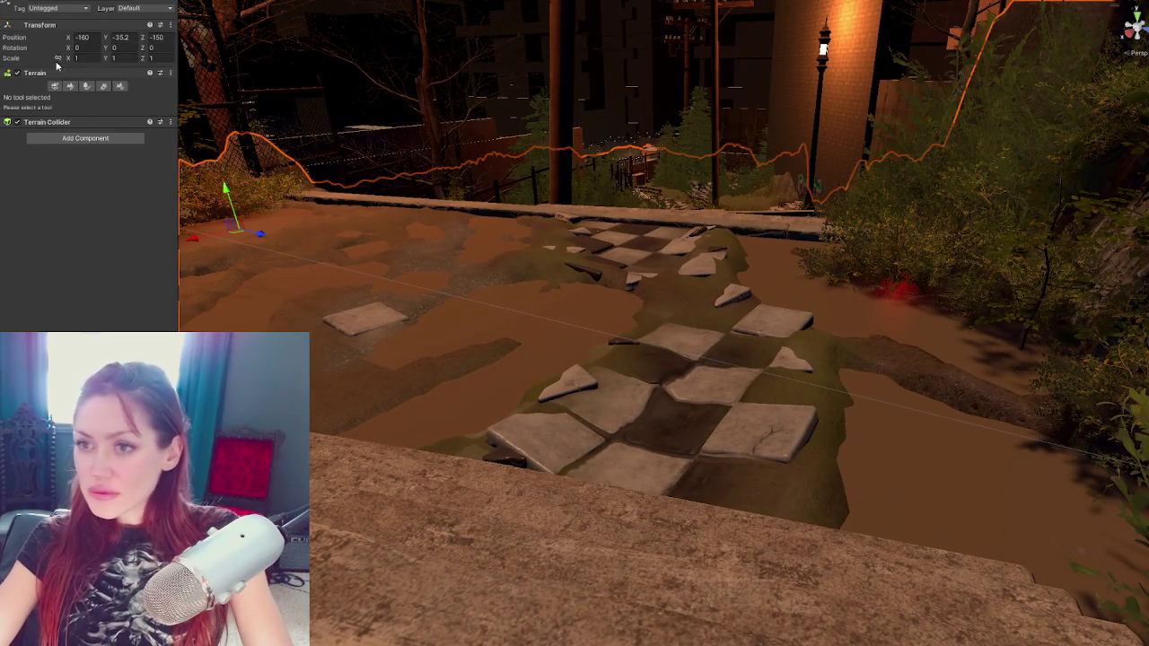
left_click(719, 436)
left_click(664, 471)
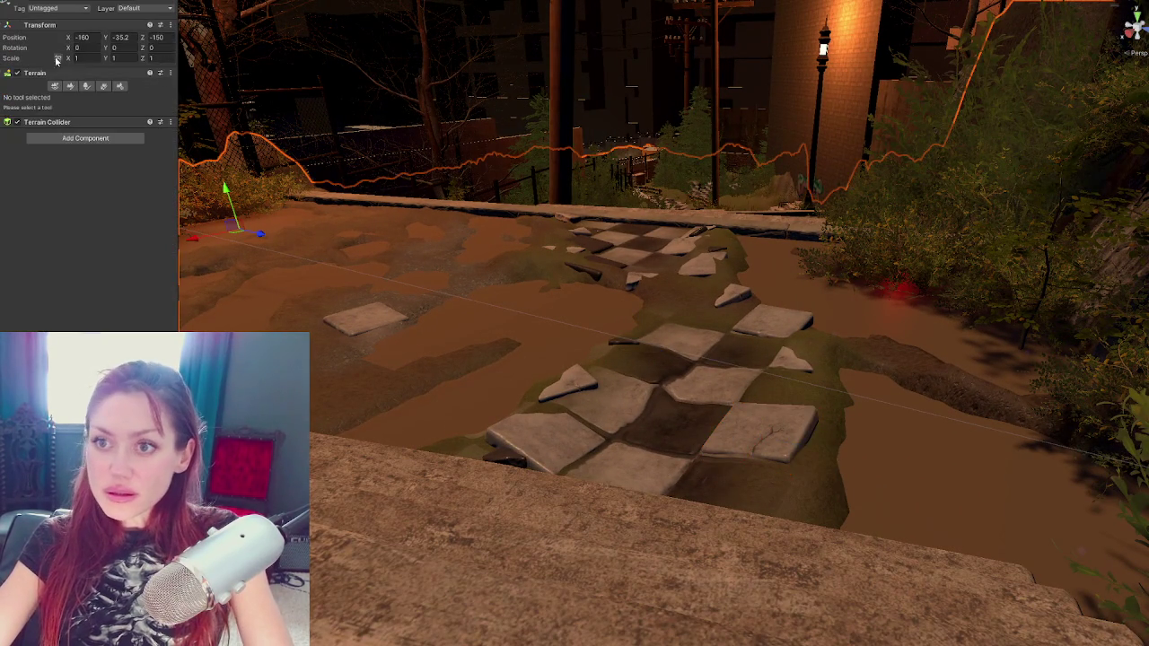
left_click(68, 86)
scroll(55, 184, "down", 3)
scroll(53, 75, "up", 3)
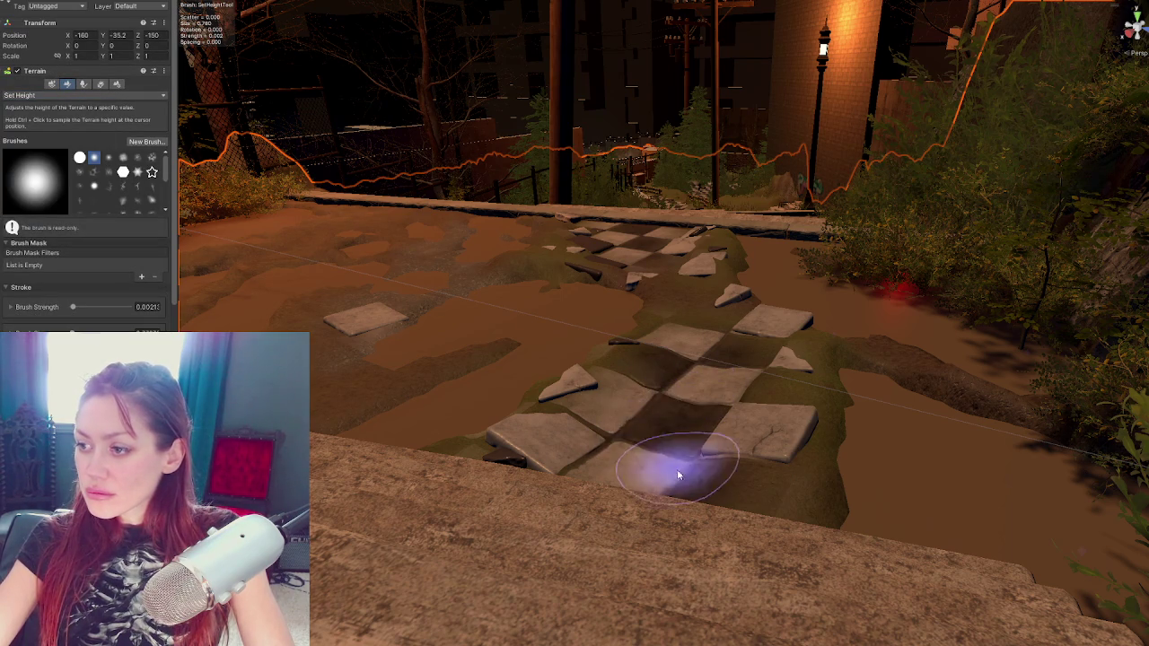
mouse_move(686, 404)
left_mouse_down()
mouse_move(730, 457)
mouse_move(803, 500)
mouse_move(692, 442)
mouse_move(696, 379)
mouse_move(673, 359)
mouse_move(692, 248)
mouse_move(615, 239)
mouse_move(658, 289)
mouse_move(701, 264)
mouse_move(680, 326)
mouse_move(692, 359)
left_mouse_up()
key("w")
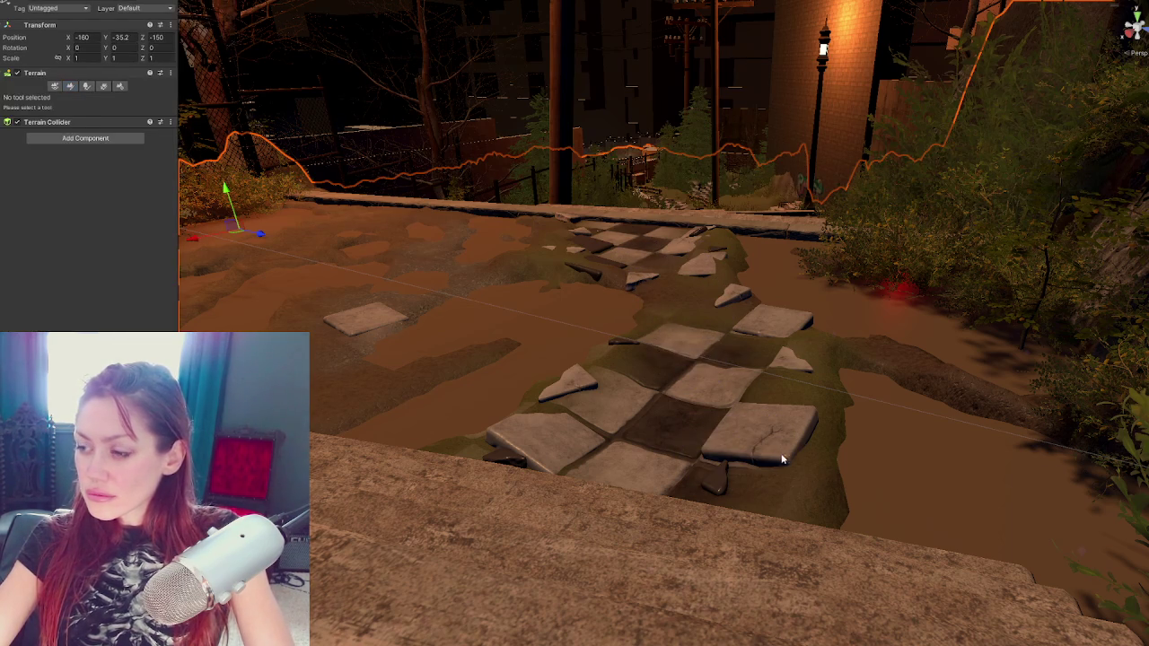
Check the near white tile and fragment, then switch the terrain to Raise or Lower Terrain
left_click(744, 457)
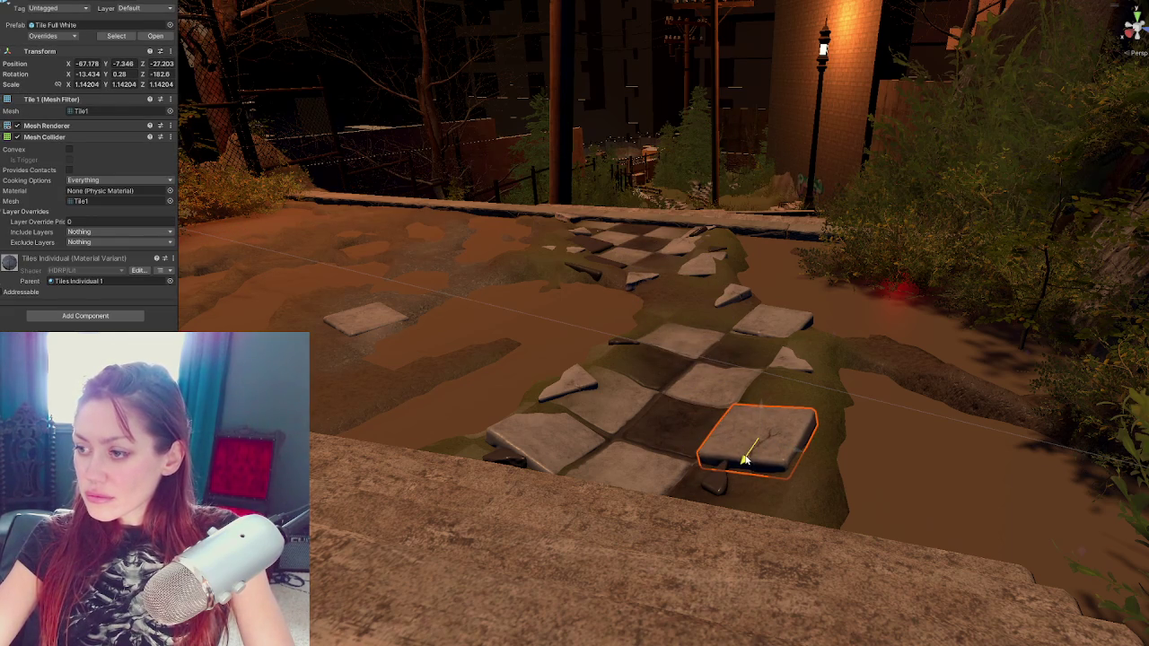
left_click(720, 489)
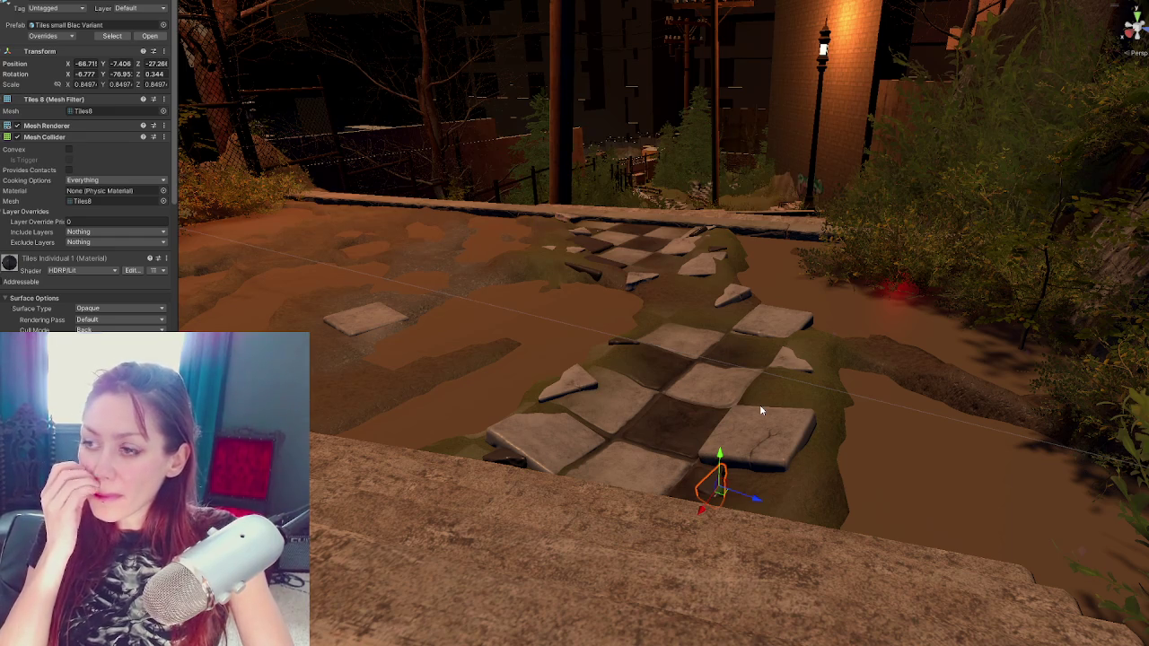
scroll(753, 254, "down", 5)
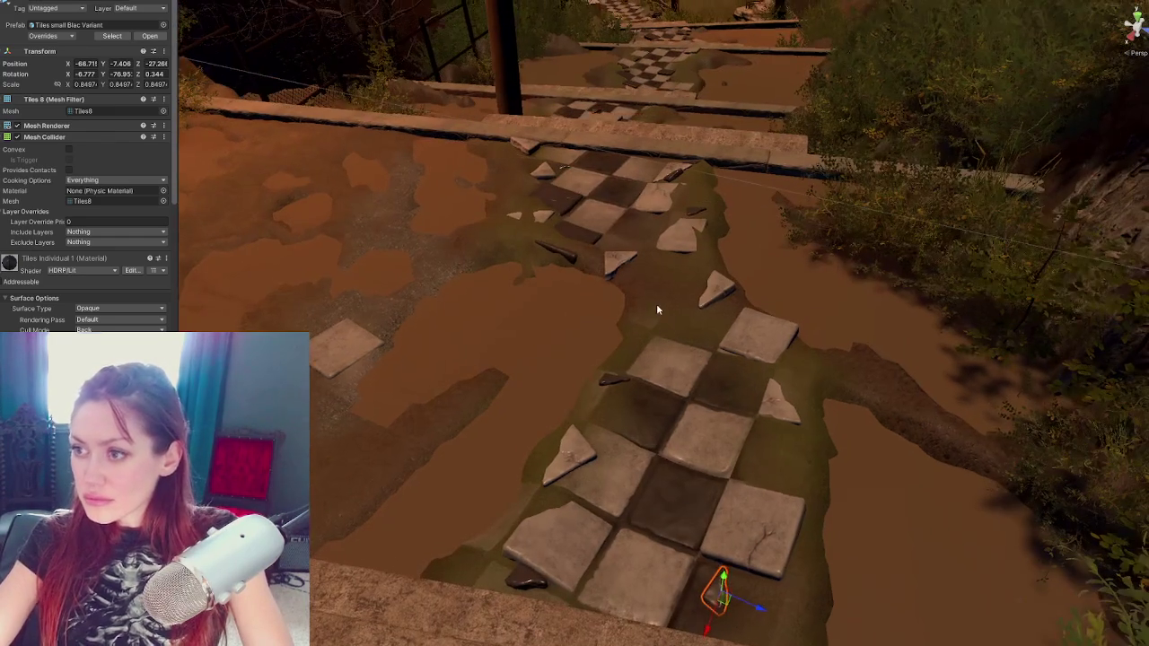
left_click(657, 310)
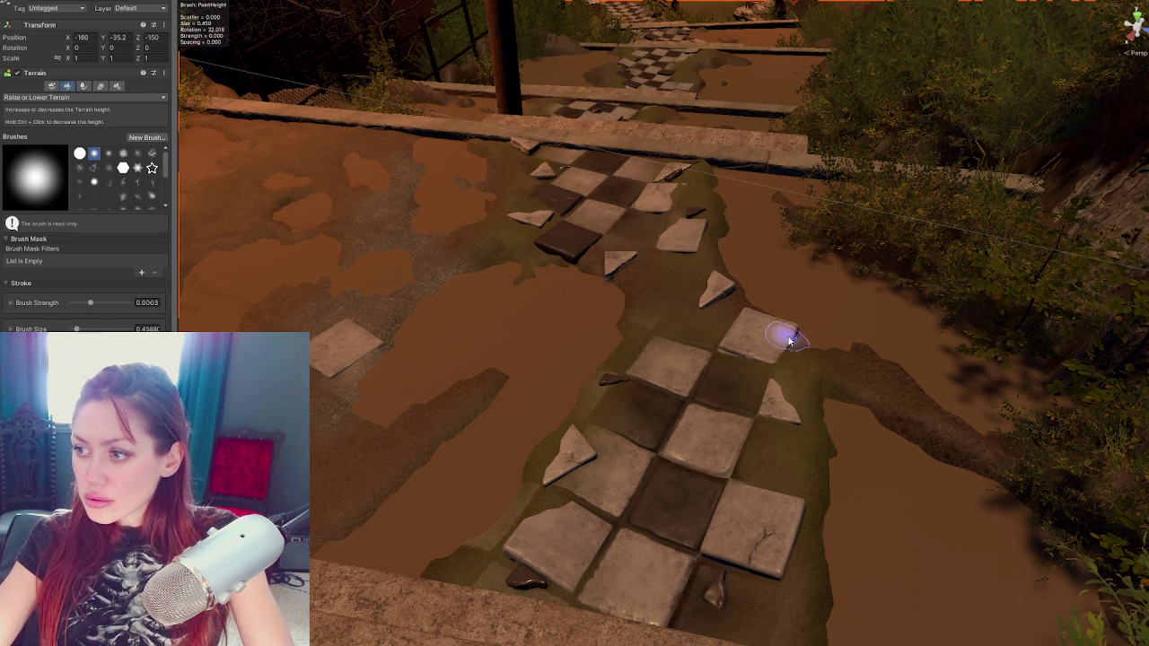
mouse_move(781, 368)
left_mouse_down()
mouse_move(623, 282)
mouse_move(542, 419)
mouse_move(744, 267)
left_mouse_up()
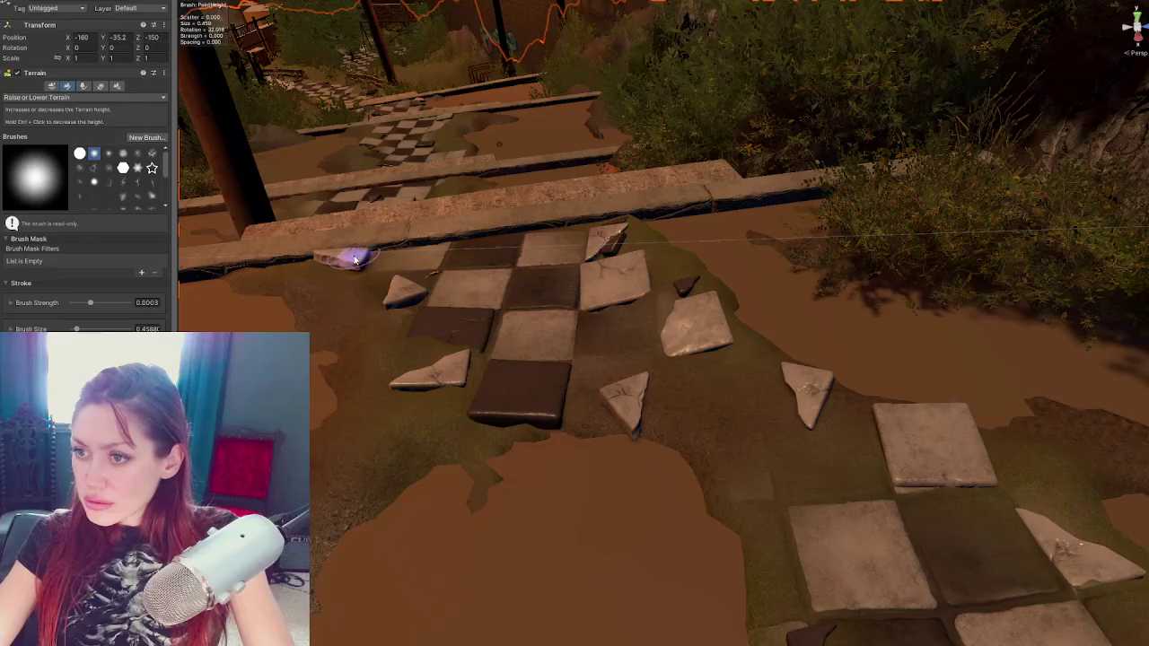
Lower a small corner shard into the mud, then reframe the view over the stair tiles
left_click(355, 260)
key("w")
left_click_drag(323, 225, 324, 232)
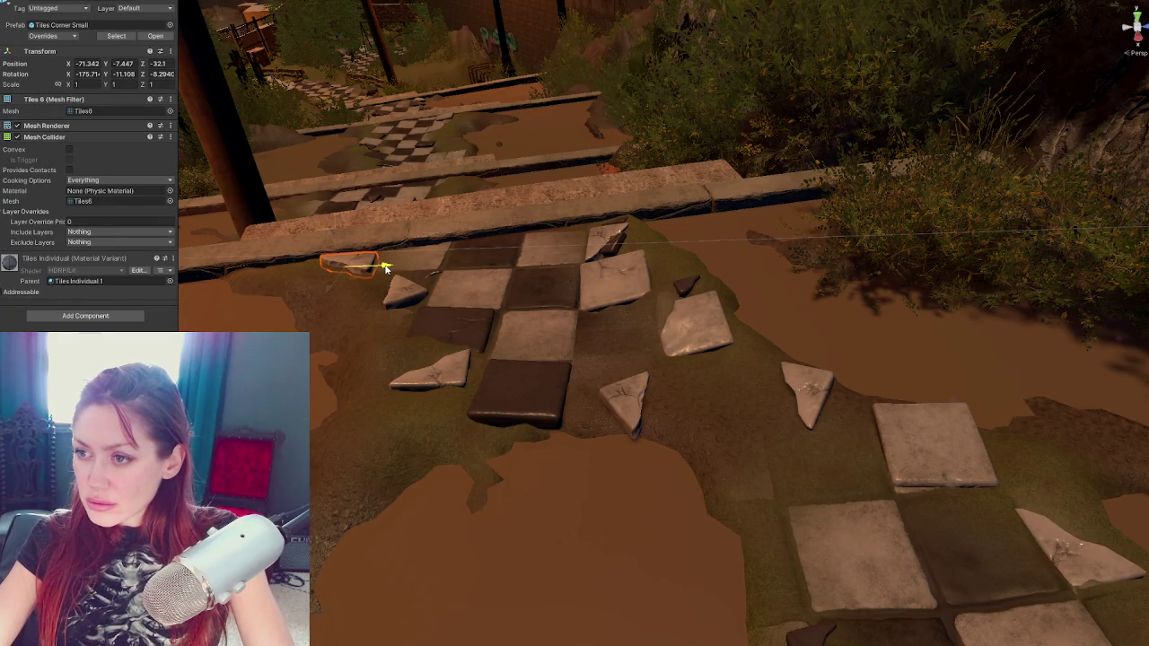
left_click(481, 333)
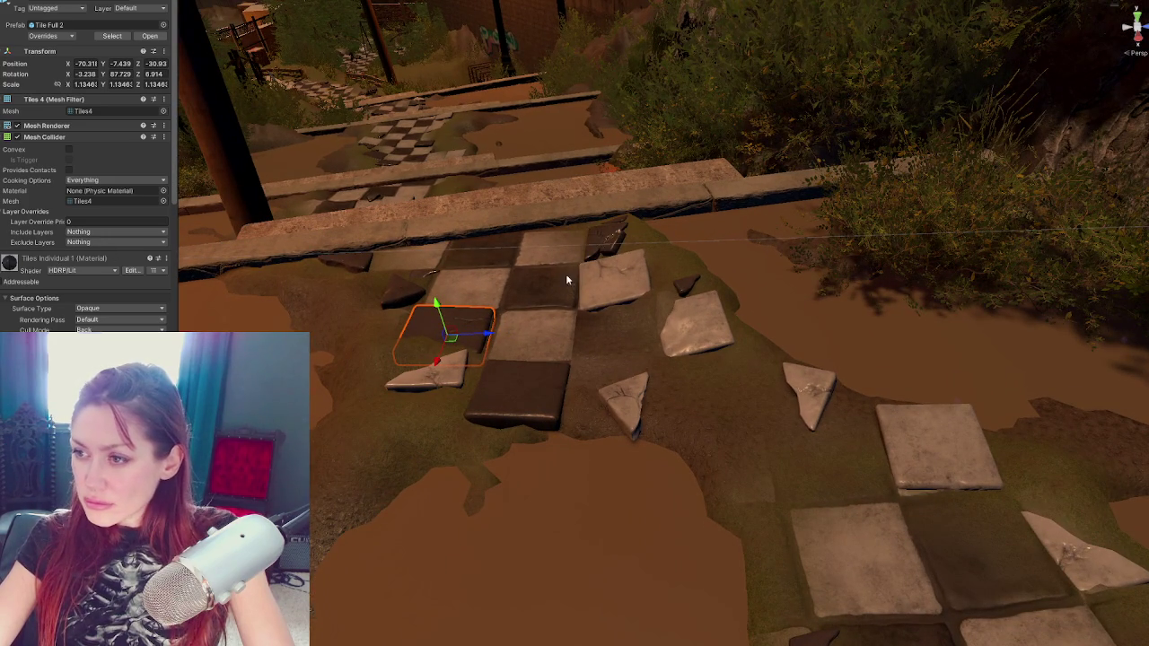
mouse_move(492, 332)
left_mouse_down()
mouse_move(836, 442)
mouse_move(700, 341)
mouse_move(808, 377)
mouse_move(978, 385)
mouse_move(1007, 183)
mouse_move(677, 604)
mouse_move(796, 403)
mouse_move(898, 135)
mouse_move(688, 385)
mouse_move(753, 298)
mouse_move(742, 239)
mouse_move(703, 380)
mouse_move(690, 346)
mouse_move(733, 322)
mouse_move(705, 333)
mouse_move(710, 343)
left_mouse_up()
scroll(700, 341, "up", 3)
Rotate the tile at the foot of the stairs so it lies more naturally
left_click(689, 346)
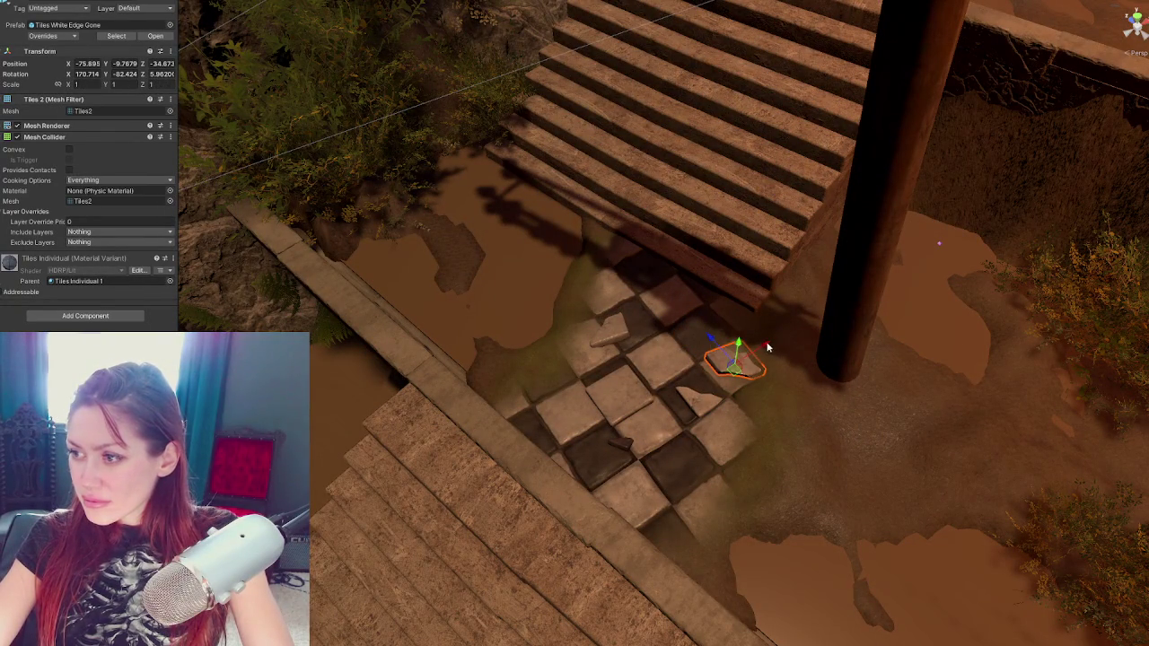
key("e")
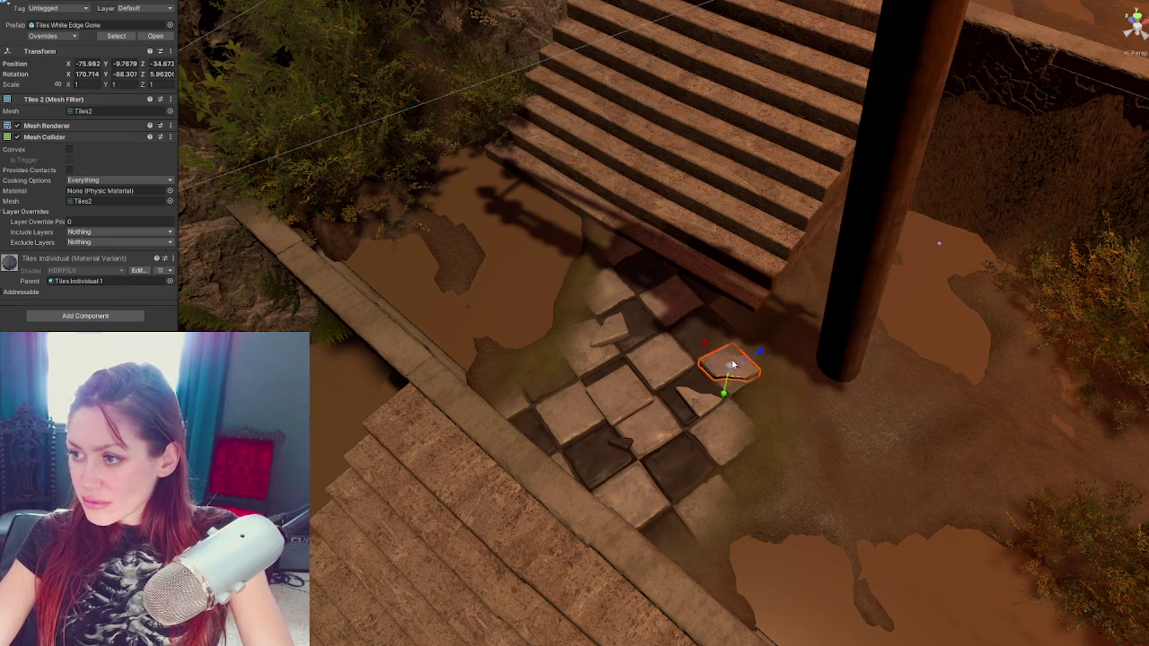
key("e")
left_click_drag(753, 359, 707, 370)
key("w")
Turn the small corner tile piece, settling it at about 88 degrees
left_click(700, 406)
key("e")
left_click_drag(701, 406, 692, 398)
key("w")
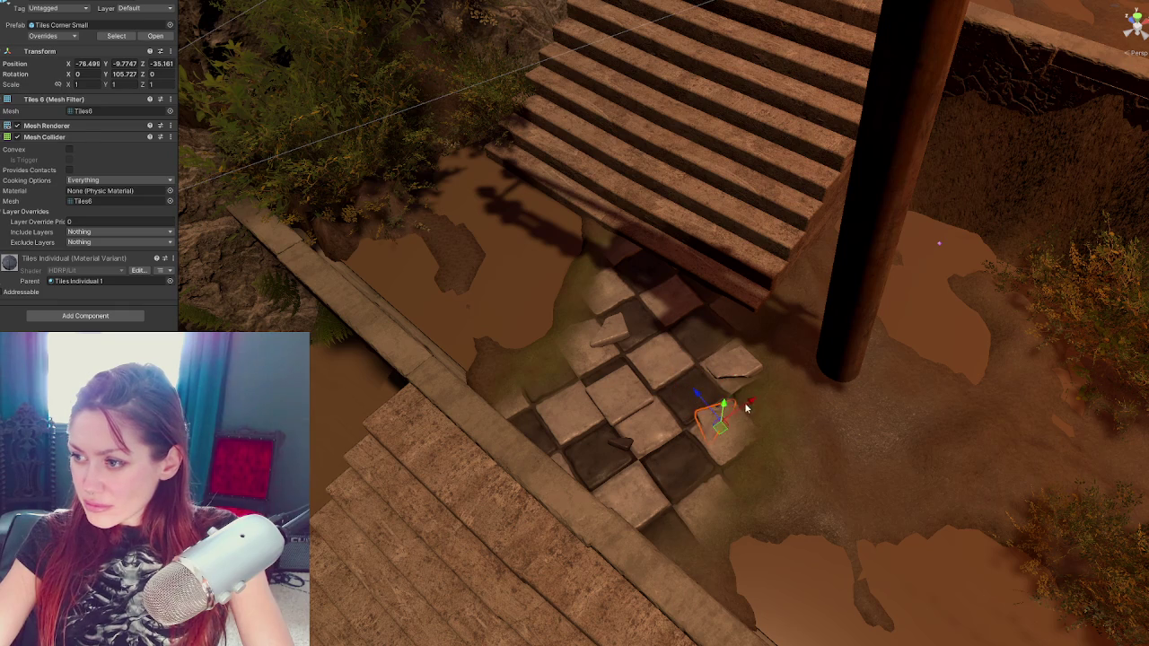
key("e")
left_click_drag(711, 442, 720, 438)
key("w")
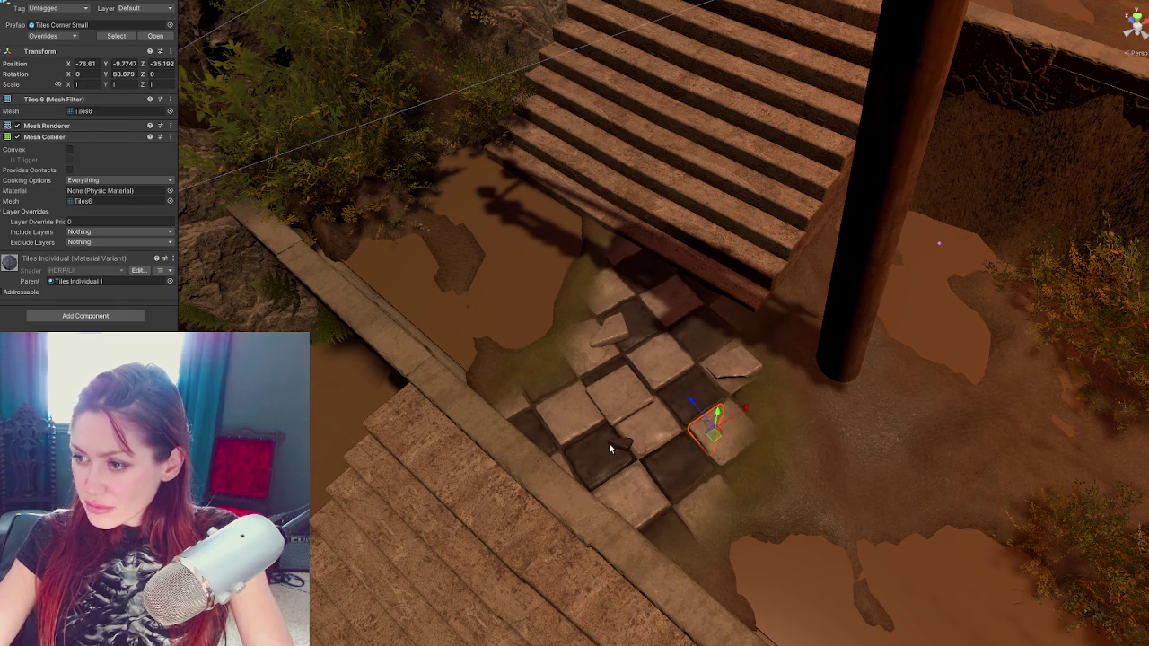
Slide Tile Full 2 down-left to close the gap and tilt it slightly
left_click(617, 447)
left_click(615, 370)
left_click(620, 386)
mouse_move(626, 403)
left_mouse_down()
mouse_move(615, 410)
mouse_move(554, 377)
mouse_move(541, 345)
mouse_move(554, 386)
mouse_move(539, 353)
left_mouse_up()
key("e")
key("w")
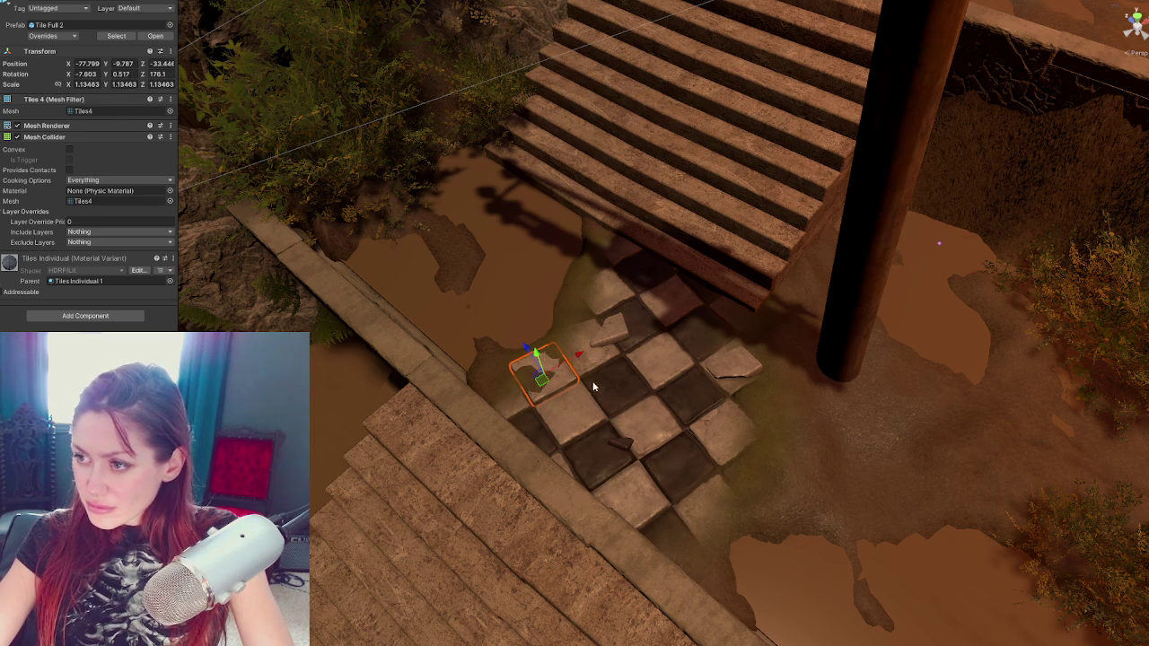
Reposition the Tile Full White tile into line with the grid
left_click(628, 456)
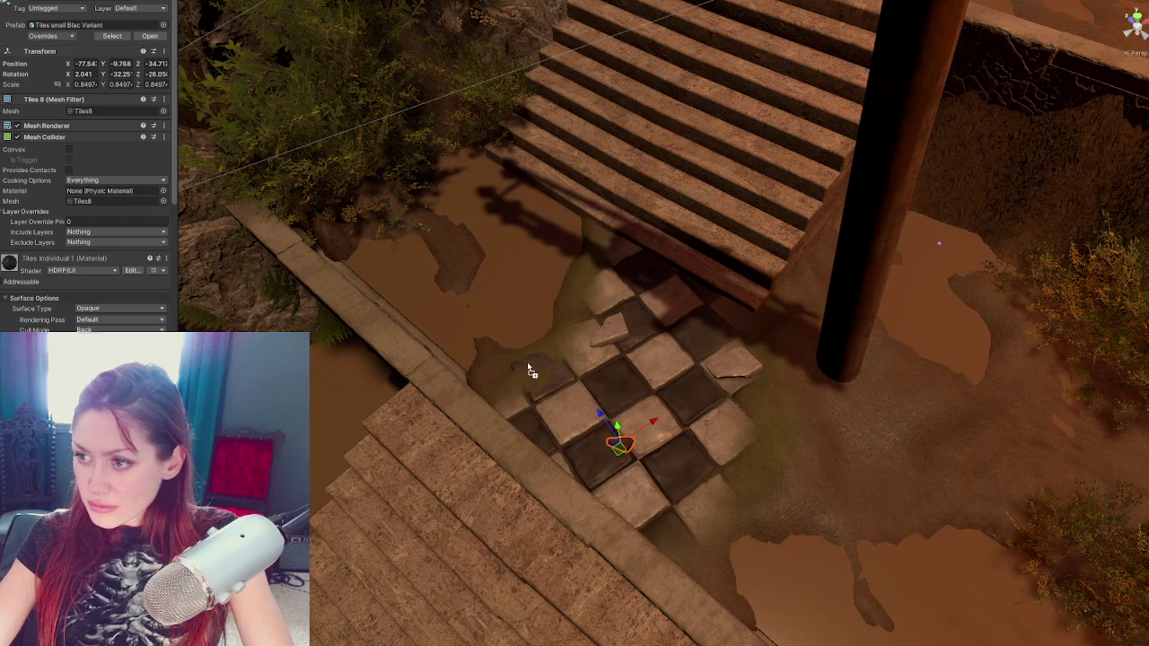
left_click(629, 340)
left_click_drag(590, 312, 564, 286)
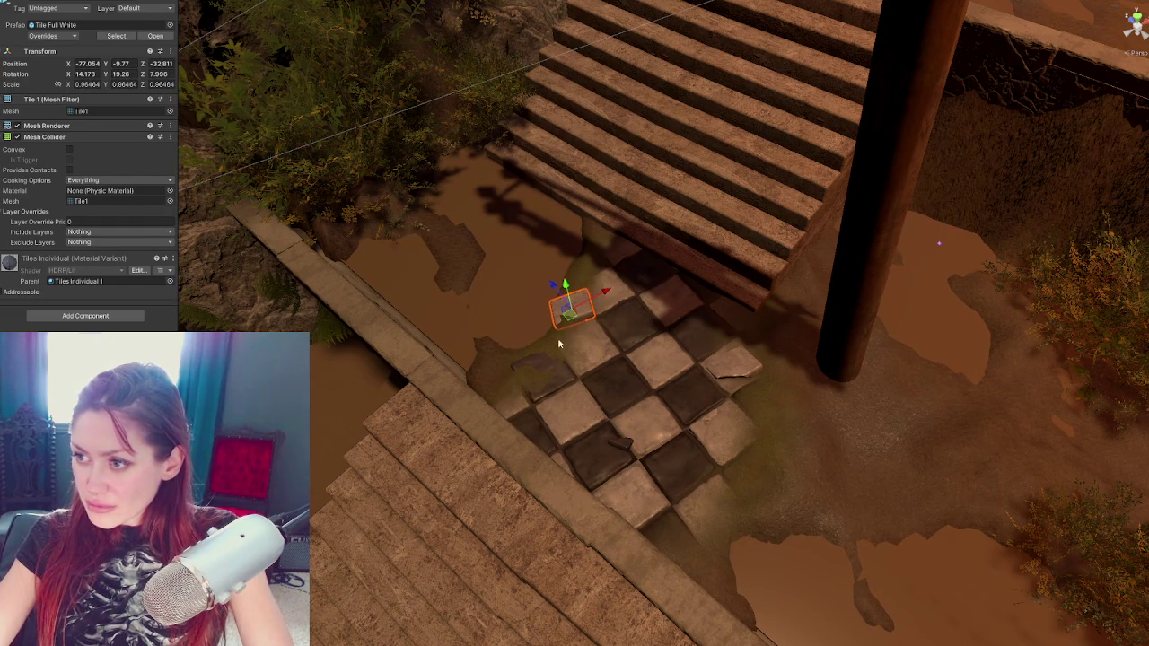
left_click(608, 444)
left_click(579, 310)
mouse_move(624, 288)
left_mouse_down()
mouse_move(660, 269)
mouse_move(684, 274)
mouse_move(720, 433)
left_mouse_up()
left_click(766, 426)
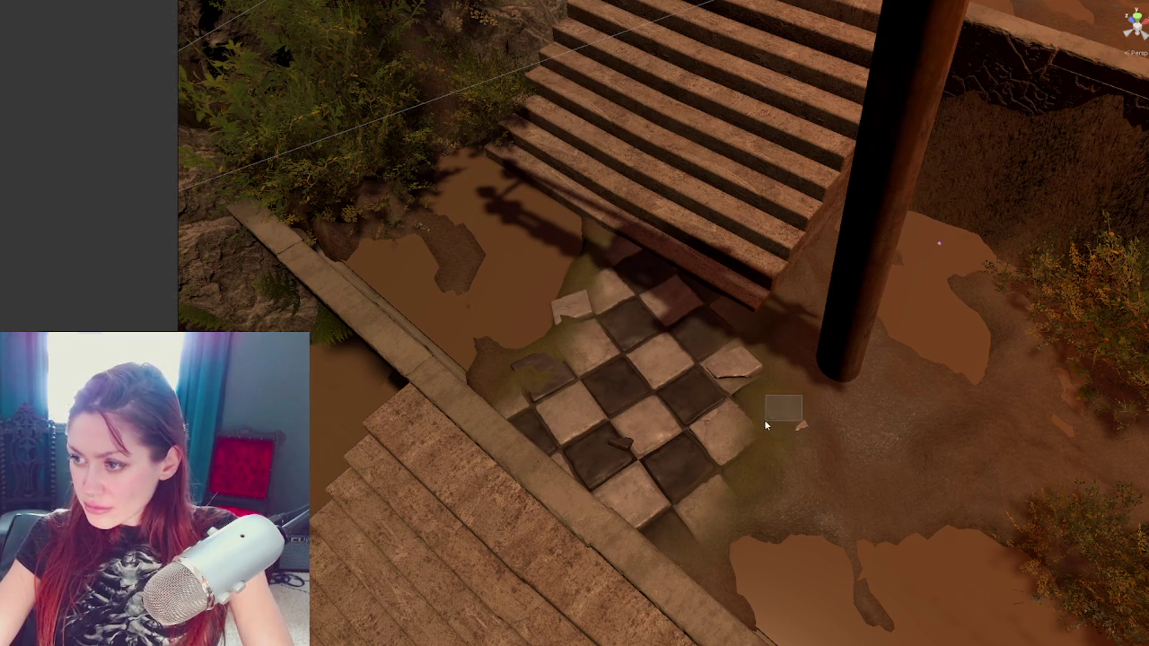
mouse_move(800, 429)
left_mouse_down()
mouse_move(790, 417)
mouse_move(709, 476)
mouse_move(666, 483)
mouse_move(741, 491)
left_mouse_up()
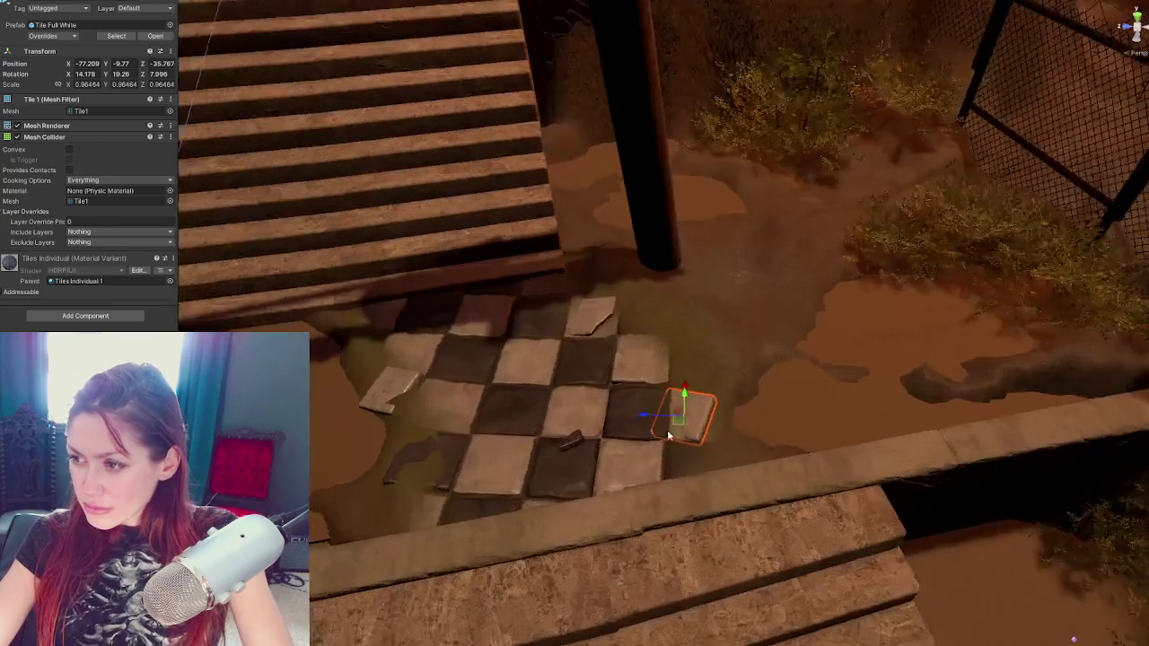
left_click_drag(668, 436, 686, 429)
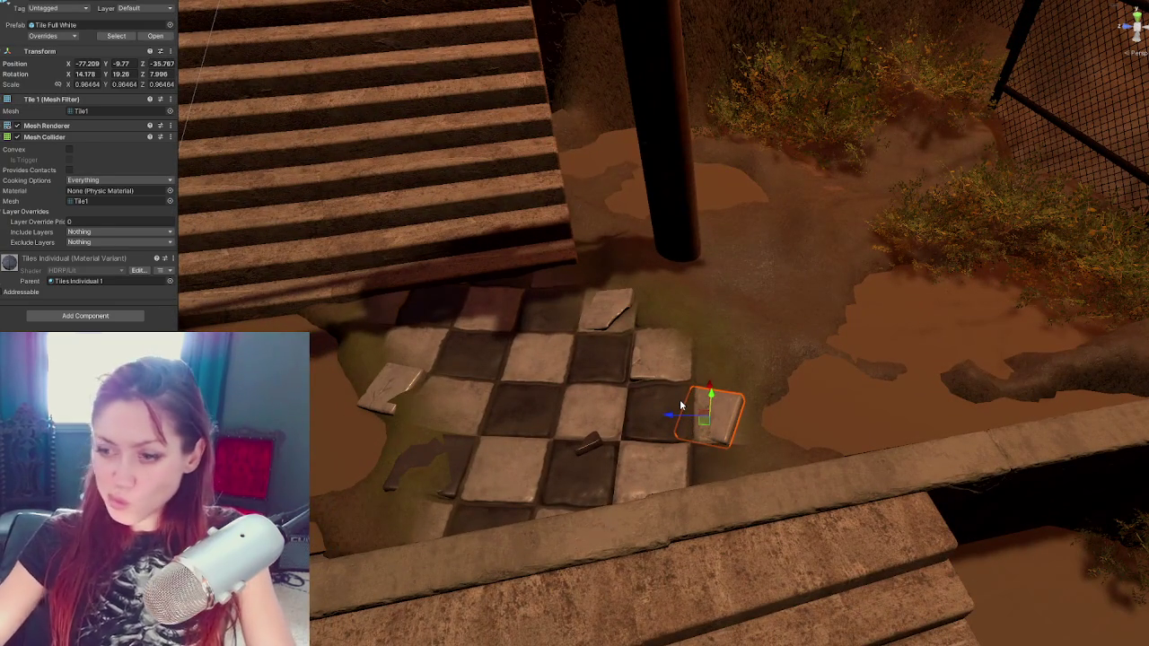
Delete the stray white tile and nudge the Tiles White Edge Gone tile into place
key("Delete")
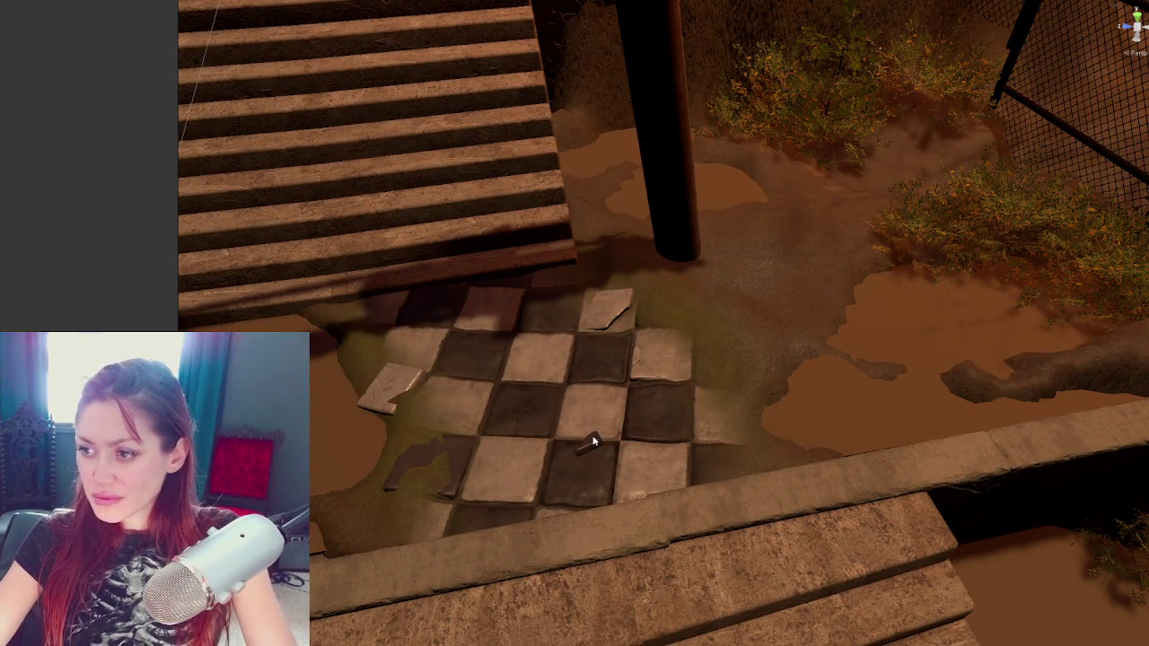
left_click(593, 442)
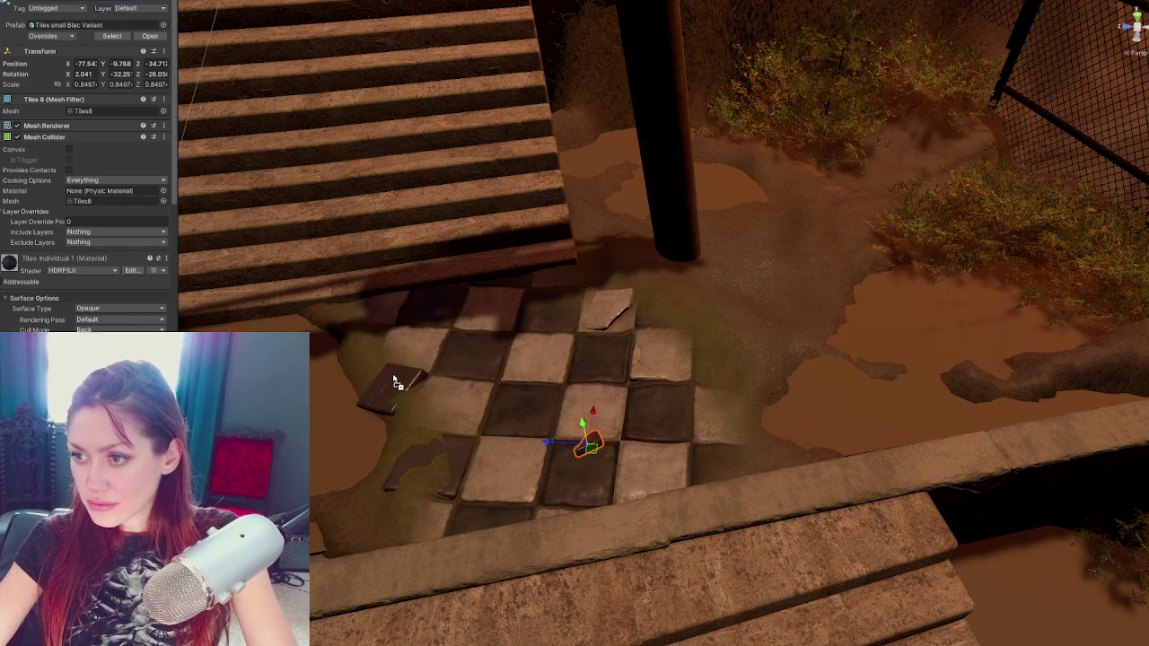
left_click(611, 314)
left_click_drag(607, 316, 611, 314)
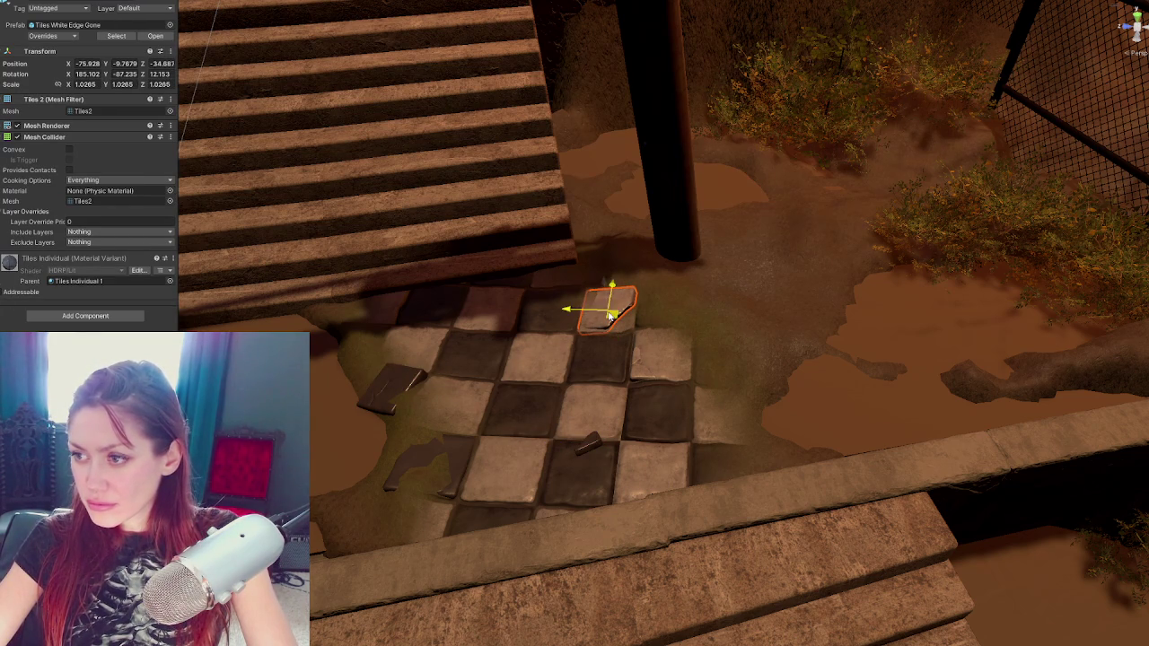
left_click(635, 374)
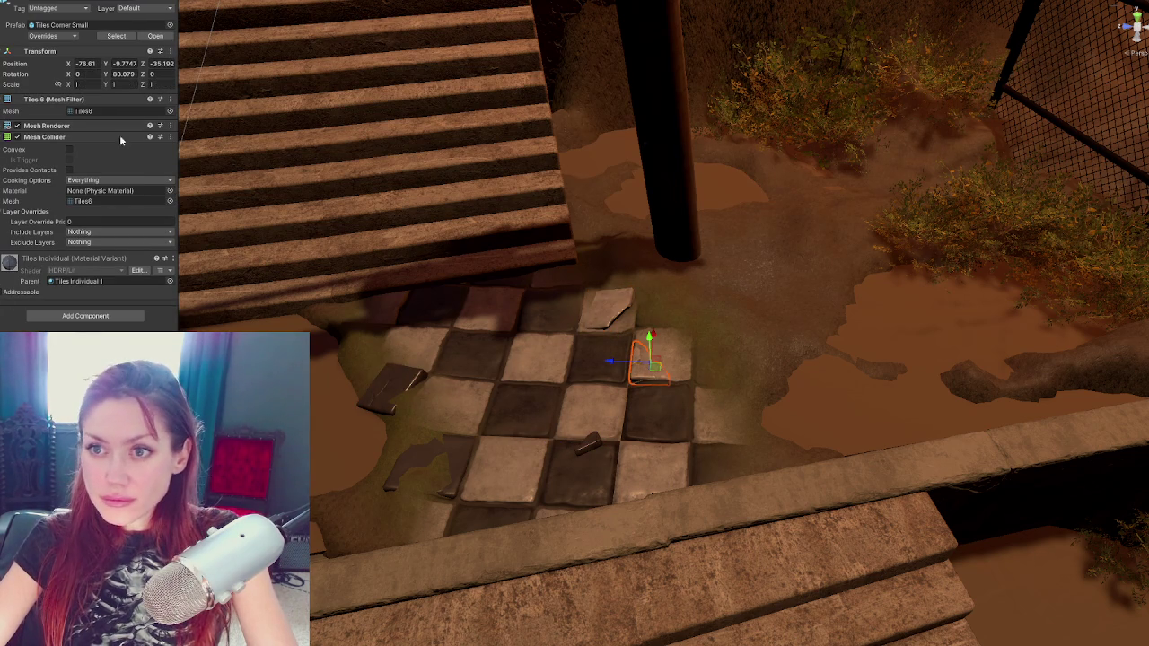
left_click(479, 380)
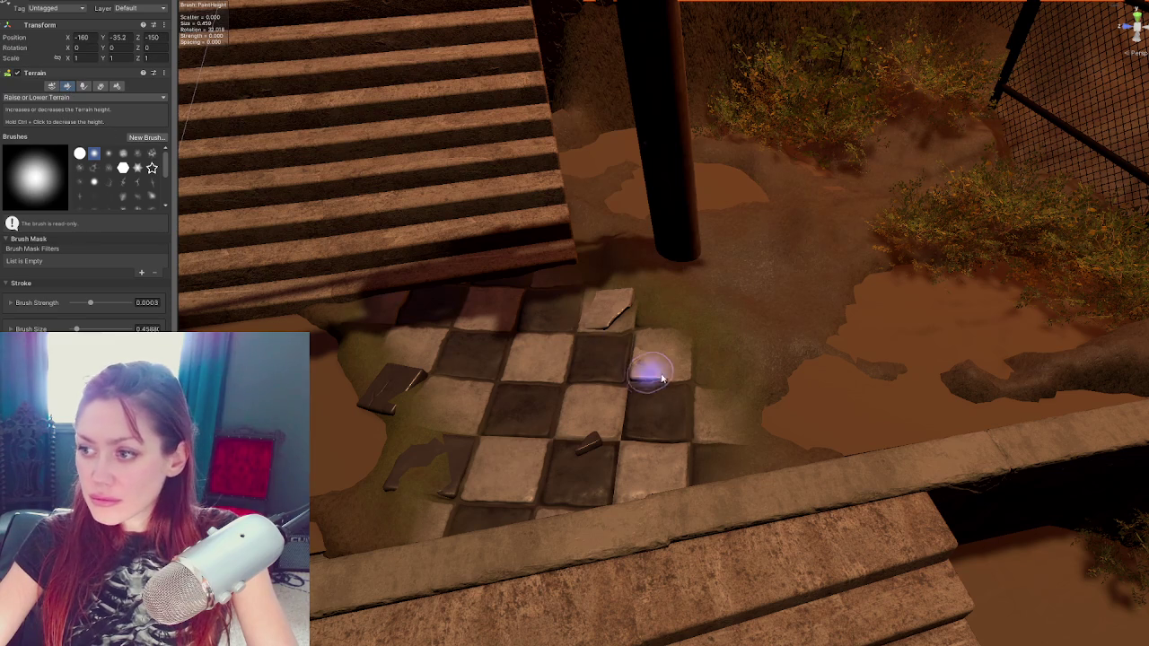
Raise mud over the right tile edges and sculpt around the lower-left dark tile
mouse_move(659, 363)
left_mouse_down()
mouse_move(667, 359)
mouse_move(655, 338)
mouse_move(669, 344)
left_mouse_up()
mouse_move(769, 396)
left_mouse_down()
mouse_move(712, 372)
mouse_move(752, 389)
mouse_move(741, 351)
mouse_move(664, 336)
mouse_move(759, 389)
mouse_move(816, 351)
mouse_move(699, 360)
mouse_move(657, 328)
mouse_move(637, 336)
mouse_move(659, 295)
mouse_move(626, 308)
mouse_move(654, 353)
mouse_move(598, 302)
mouse_move(625, 344)
left_mouse_up()
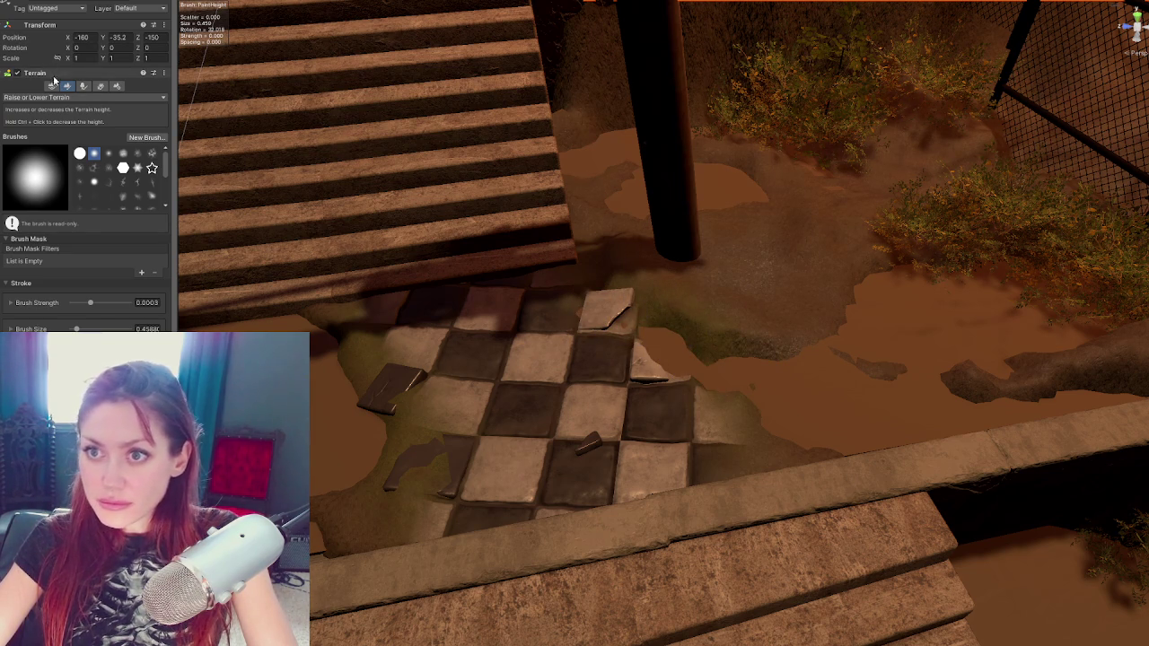
mouse_move(423, 475)
left_mouse_down()
mouse_move(410, 488)
mouse_move(401, 409)
left_mouse_up()
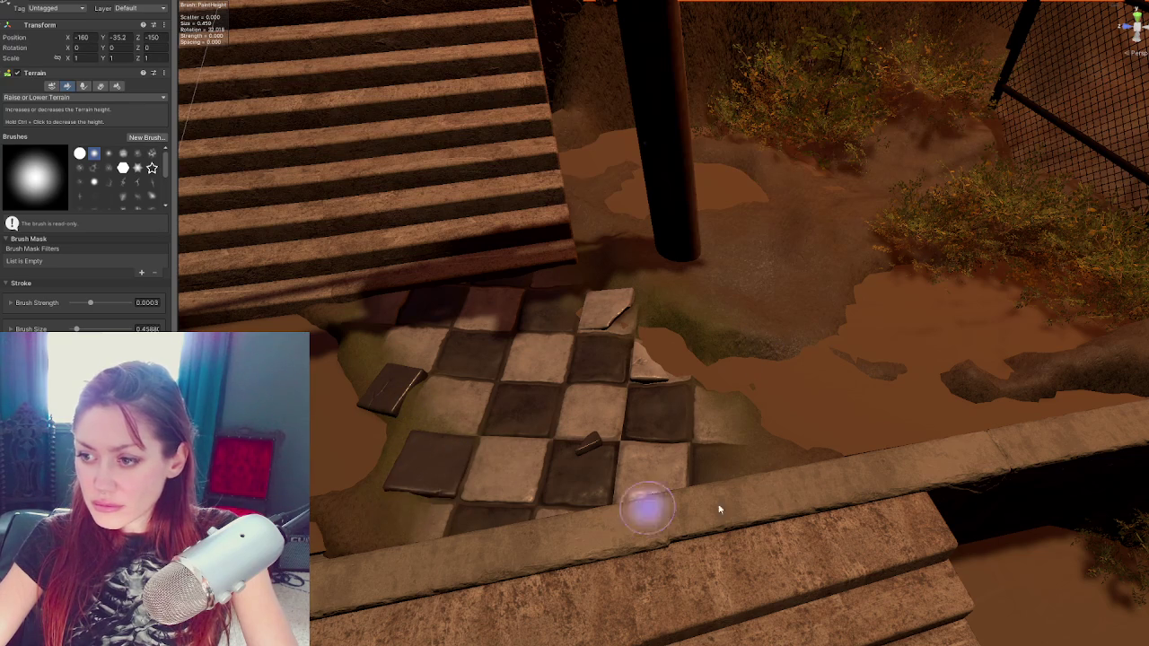
Use Set Height to spread mud over the upper-right tile corner
left_click(85, 97)
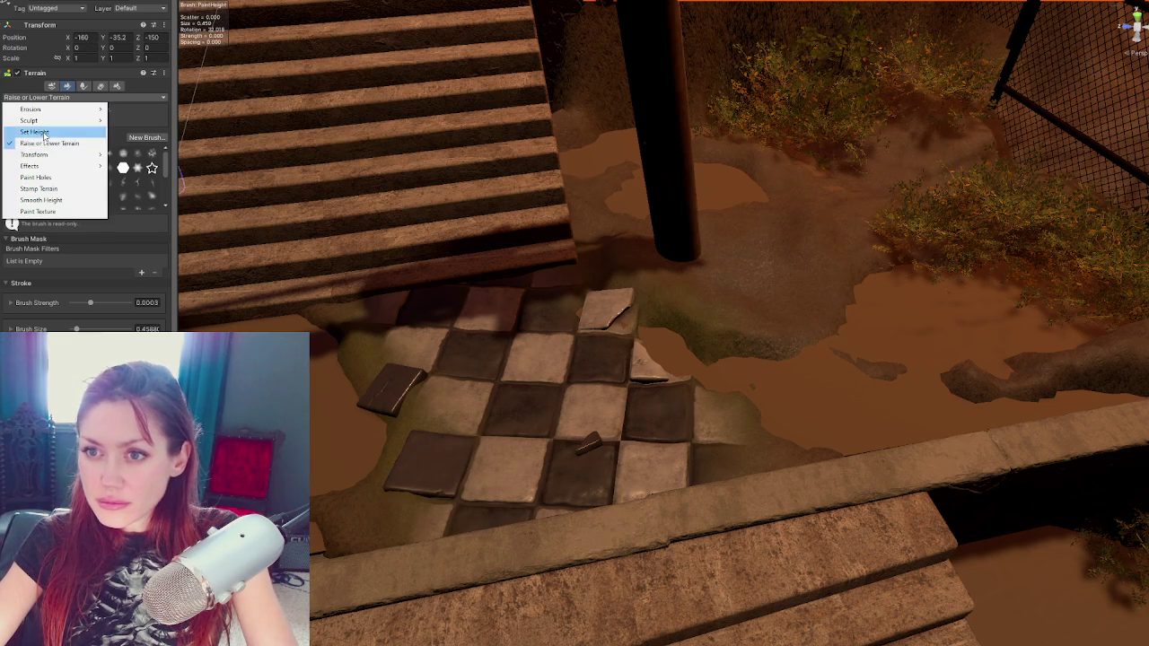
left_click(36, 133)
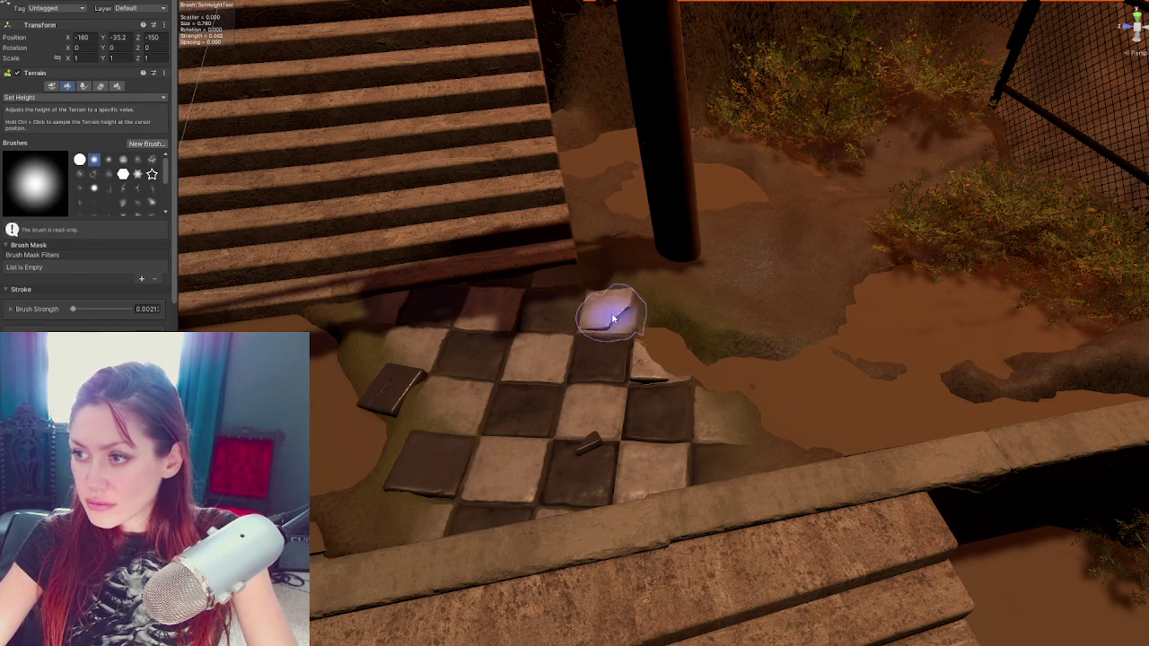
scroll(662, 359, "up", 2)
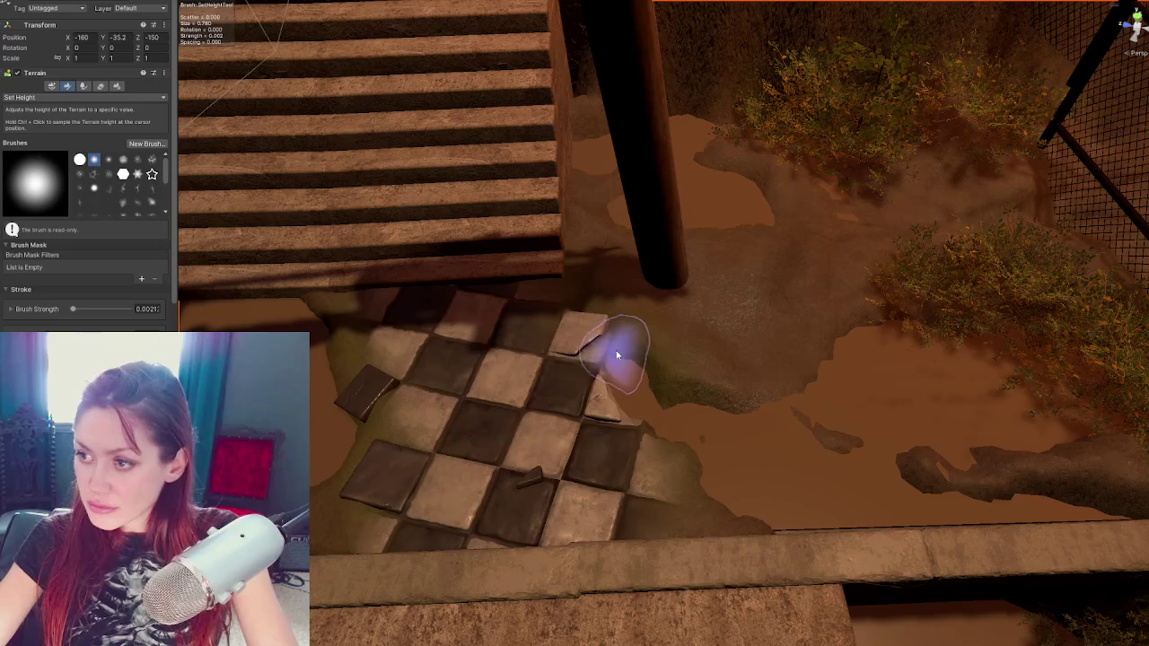
left_click_drag(605, 356, 623, 359)
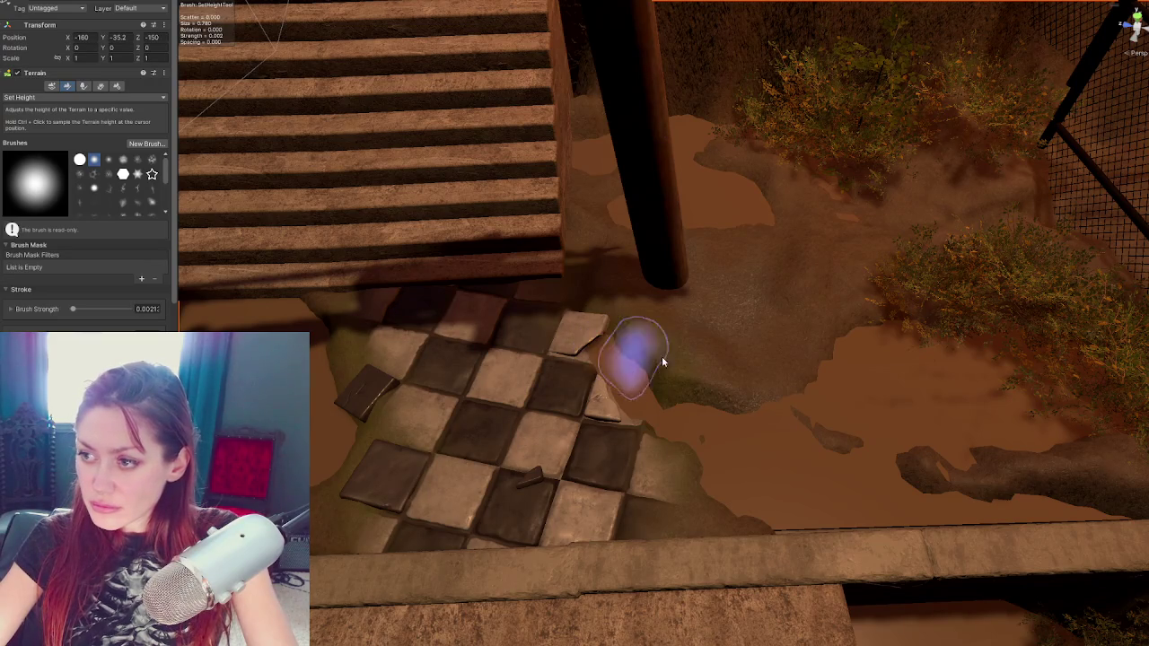
key("w")
left_click_drag(410, 474, 443, 399)
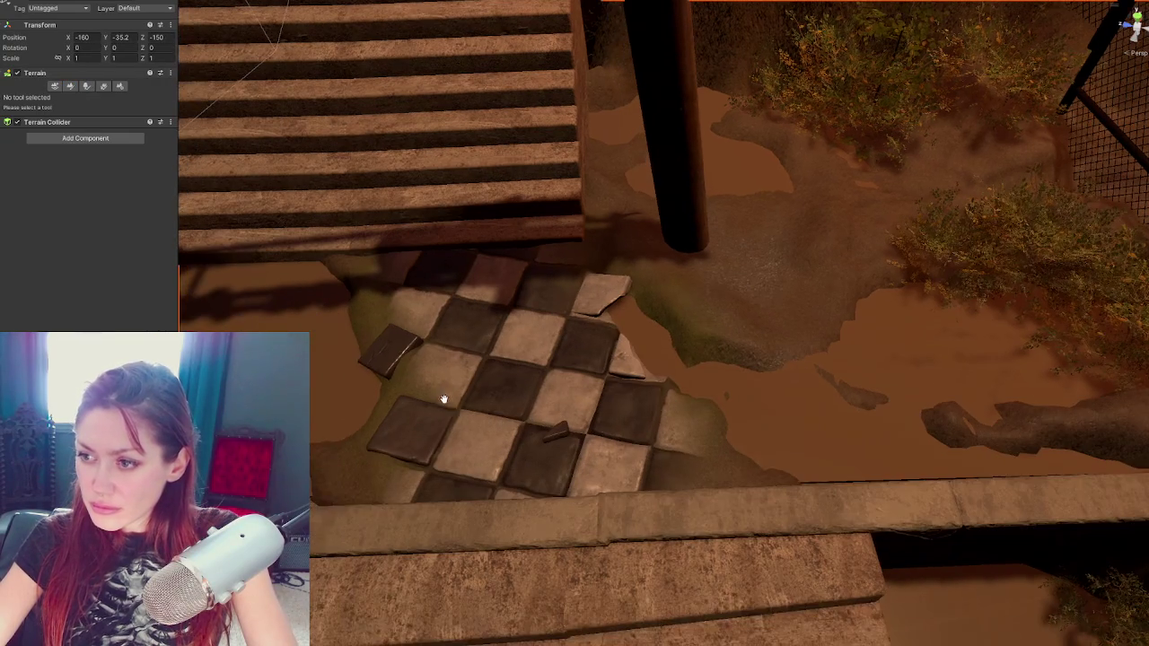
Check the Puddle 1 cube's collider settings, then reselect the terrain
left_click(509, 408)
left_click(65, 113)
left_click(65, 112)
left_click(361, 299)
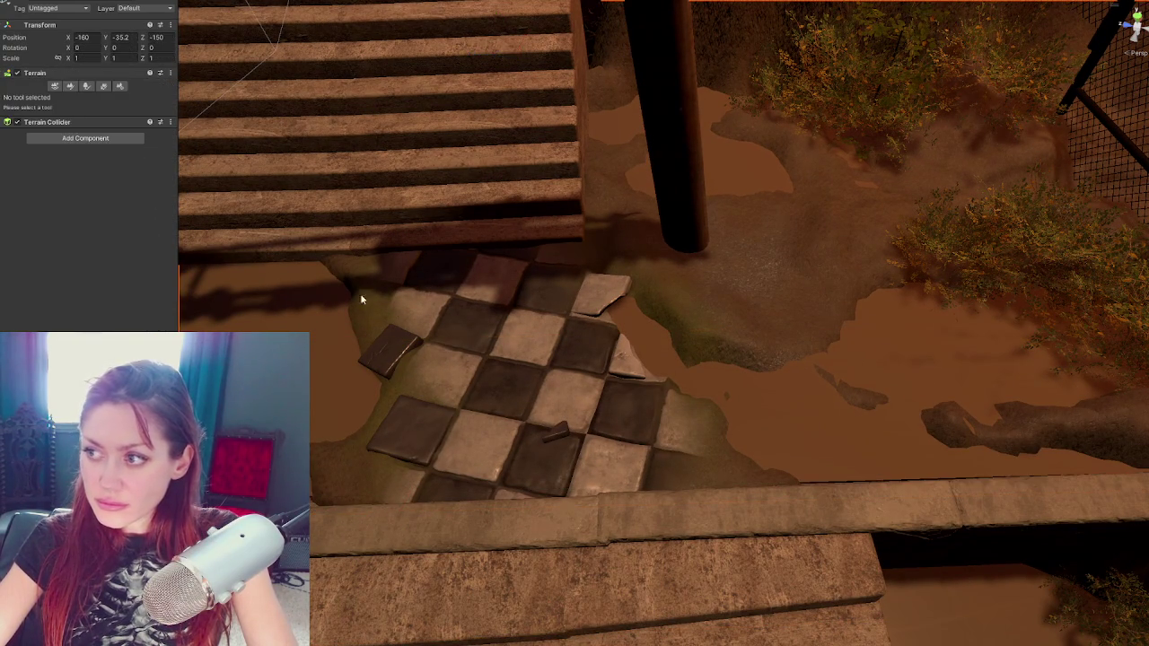
Paint the Tiles 1 texture up-left of the tiles and Pebbles_C_TerrainLayer along their left edge
left_click(70, 85)
left_click(70, 101)
left_click(54, 146)
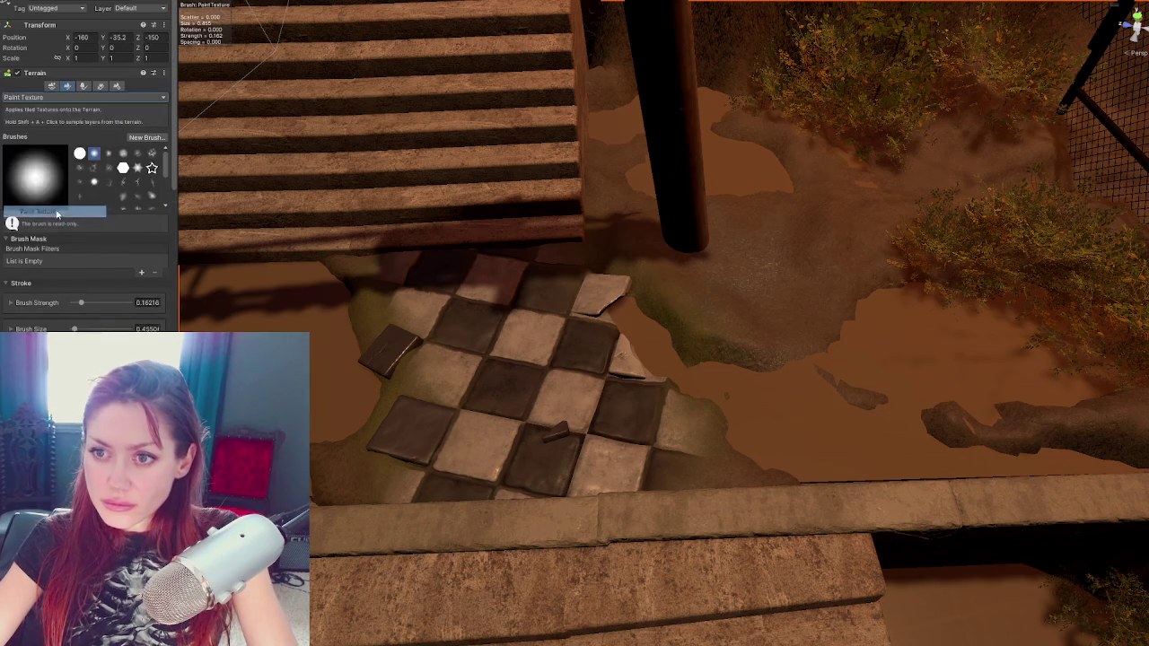
scroll(78, 293, "down", 8)
left_click(48, 314)
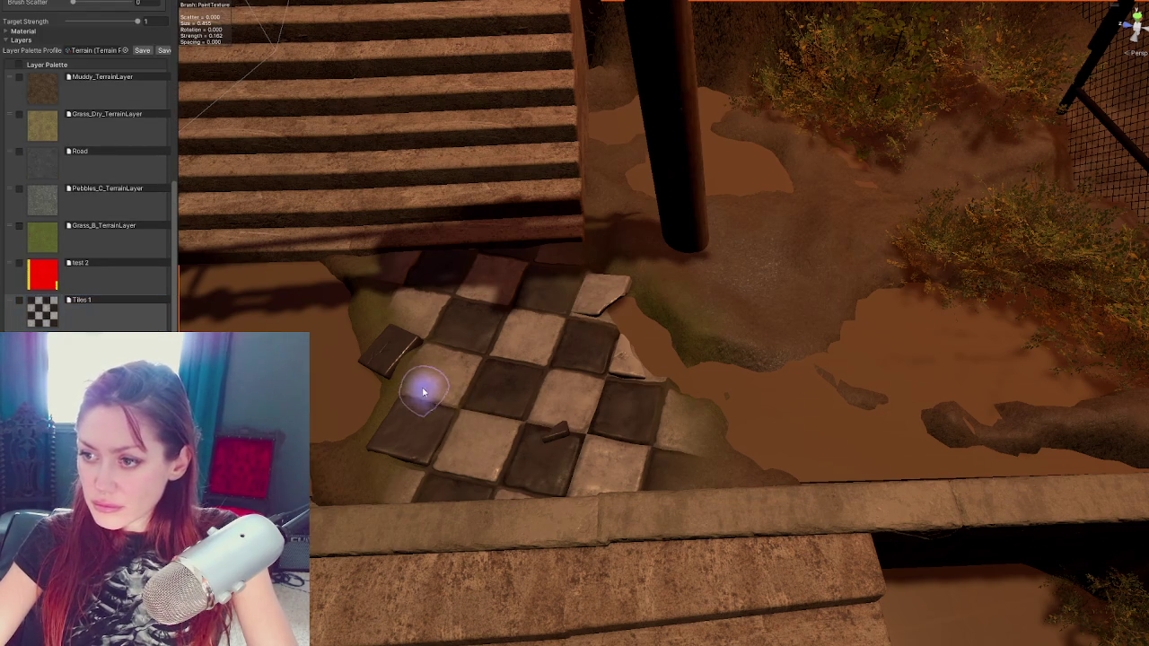
mouse_move(430, 355)
left_mouse_down()
mouse_move(392, 308)
mouse_move(385, 261)
left_mouse_up()
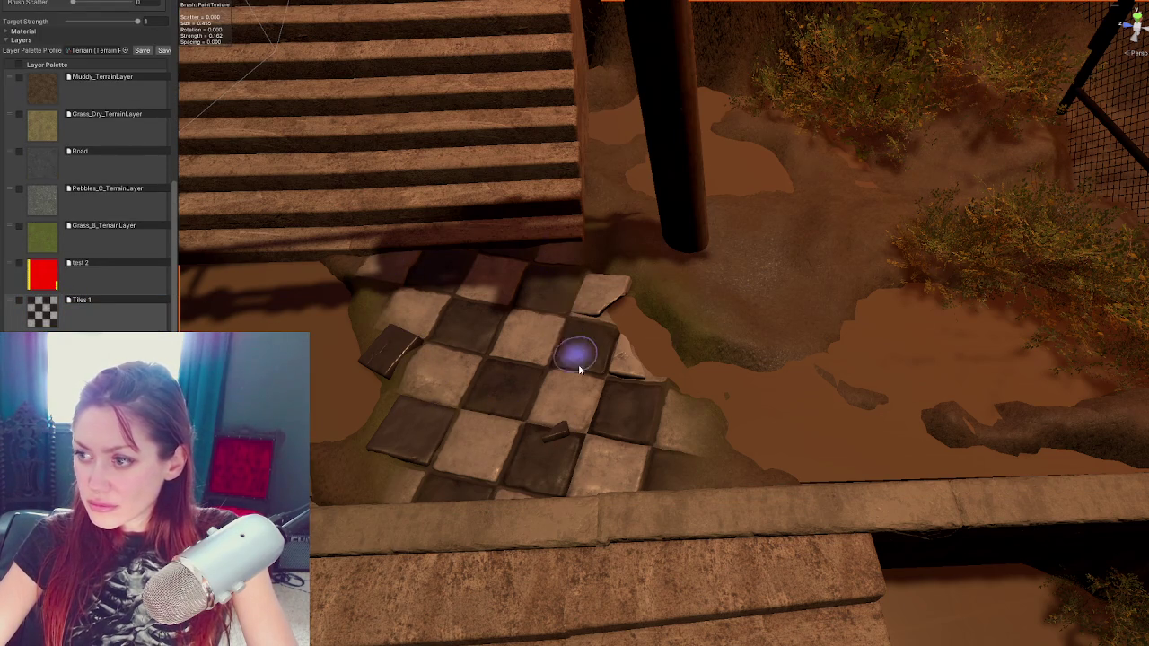
left_click(37, 213)
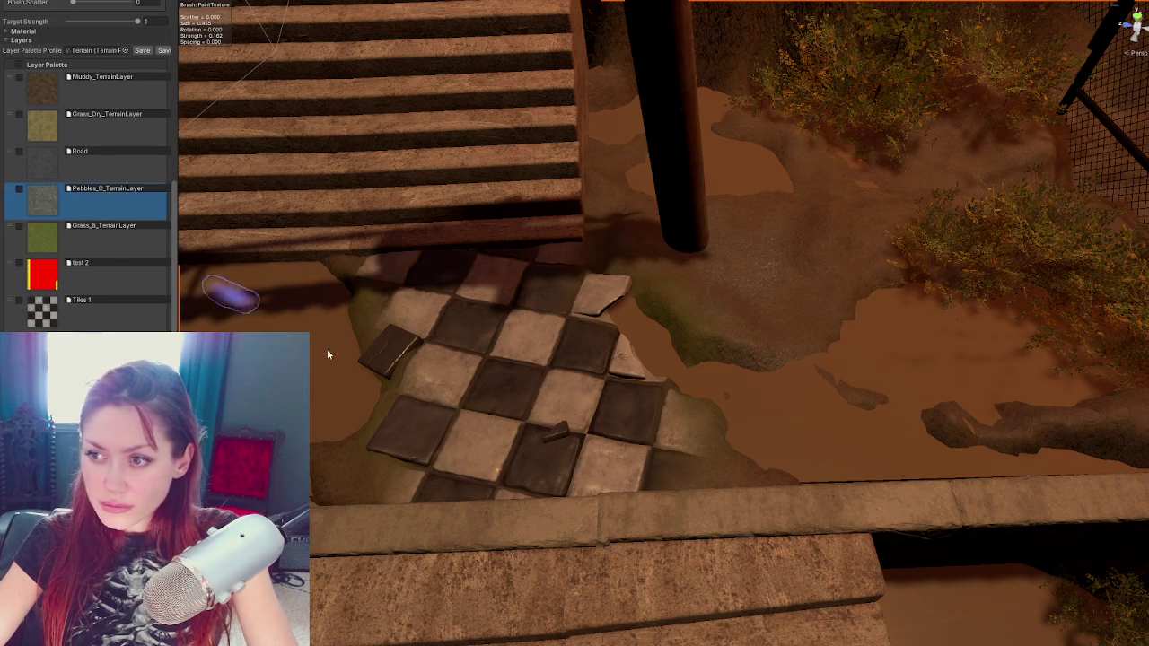
mouse_move(402, 458)
left_mouse_down()
mouse_move(380, 306)
mouse_move(410, 318)
mouse_move(359, 264)
mouse_move(590, 239)
mouse_move(563, 316)
mouse_move(614, 345)
mouse_move(627, 445)
mouse_move(440, 405)
mouse_move(647, 473)
mouse_move(494, 392)
left_mouse_up()
Paint grass over the faded grey patch beside the tile path
scroll(567, 294, "down", 3)
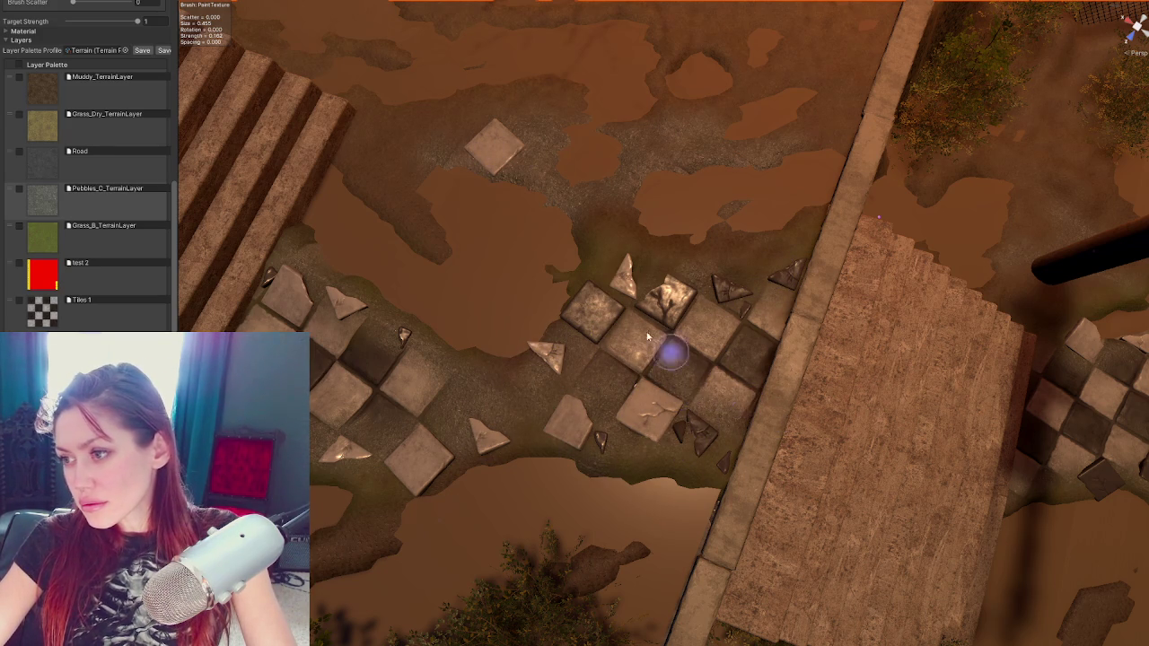
mouse_move(620, 300)
left_mouse_down()
mouse_move(683, 318)
mouse_move(826, 295)
mouse_move(671, 361)
mouse_move(552, 448)
left_mouse_up()
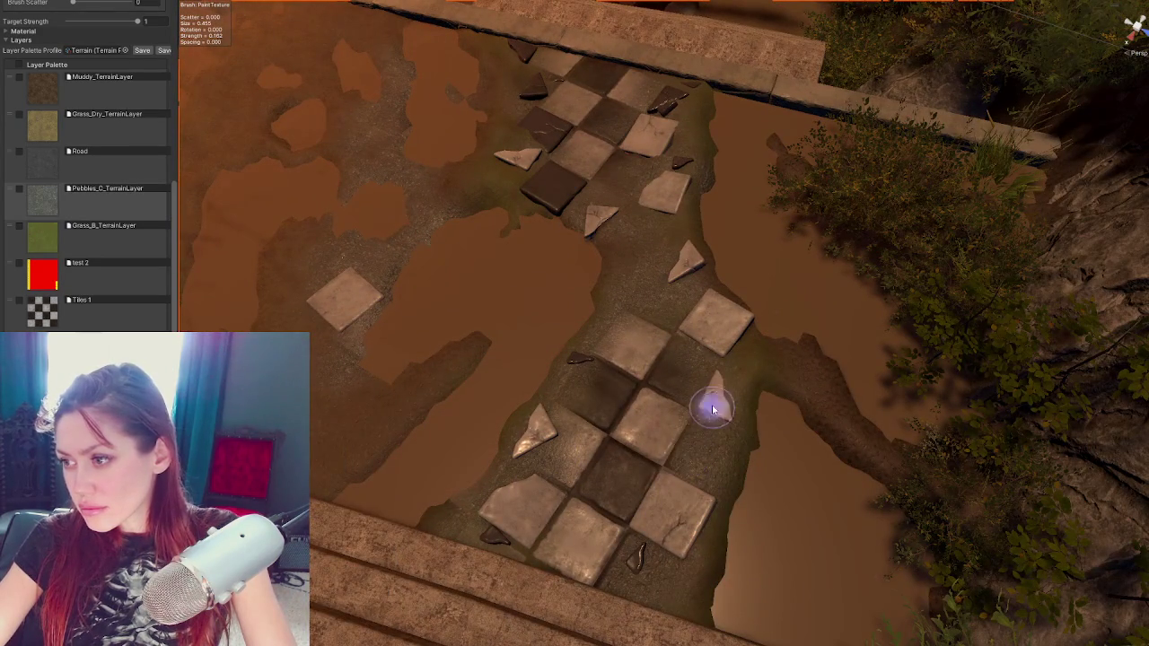
left_click_drag(688, 339, 692, 389)
mouse_move(654, 320)
left_mouse_down()
mouse_move(613, 292)
mouse_move(333, 219)
mouse_move(590, 231)
mouse_move(765, 315)
mouse_move(858, 296)
left_mouse_up()
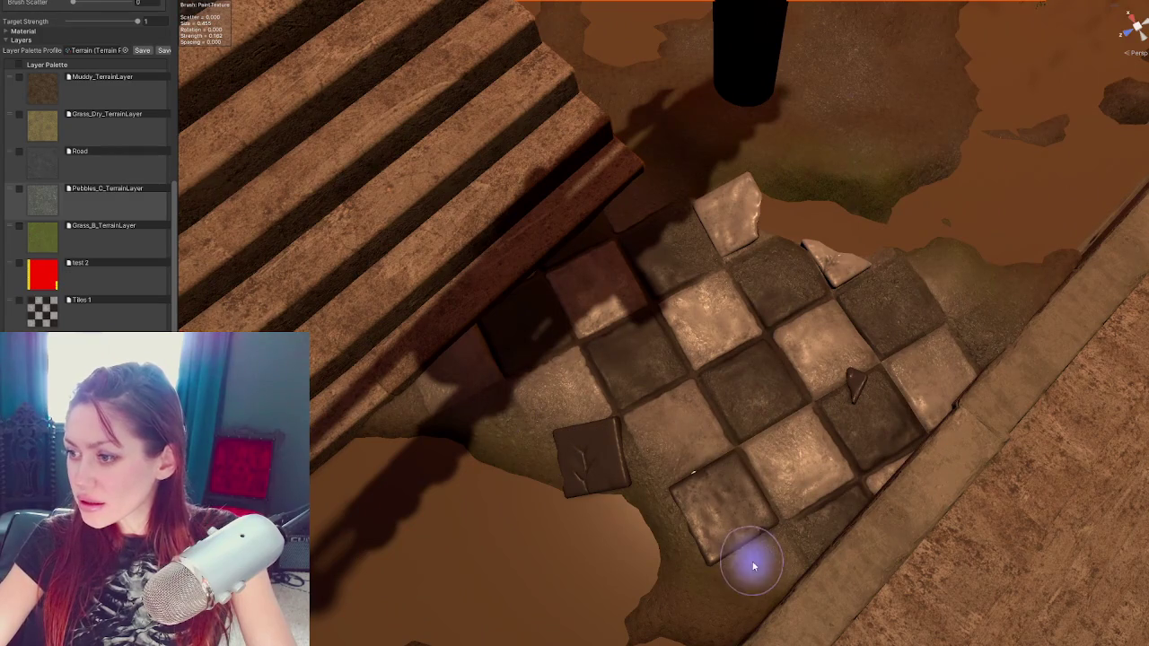
left_click_drag(910, 423, 661, 333)
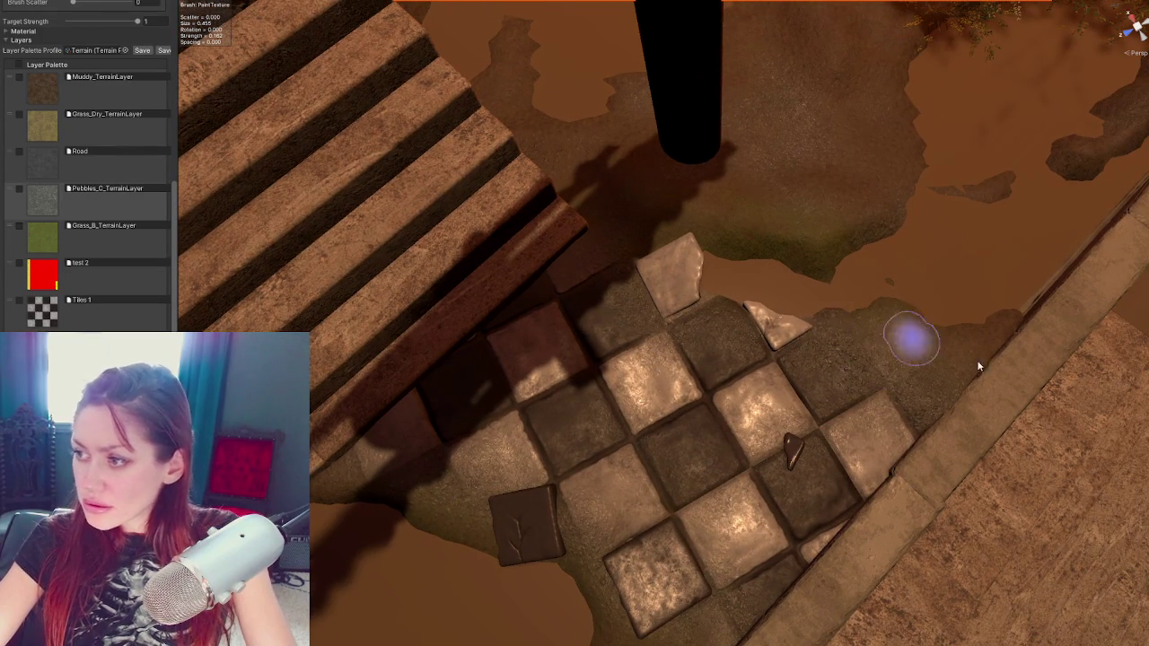
left_click_drag(980, 366, 1038, 423)
mouse_move(975, 397)
left_mouse_down()
mouse_move(940, 395)
mouse_move(628, 270)
left_mouse_up()
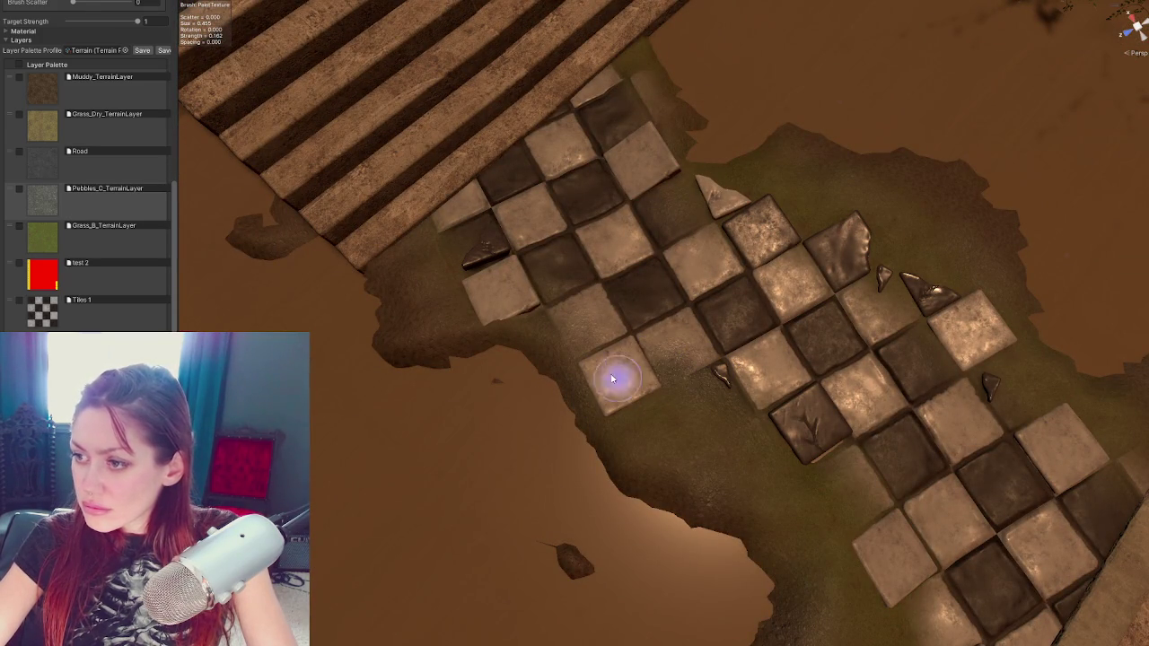
mouse_move(570, 341)
left_mouse_down()
mouse_move(598, 288)
mouse_move(642, 325)
left_mouse_up()
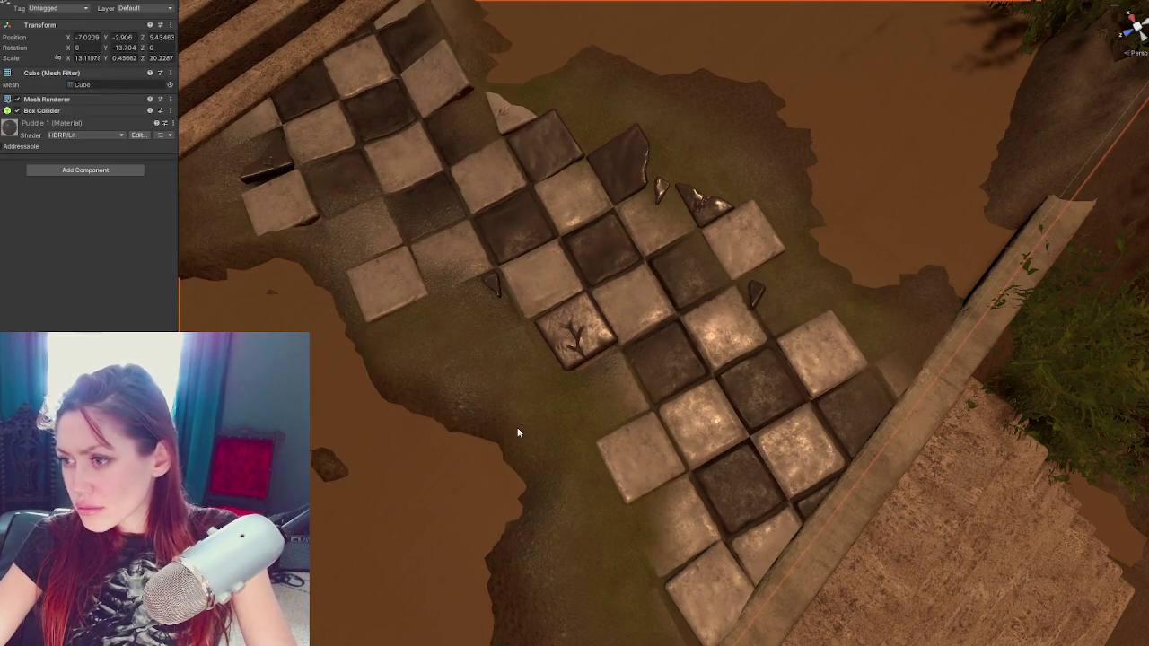
Switch the terrain tool to Set Height
left_click(66, 87)
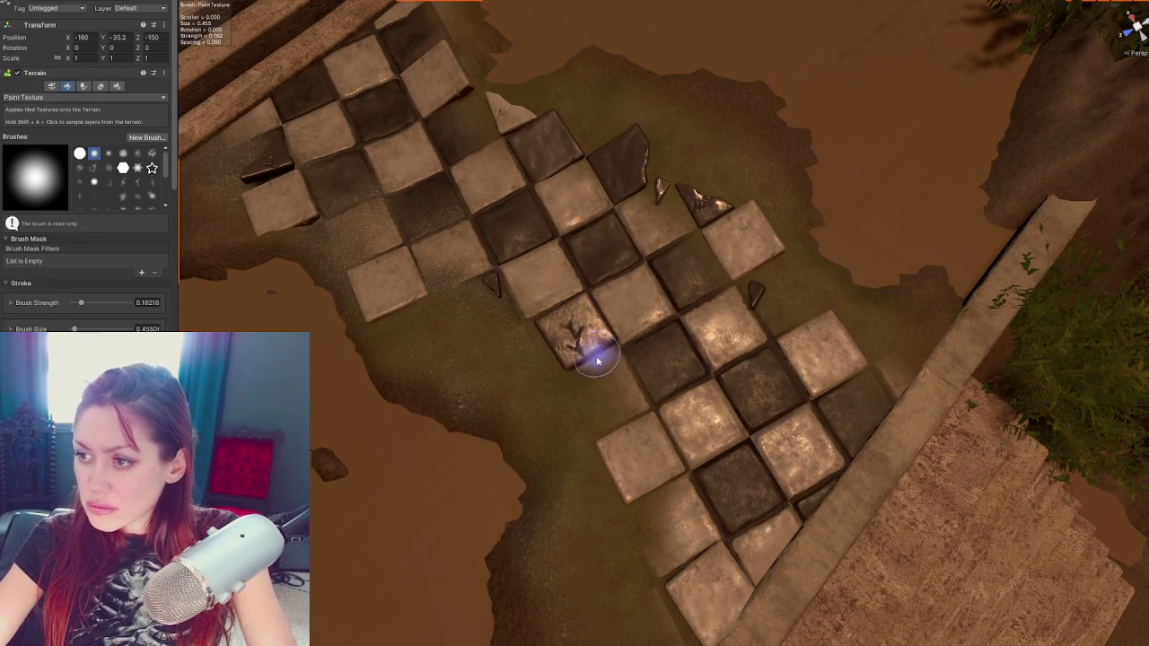
left_click(56, 96)
left_click(54, 133)
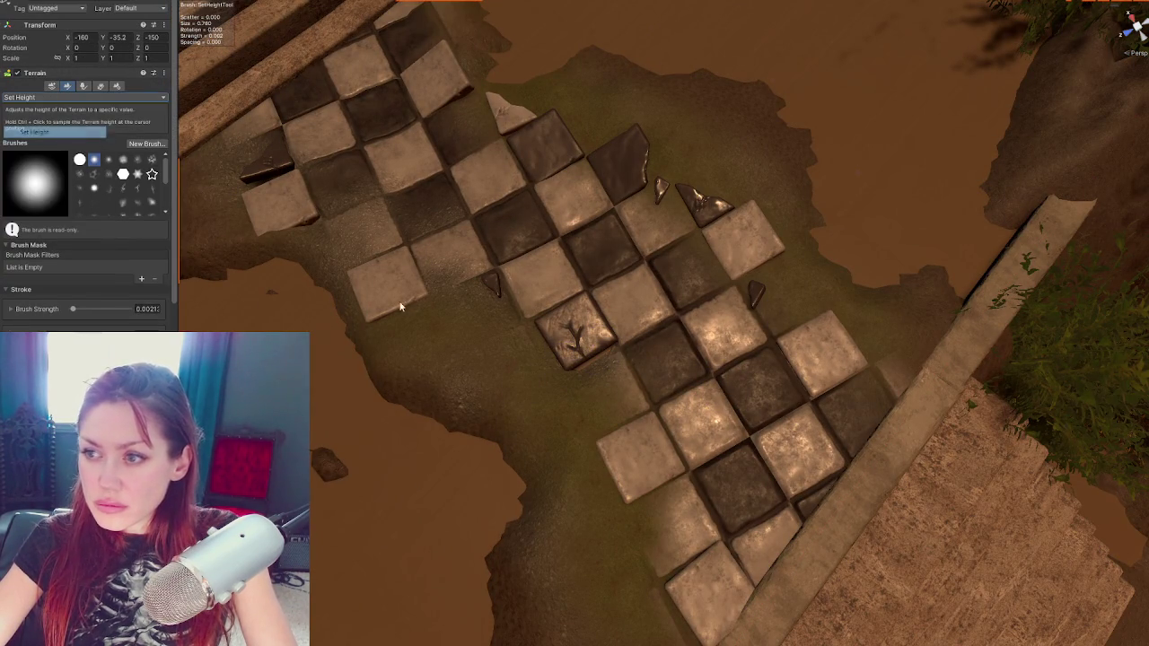
Tilt a dark checker tile off-level, scale it to about 1.206, and turn it slightly
left_click(579, 323)
key("f")
key("e")
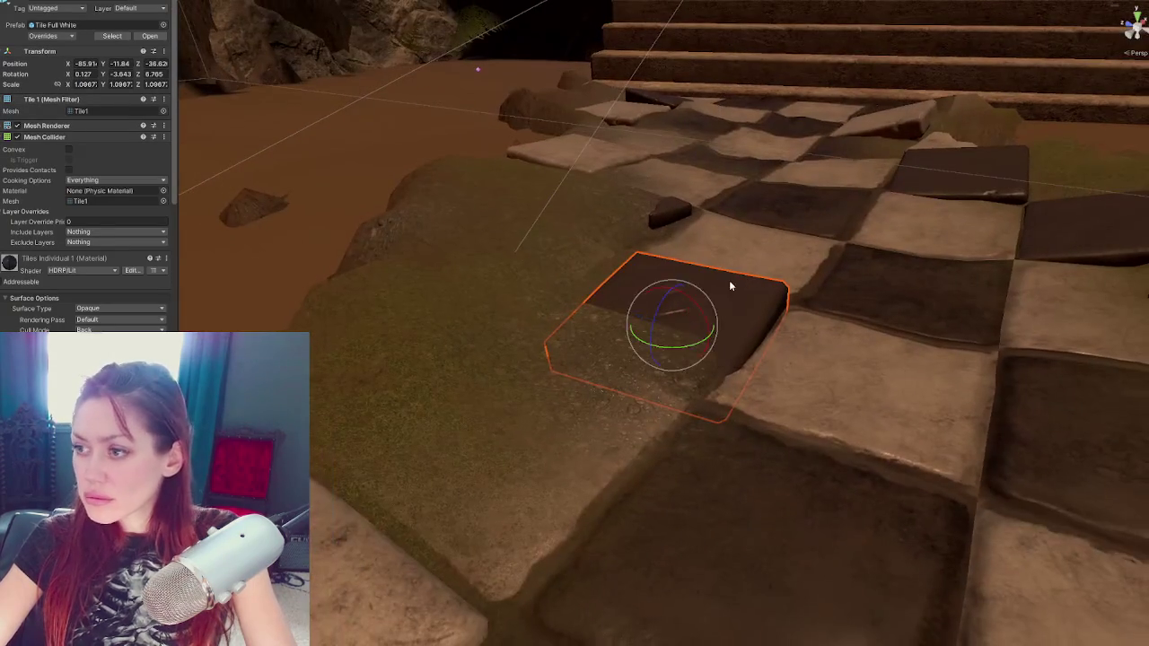
mouse_move(692, 284)
left_mouse_down()
mouse_move(686, 318)
mouse_move(644, 320)
mouse_move(675, 311)
mouse_move(690, 327)
mouse_move(680, 351)
left_mouse_up()
key("f")
key("r")
key("e")
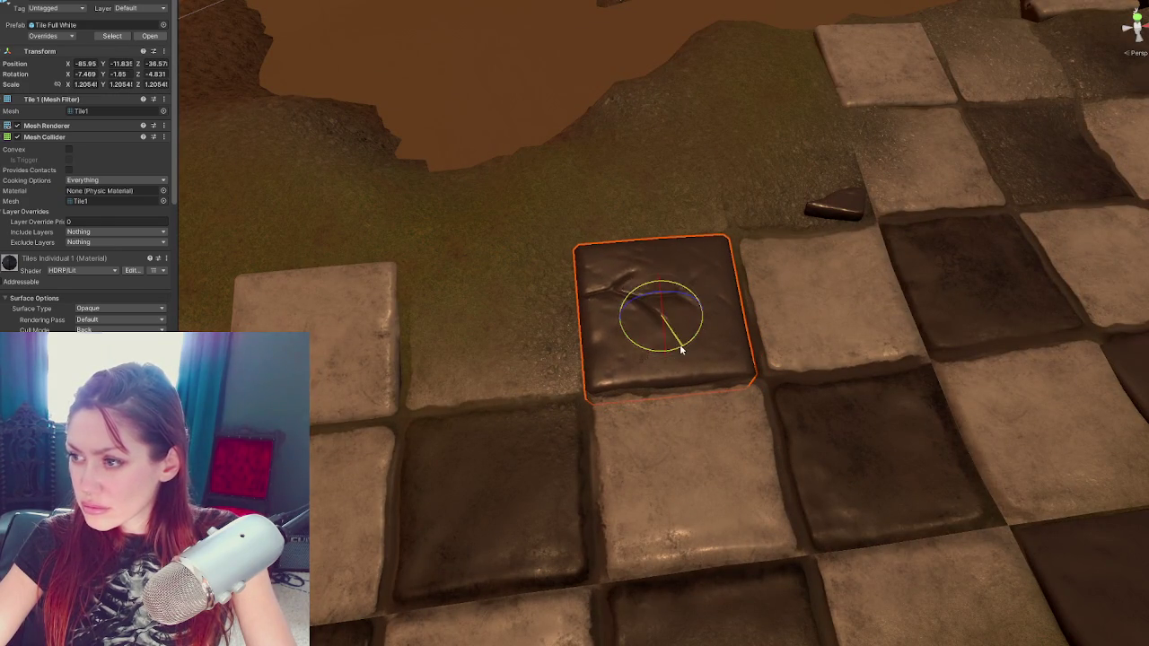
Orbit out to see the whole checkerboard path and select the puddle cube
scroll(714, 363, "down", 2)
left_click(680, 308)
mouse_move(679, 308)
left_mouse_down()
mouse_move(766, 344)
mouse_move(772, 261)
mouse_move(745, 333)
mouse_move(763, 283)
left_mouse_up()
left_click(762, 283)
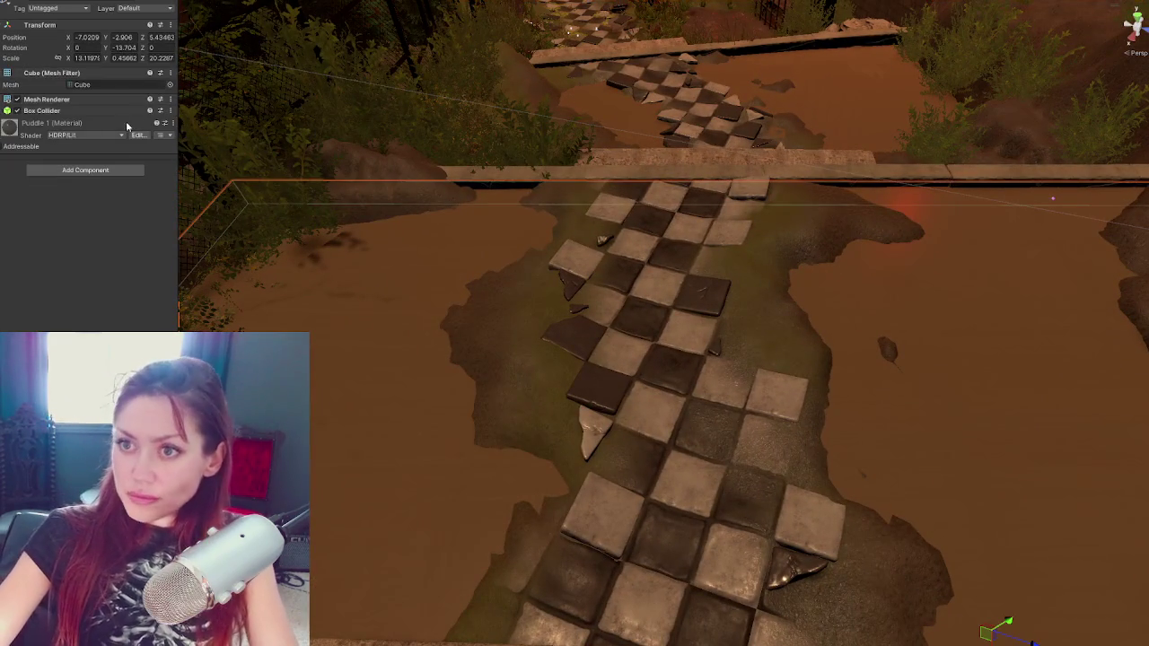
Select the dirty concrete cube, then switch the terrain to Paint Texture
left_click(509, 348)
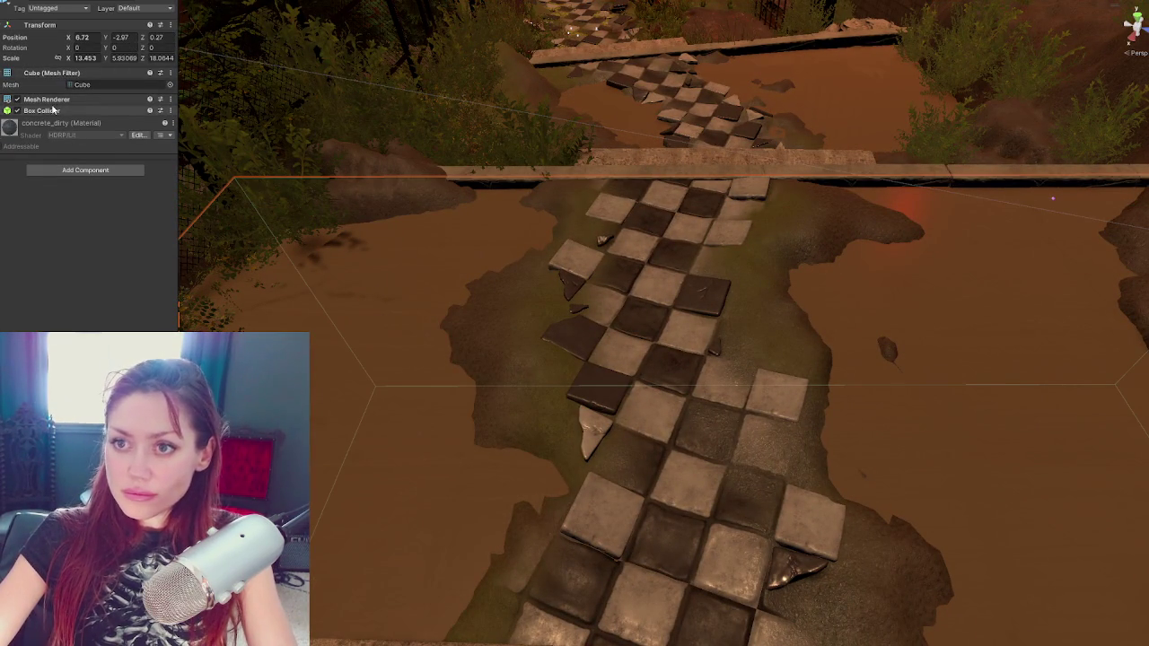
left_click(390, 457)
left_click(51, 124)
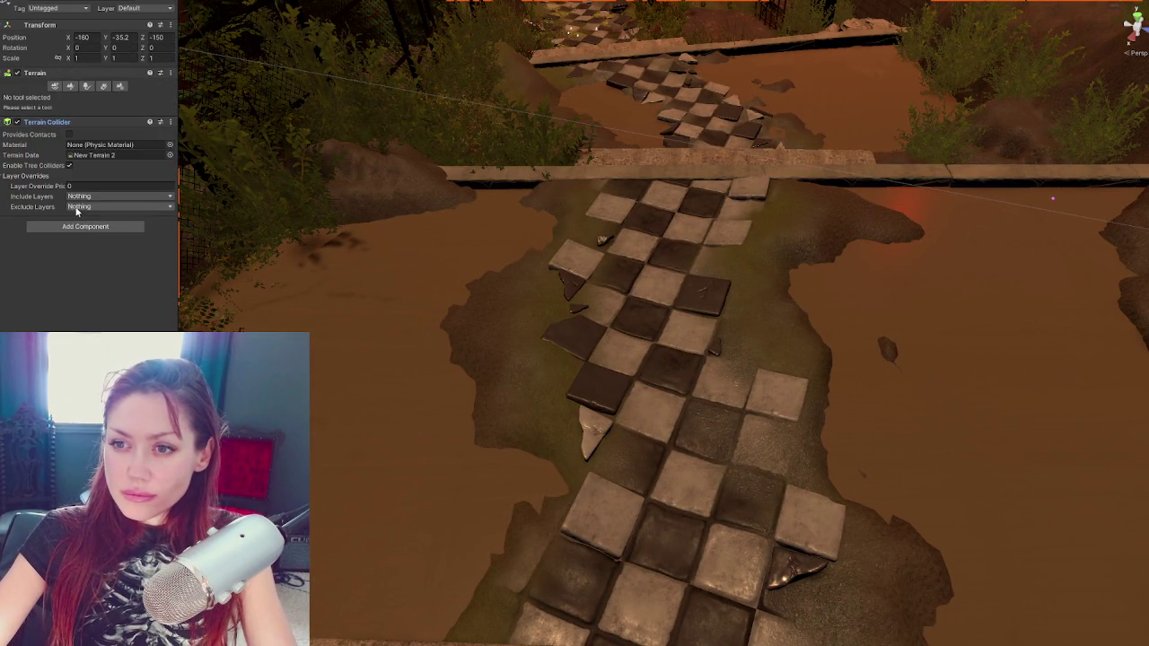
left_click(70, 86)
scroll(54, 299, "down", 3)
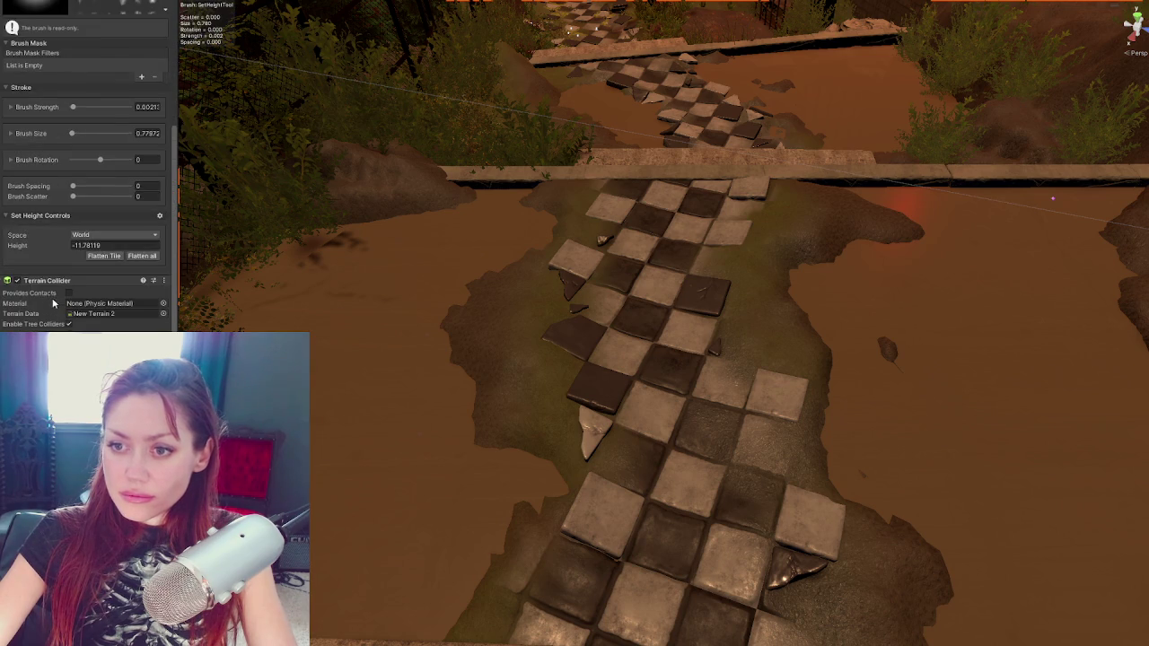
left_click(73, 7)
left_click(36, 36)
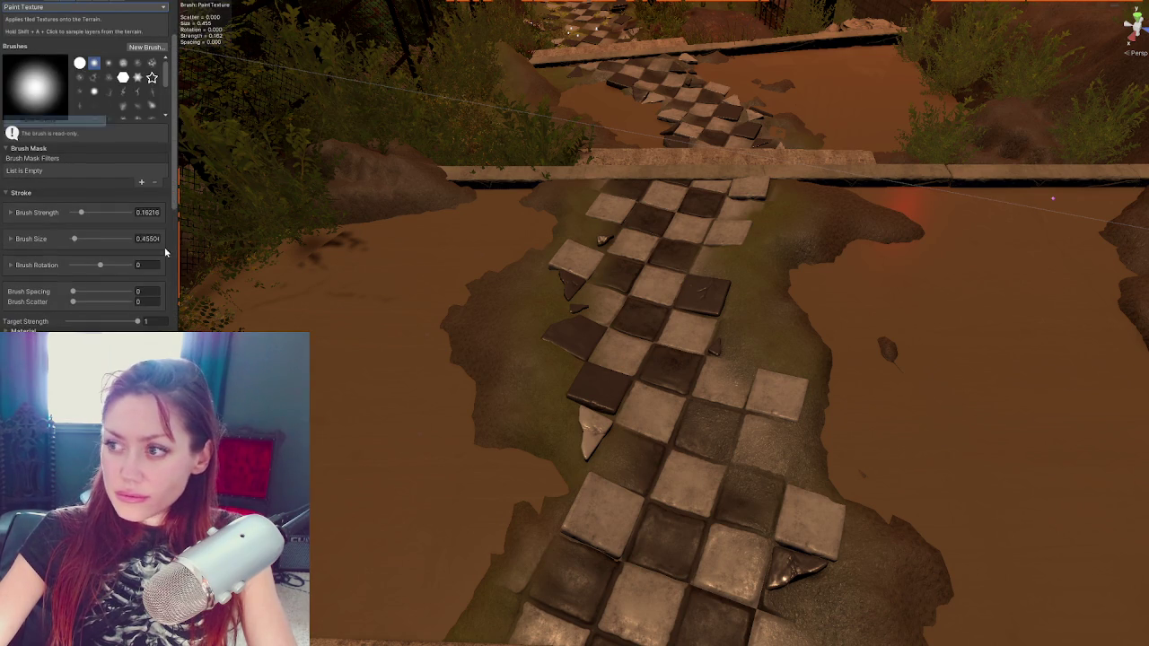
Review the terrain layers, then inspect the puddle cube's material surface settings
scroll(58, 296, "down", 5)
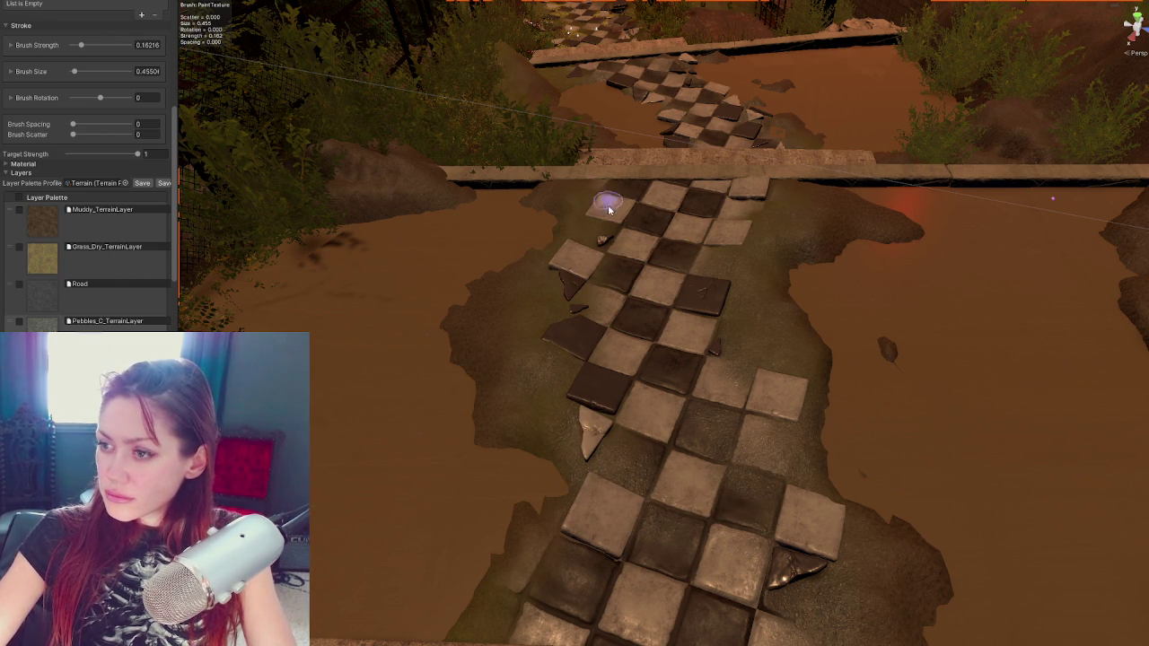
scroll(609, 210, "down", 5)
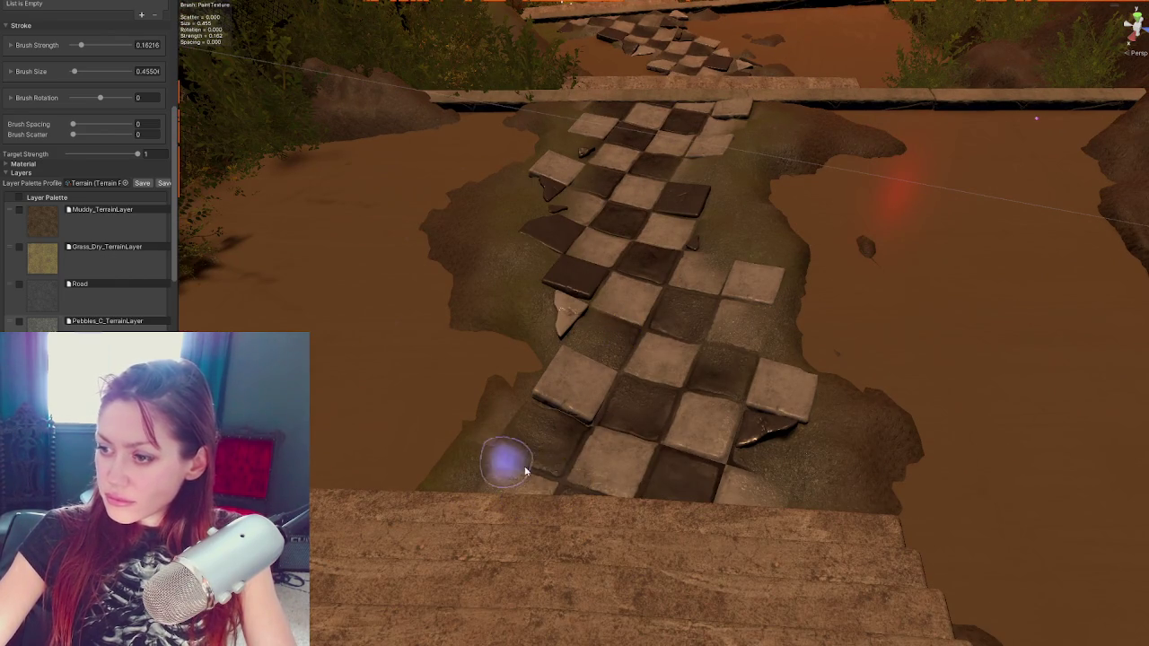
scroll(521, 465, "down", 3)
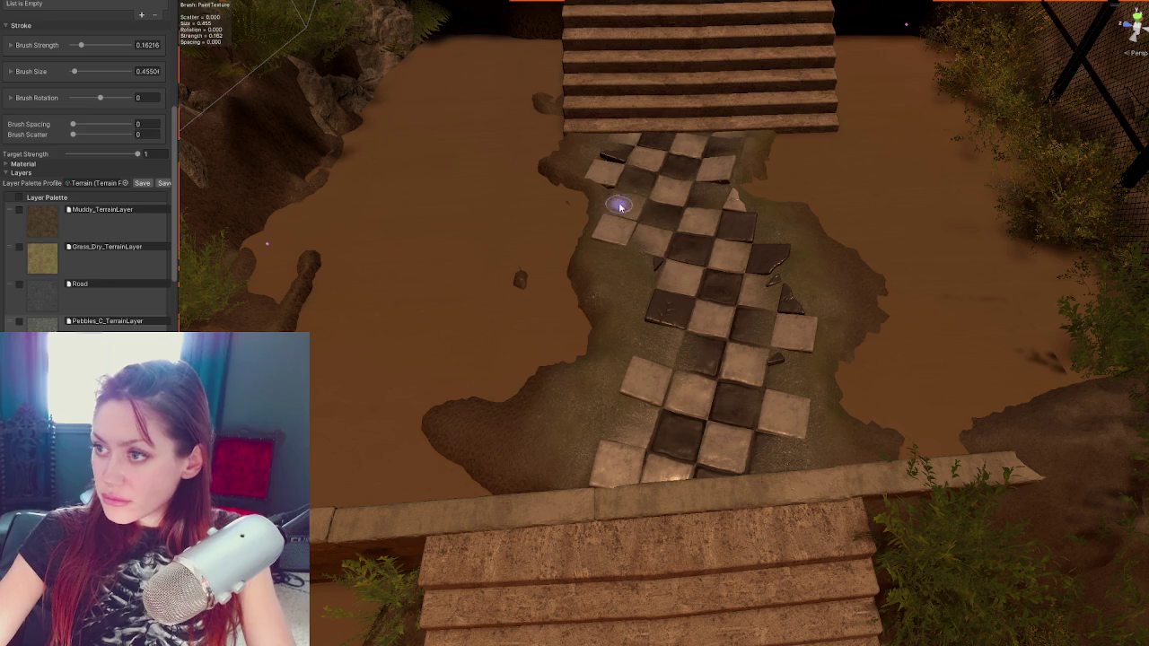
key("w")
left_click(523, 306)
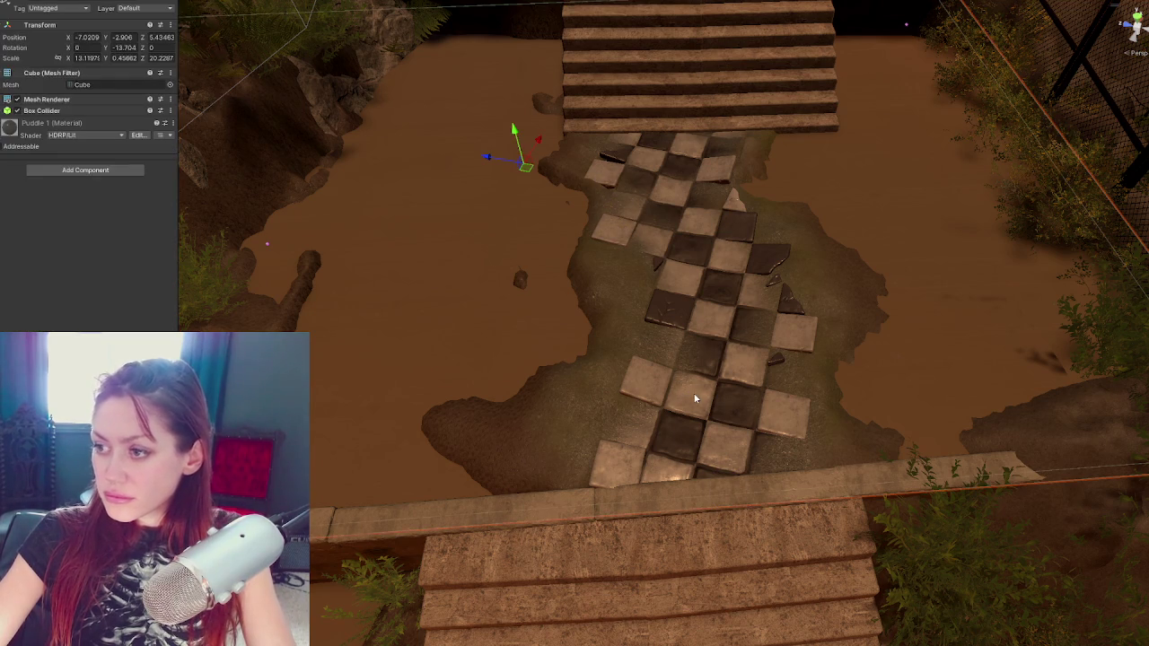
left_click(81, 137)
scroll(81, 179, "down", 5)
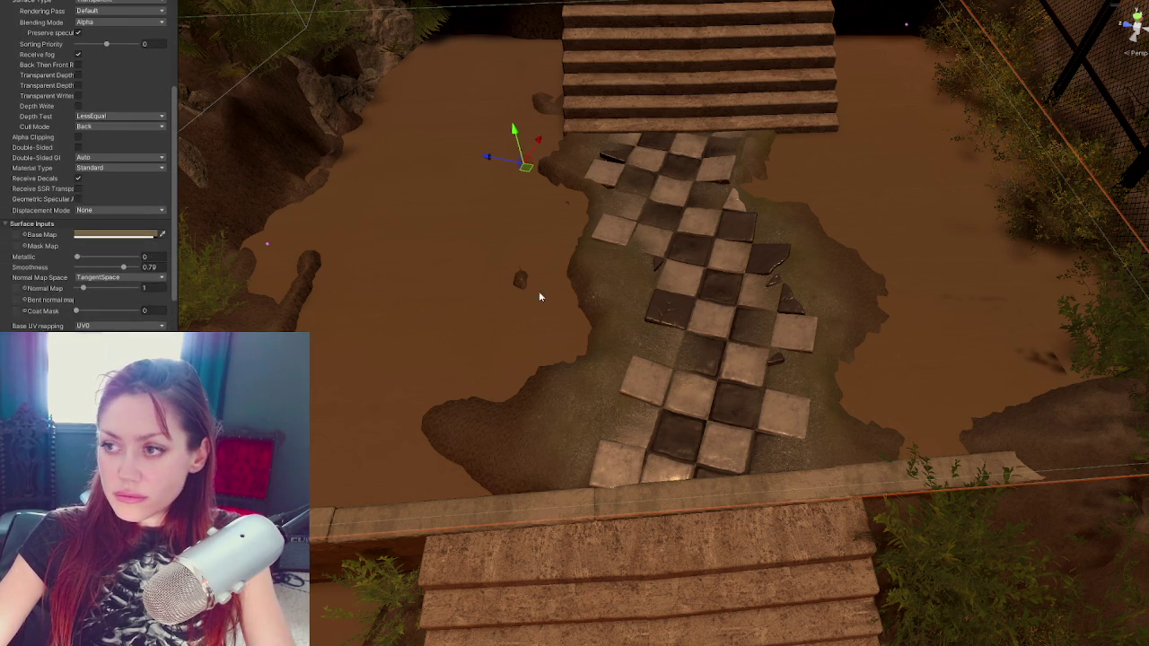
Paint the Tiles 1 terrain layer along the checkerboard path
left_click(603, 281)
left_click(71, 85)
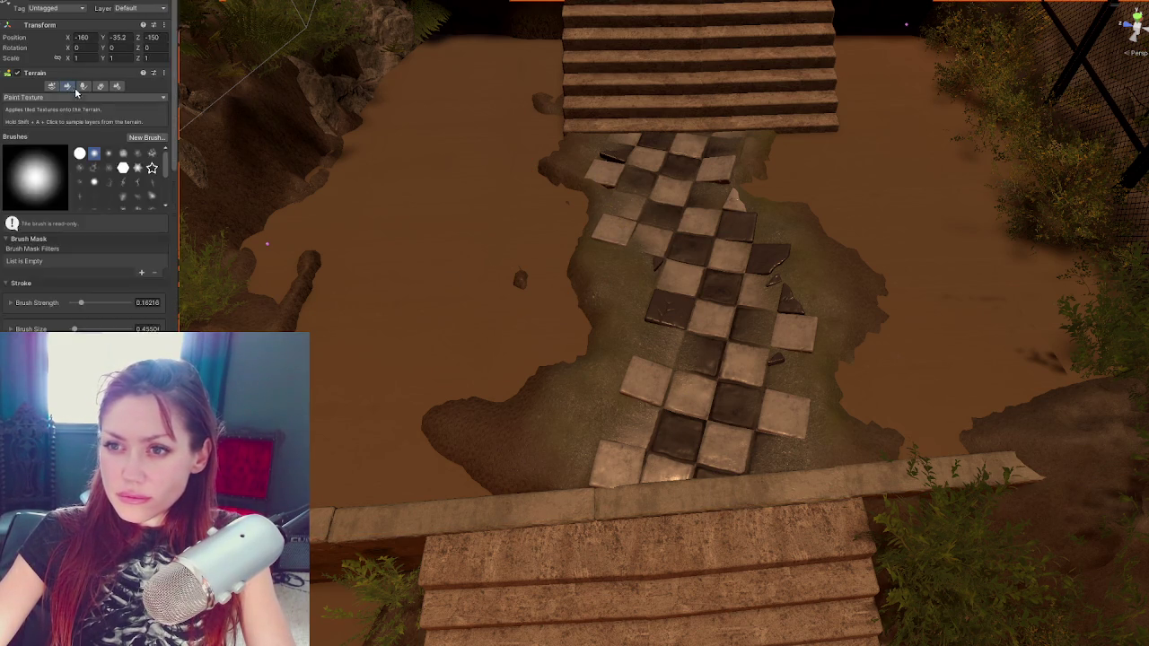
scroll(90, 180, "down", 10)
left_click(108, 196)
left_click_drag(616, 354, 661, 467)
key("w")
left_click(655, 314)
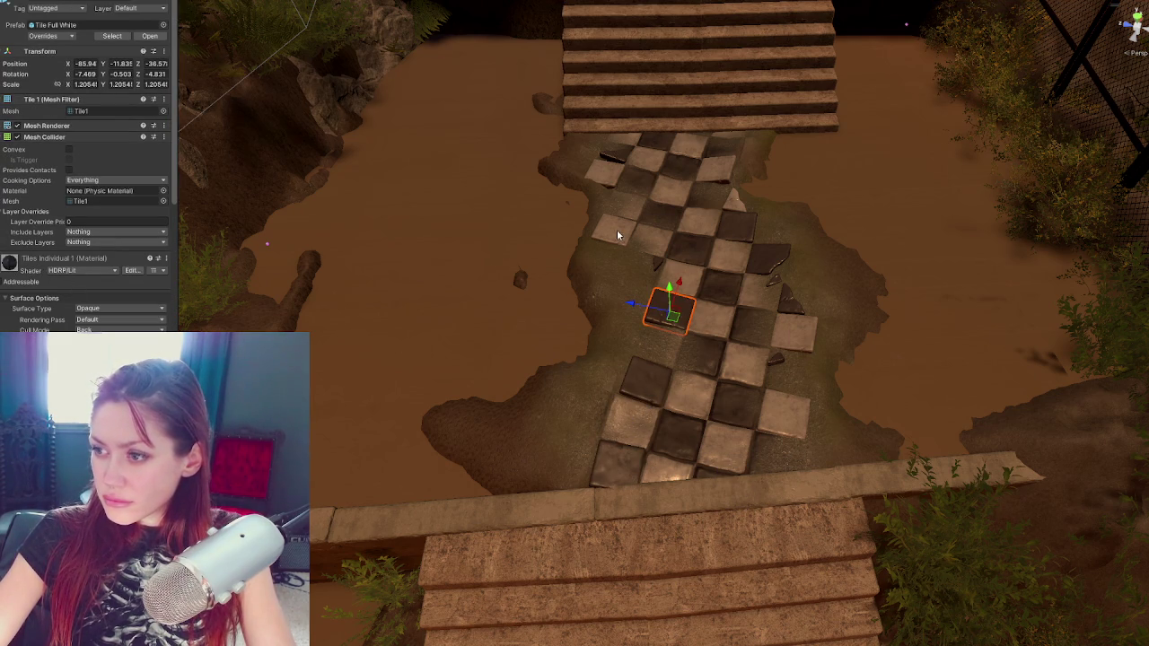
Move the broken-edge tile to the path's lower-left edge and turn it
left_click(663, 391)
left_click(780, 252)
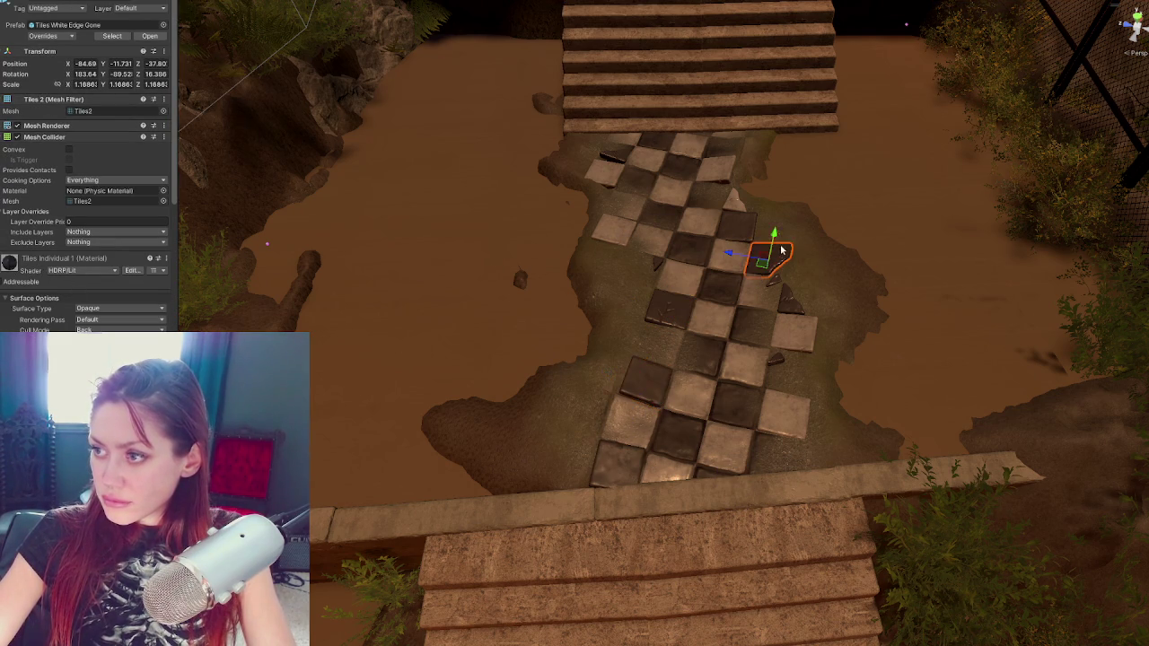
mouse_move(757, 260)
left_mouse_down()
mouse_move(644, 226)
mouse_move(599, 386)
mouse_move(552, 482)
mouse_move(558, 466)
left_mouse_up()
key("w")
mouse_move(572, 406)
left_mouse_down()
mouse_move(594, 384)
mouse_move(566, 398)
mouse_move(577, 396)
left_mouse_up()
key("e")
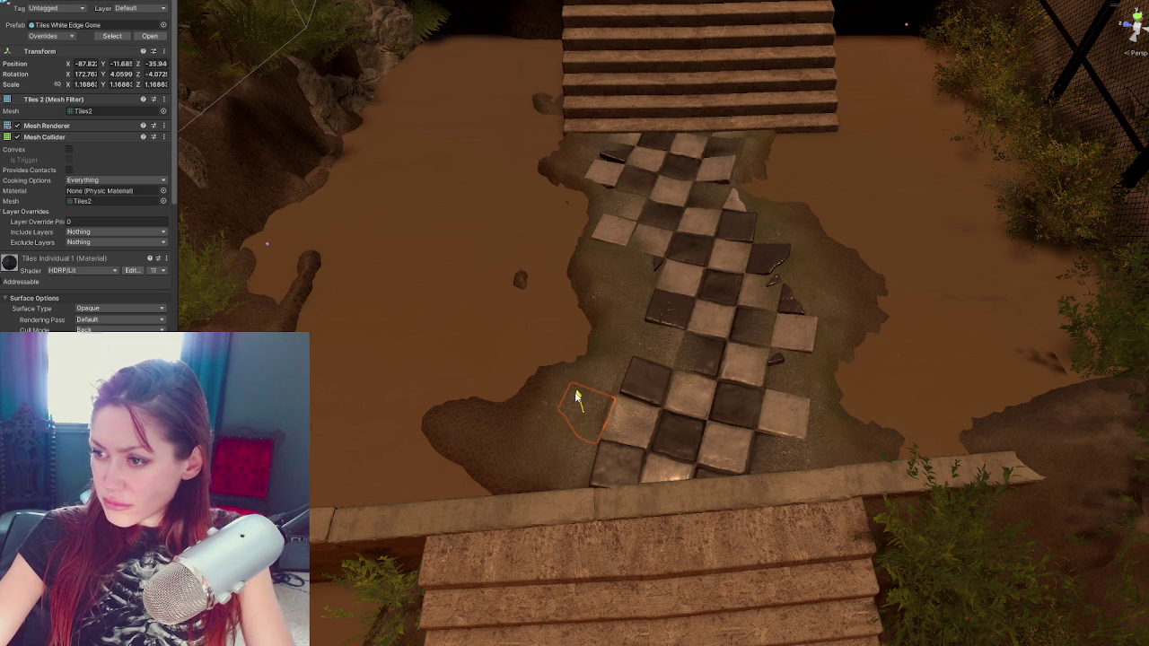
Switch the terrain tool to Raise or Lower Terrain
left_click(600, 358)
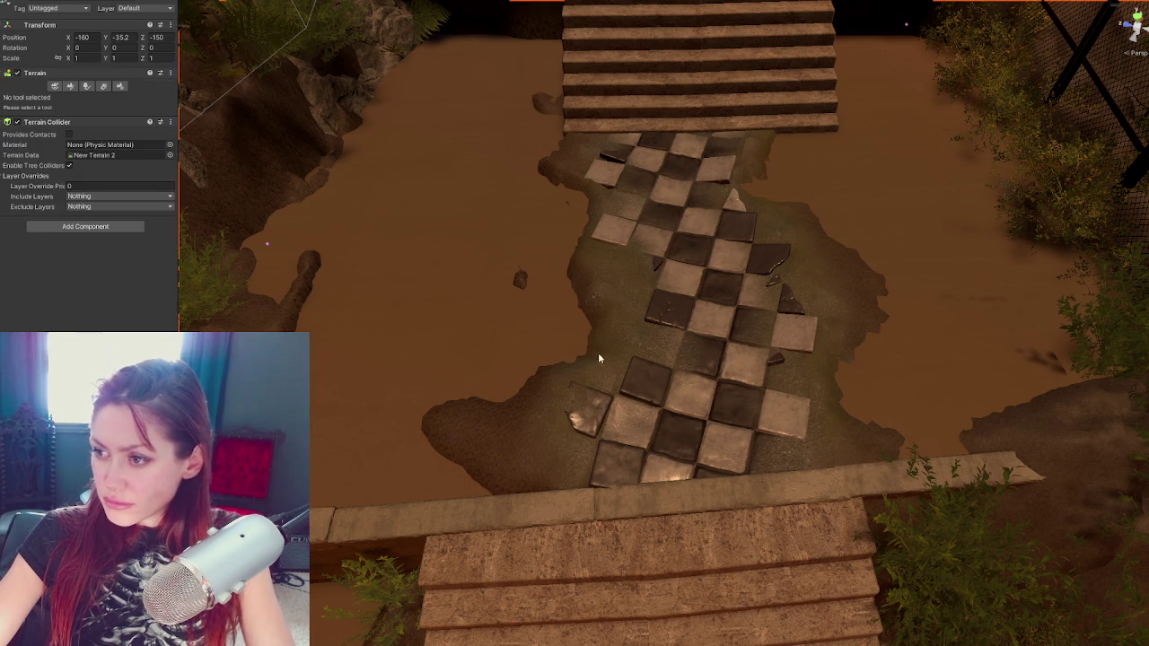
left_click(85, 86)
left_click(81, 98)
left_click(81, 108)
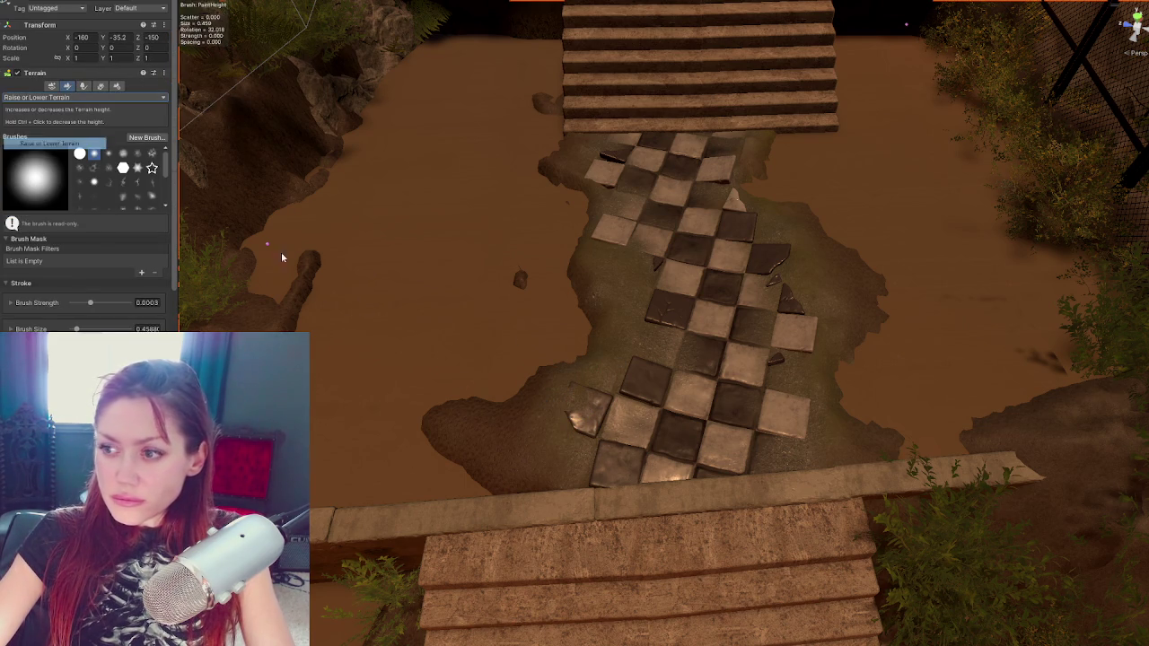
Flip the broken tile to about 186 degrees and adjust its height slightly
left_click(579, 411)
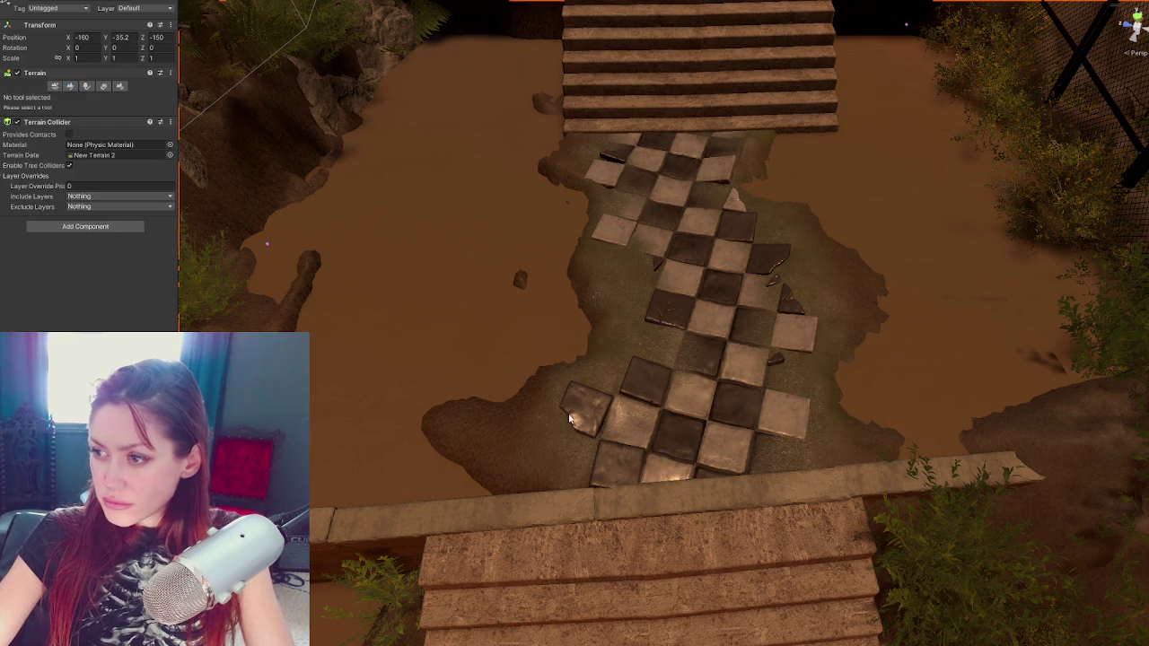
key("e")
left_click_drag(596, 337, 543, 493)
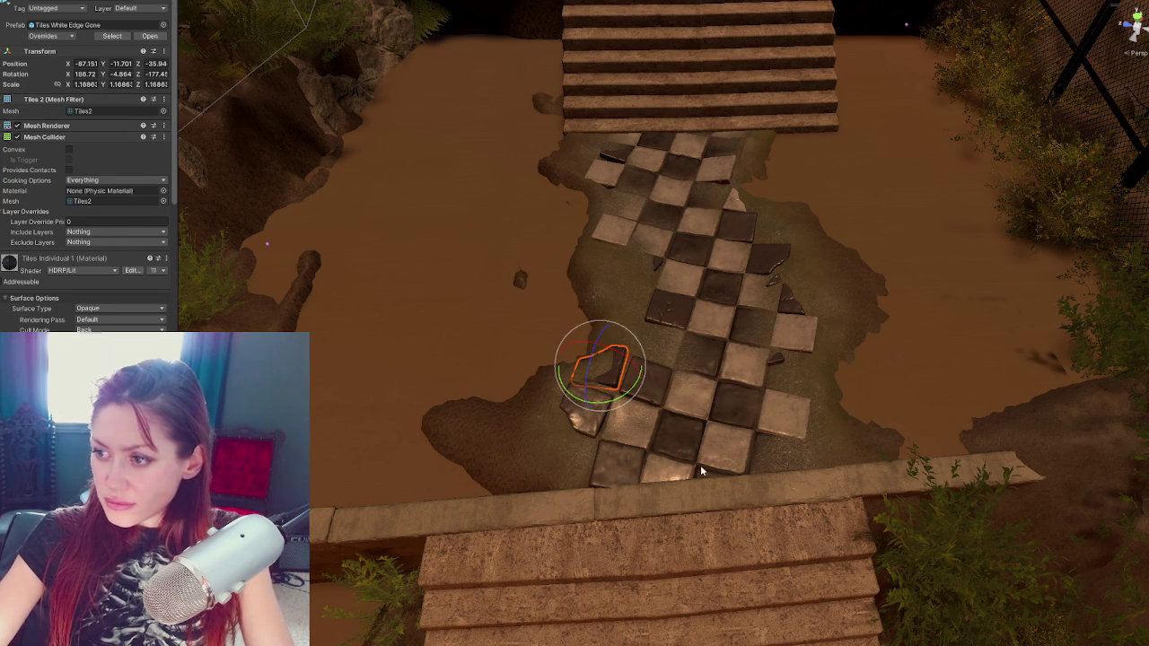
left_click(616, 188)
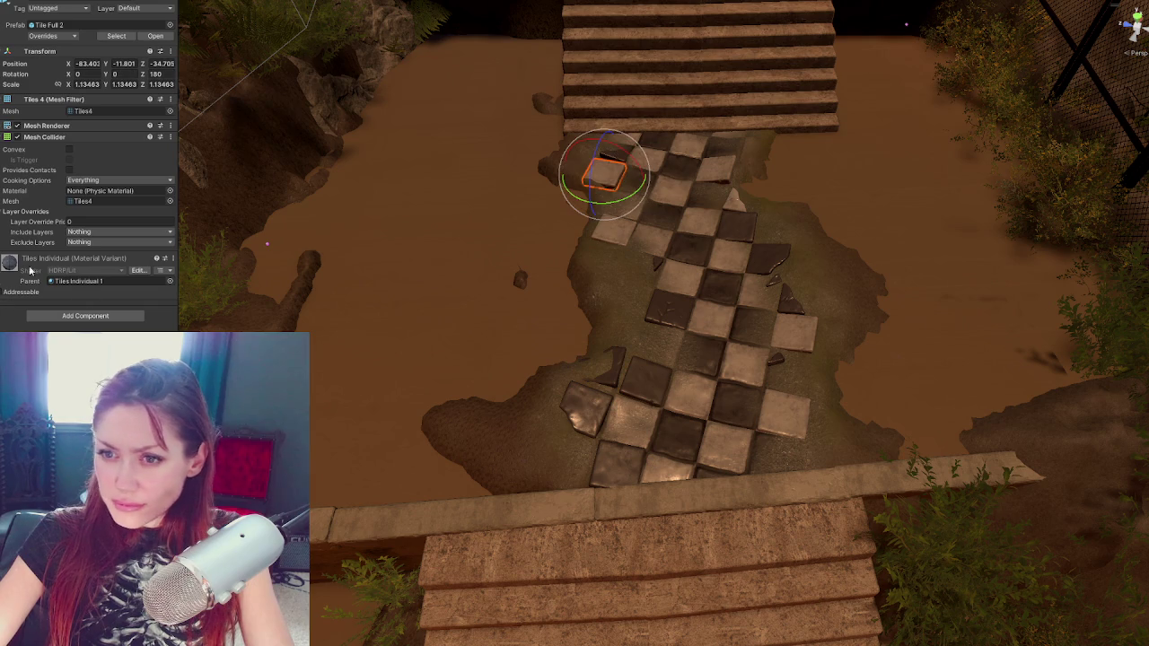
left_click(600, 366)
key("w")
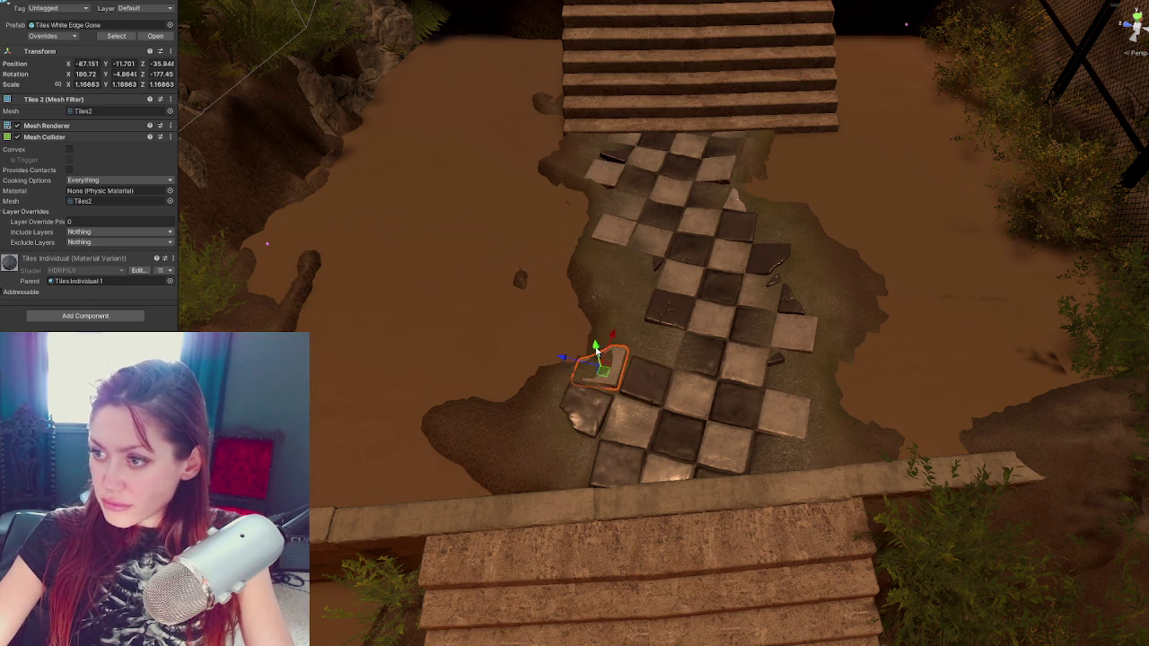
left_click_drag(606, 359, 605, 369)
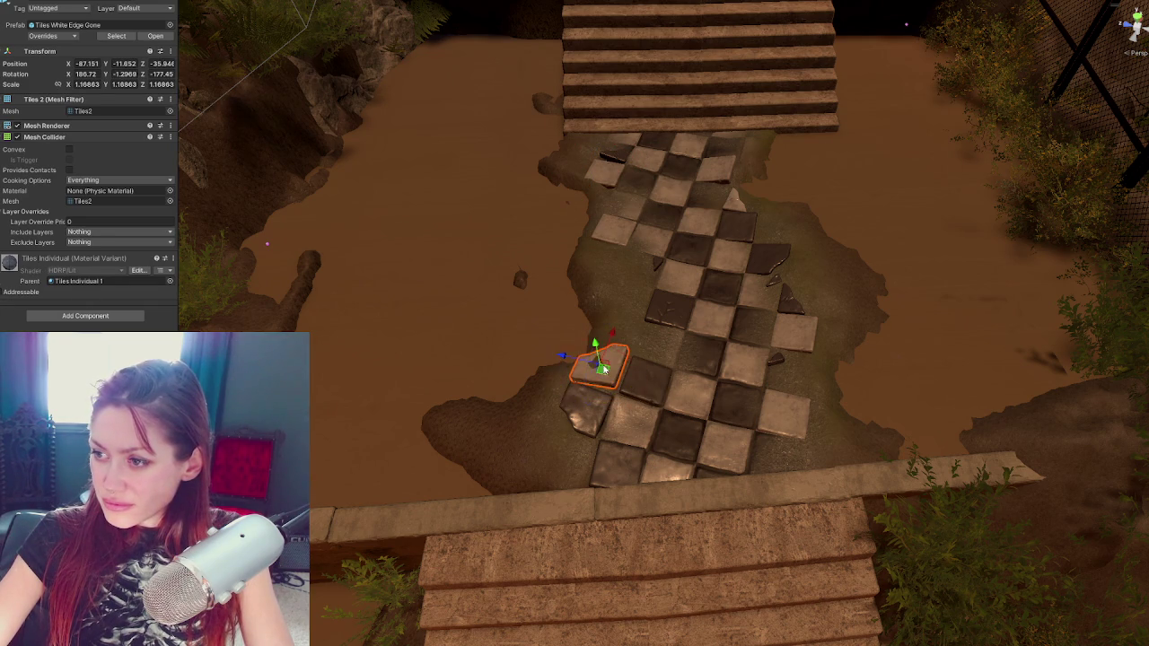
left_click(643, 325)
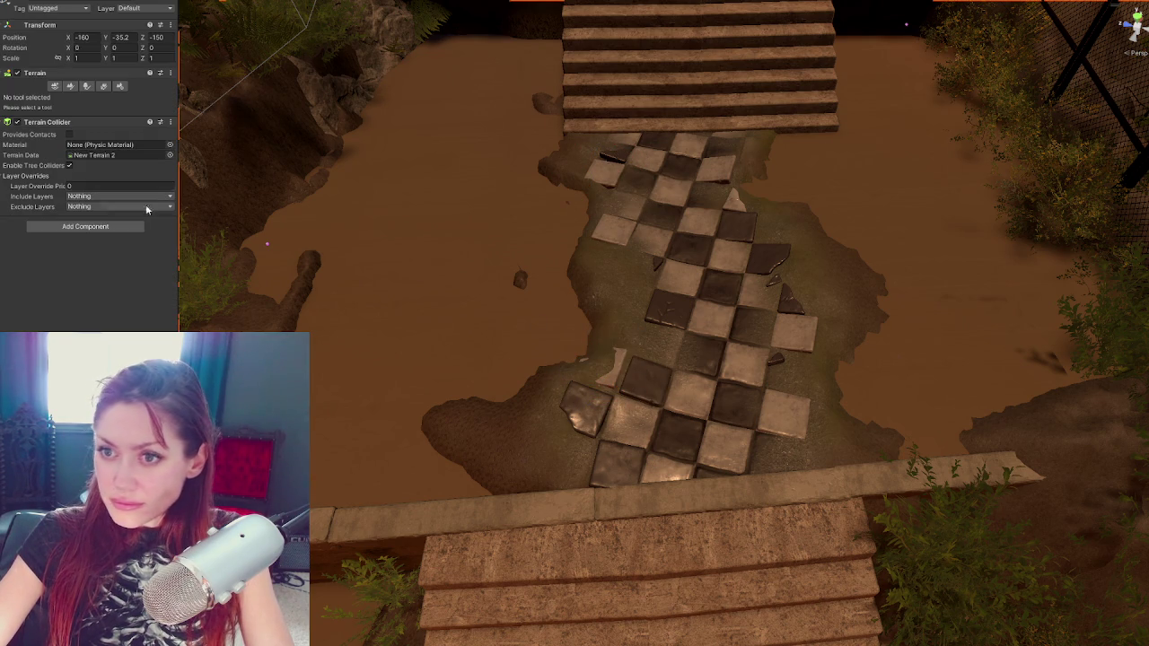
Slide a loose tile left and tilt it so it sits into the mud
left_click(70, 85)
left_click(75, 97)
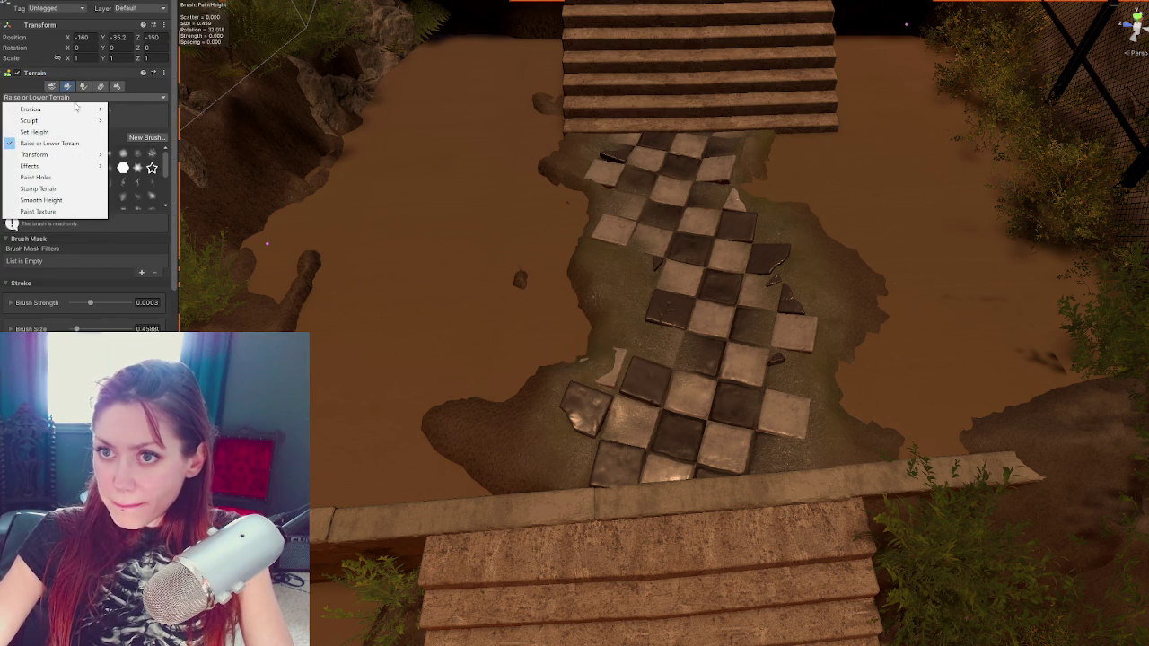
left_click(625, 369)
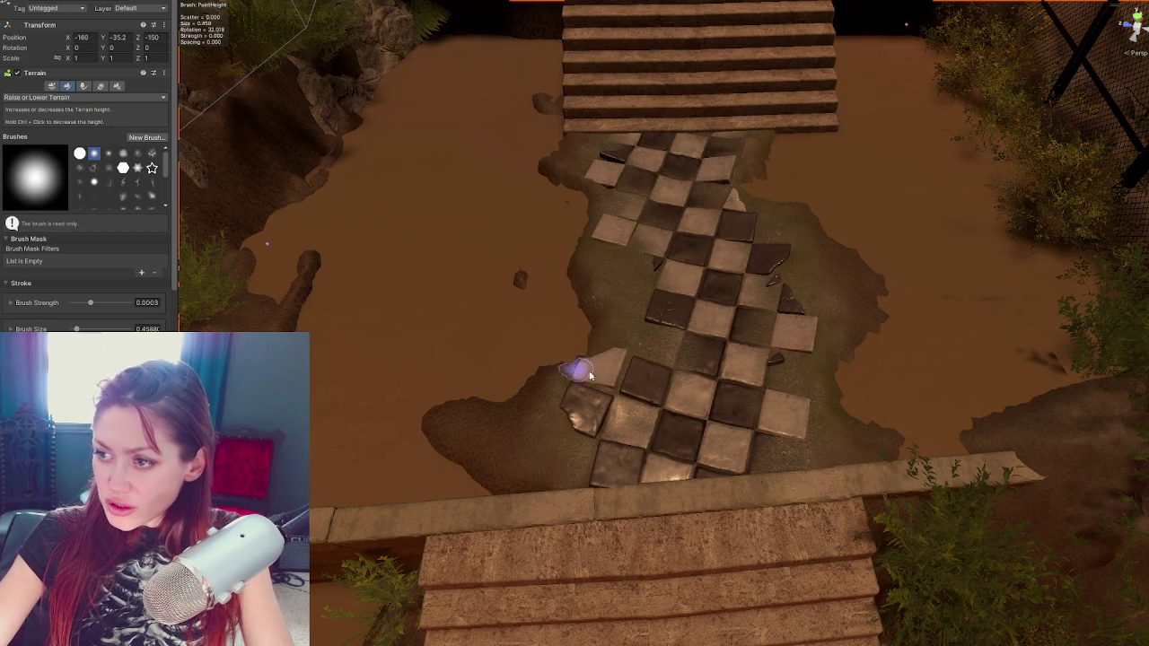
key("w")
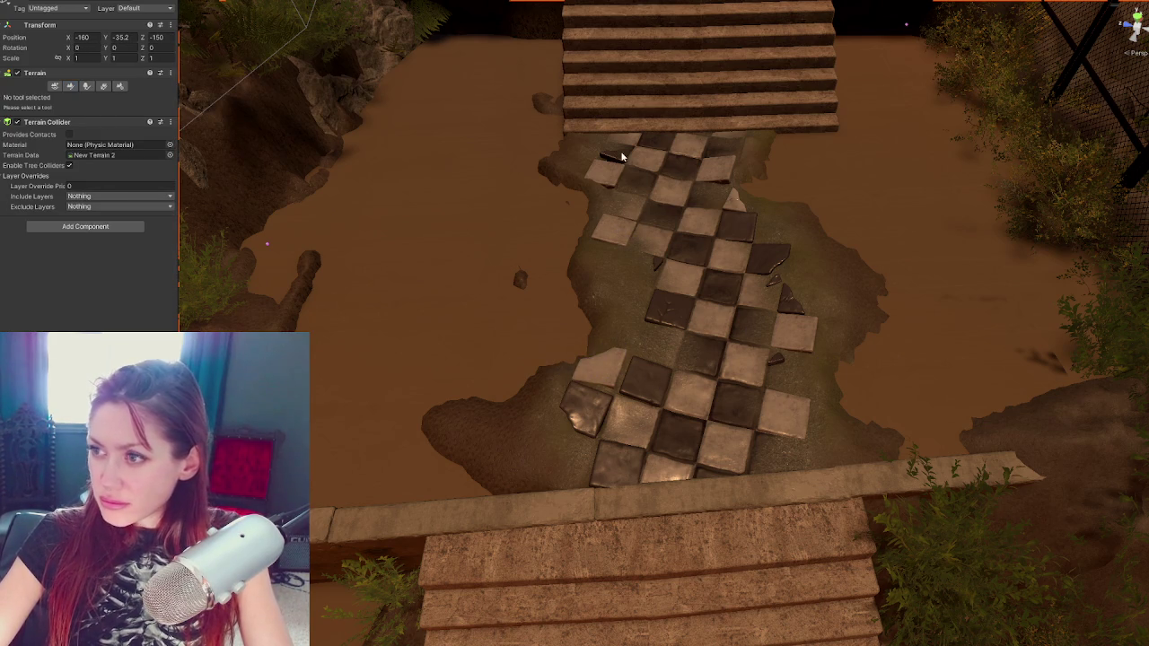
left_click(623, 158)
left_click(783, 265)
mouse_move(735, 258)
left_mouse_down()
mouse_move(629, 238)
mouse_move(599, 278)
mouse_move(553, 302)
left_mouse_up()
key("e")
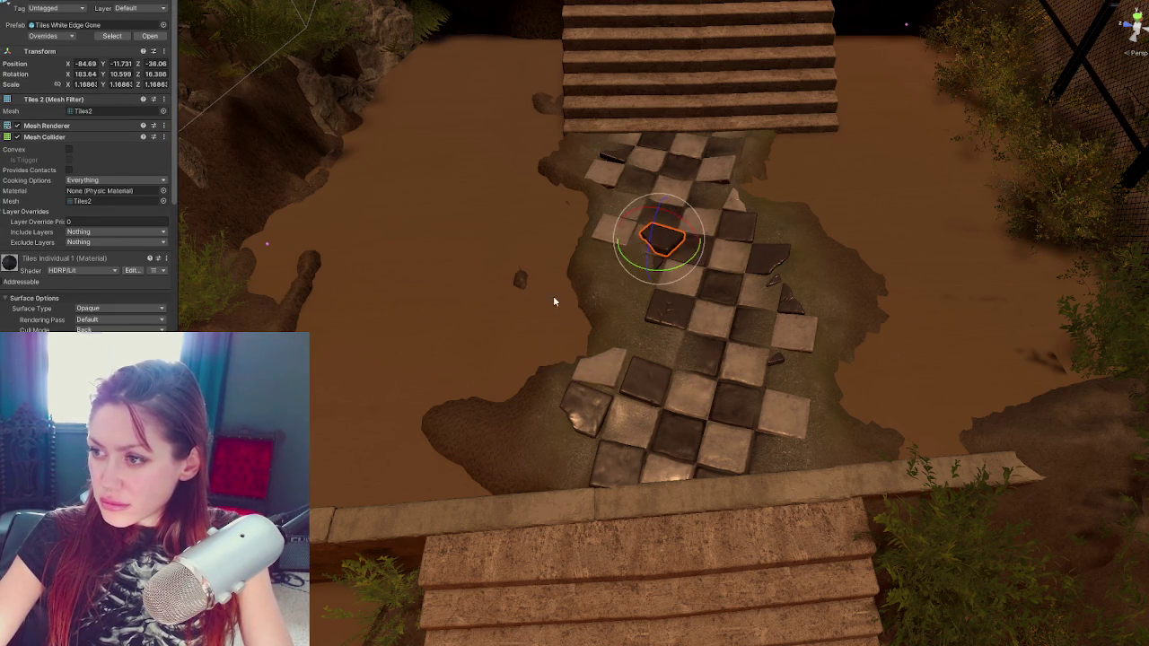
left_click_drag(629, 229, 642, 265)
key("w")
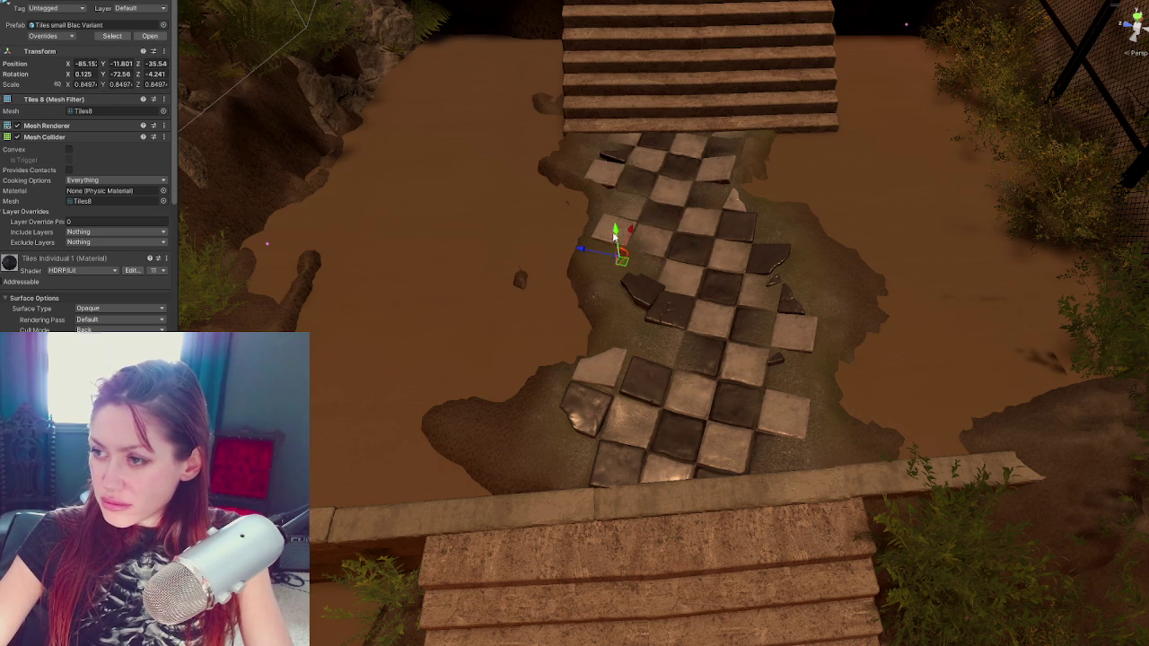
Turn the dark tile near the left edge to line up with the grid
left_click(656, 289)
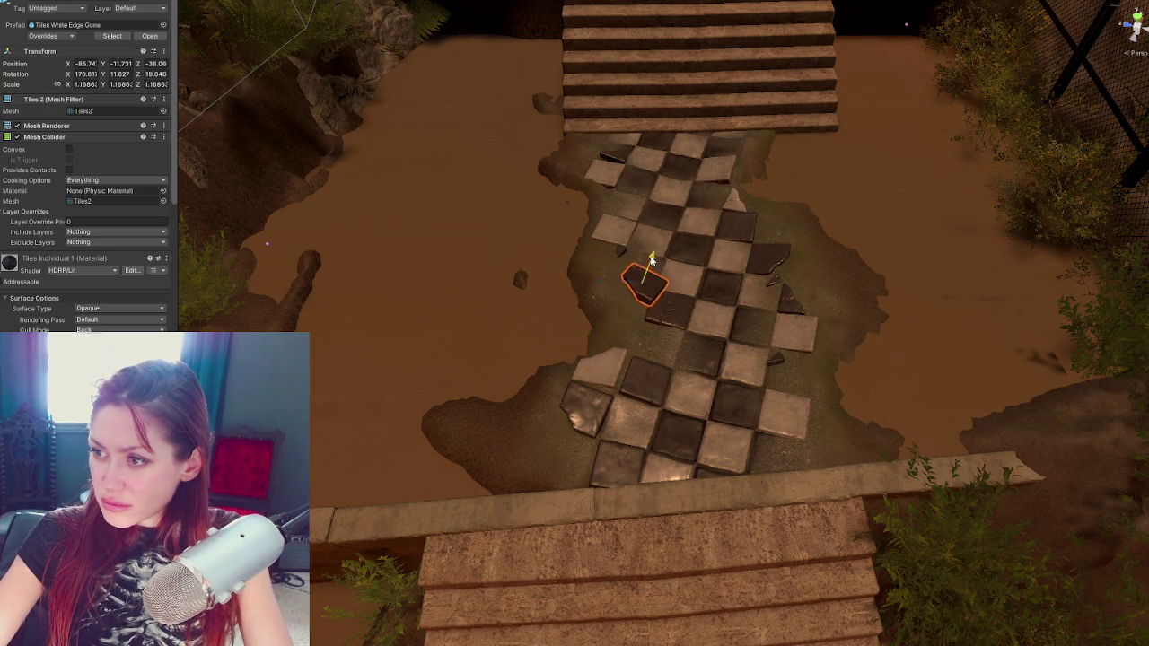
key("e")
mouse_move(662, 282)
left_mouse_down()
mouse_move(661, 300)
mouse_move(662, 275)
left_mouse_up()
key("w")
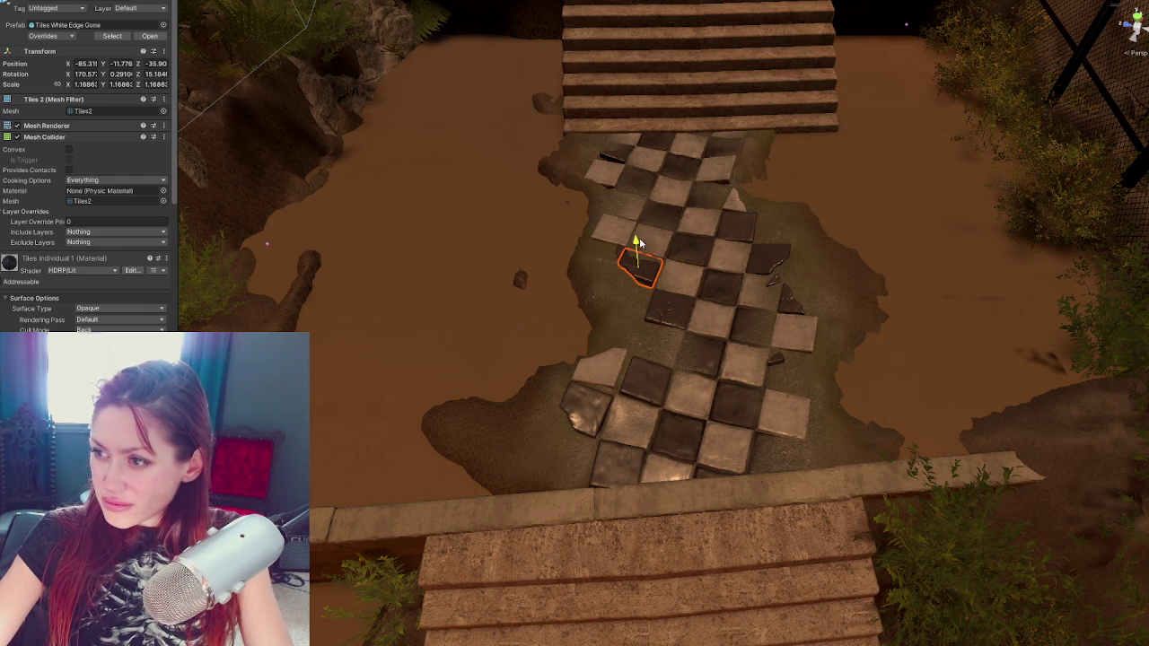
left_click(431, 225)
left_click(72, 87)
scroll(73, 291, "down", 3)
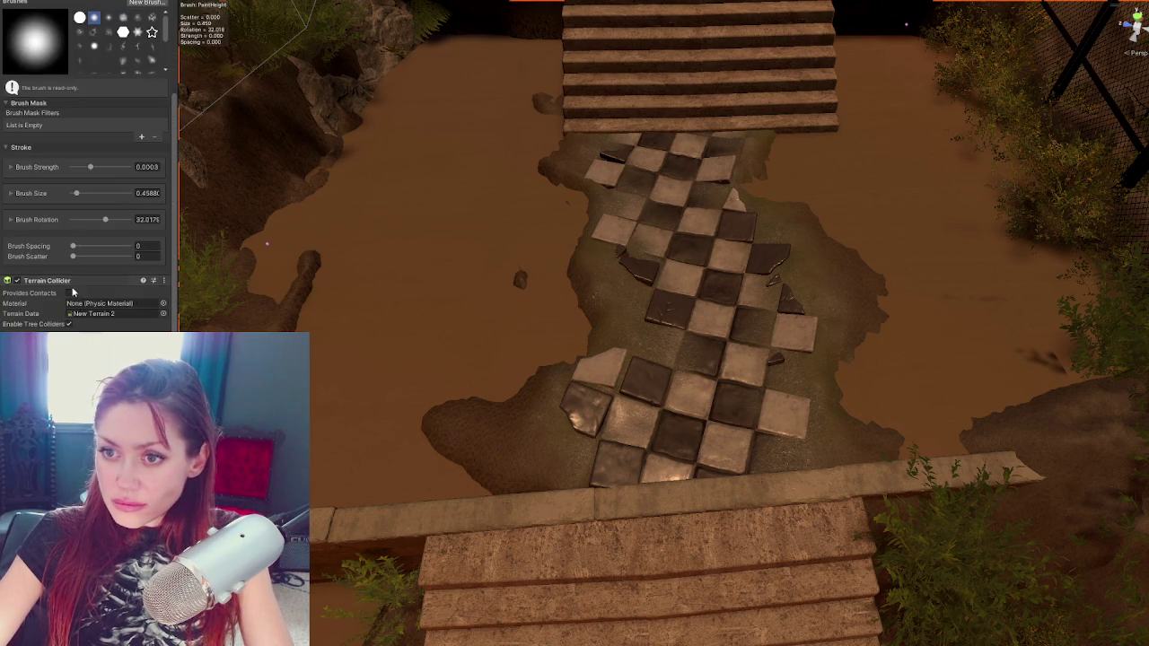
Orbit around the checker path from close, low and high angles, then open the terrain tool list
mouse_move(532, 338)
left_mouse_down()
mouse_move(672, 287)
mouse_move(619, 282)
left_mouse_up()
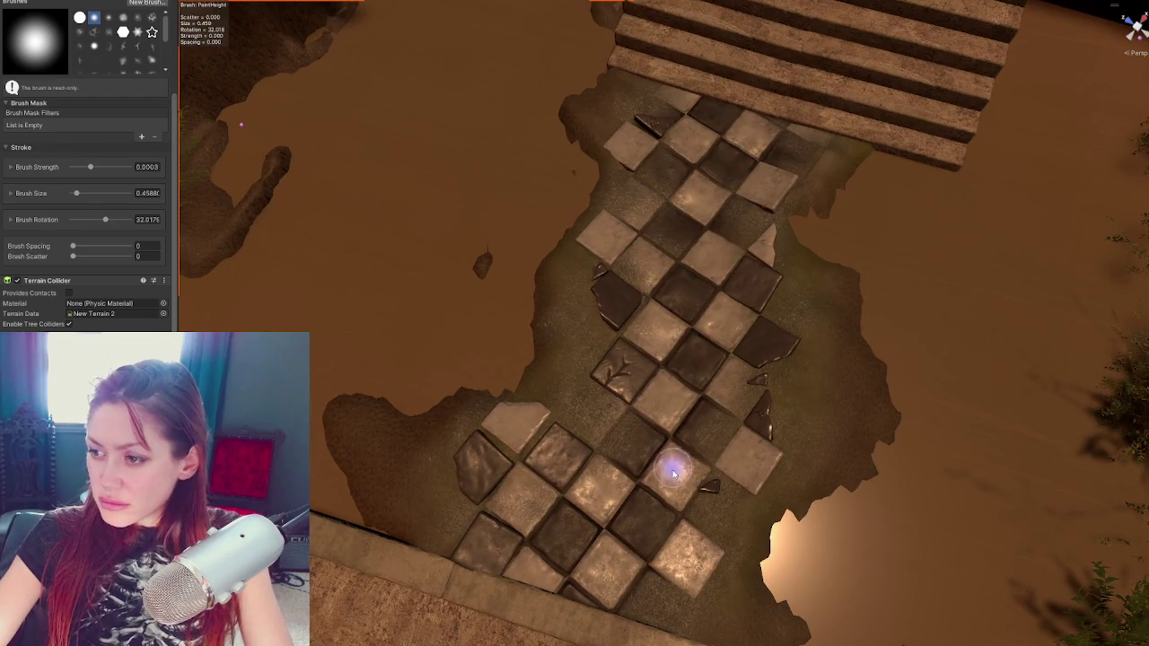
mouse_move(672, 403)
left_mouse_down()
mouse_move(362, 277)
mouse_move(831, 456)
left_mouse_up()
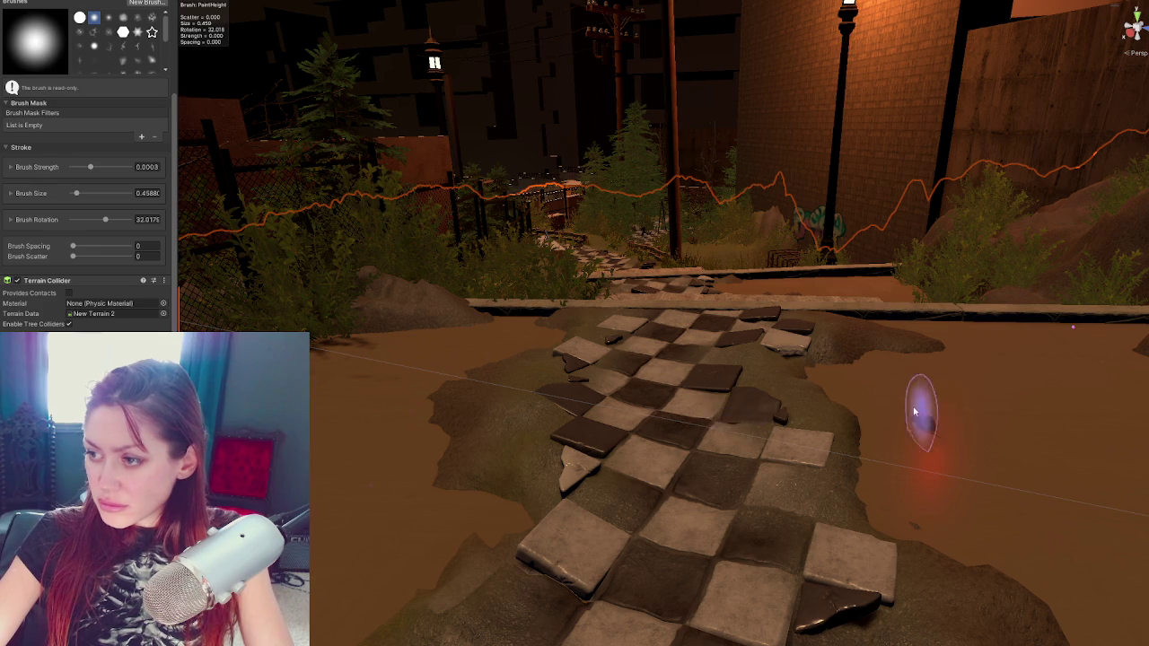
left_click_drag(920, 405, 724, 436)
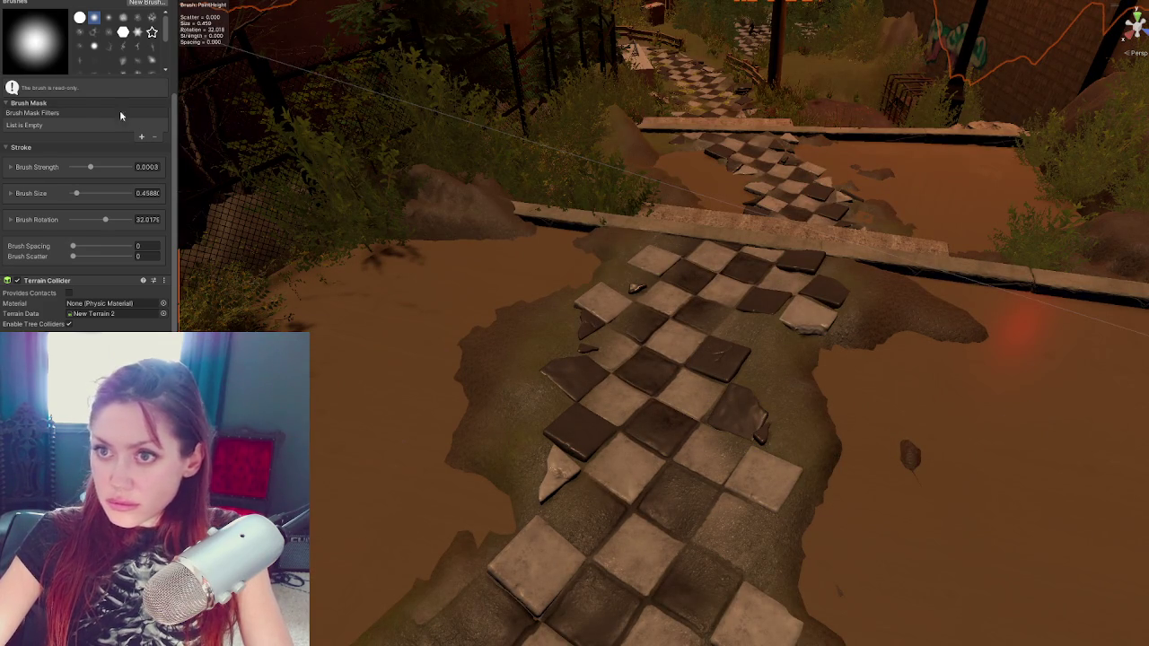
scroll(38, 61, "up", 3)
left_click(36, 97)
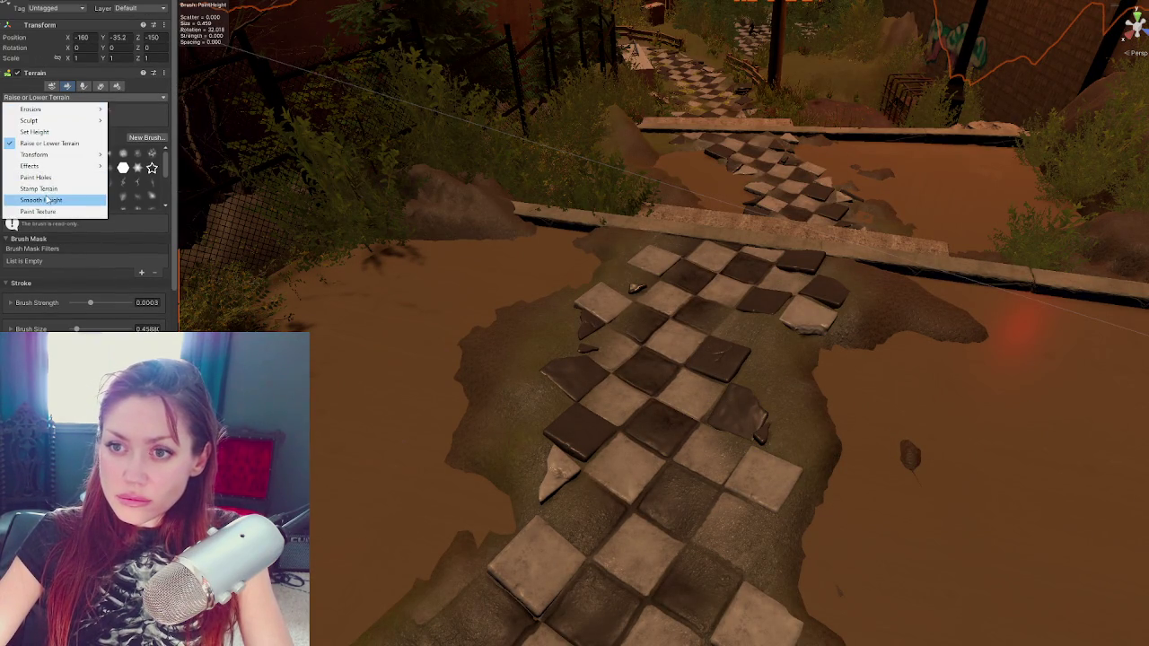
Shift the dark tile on the path's right edge slightly along its X axis
left_click(44, 199)
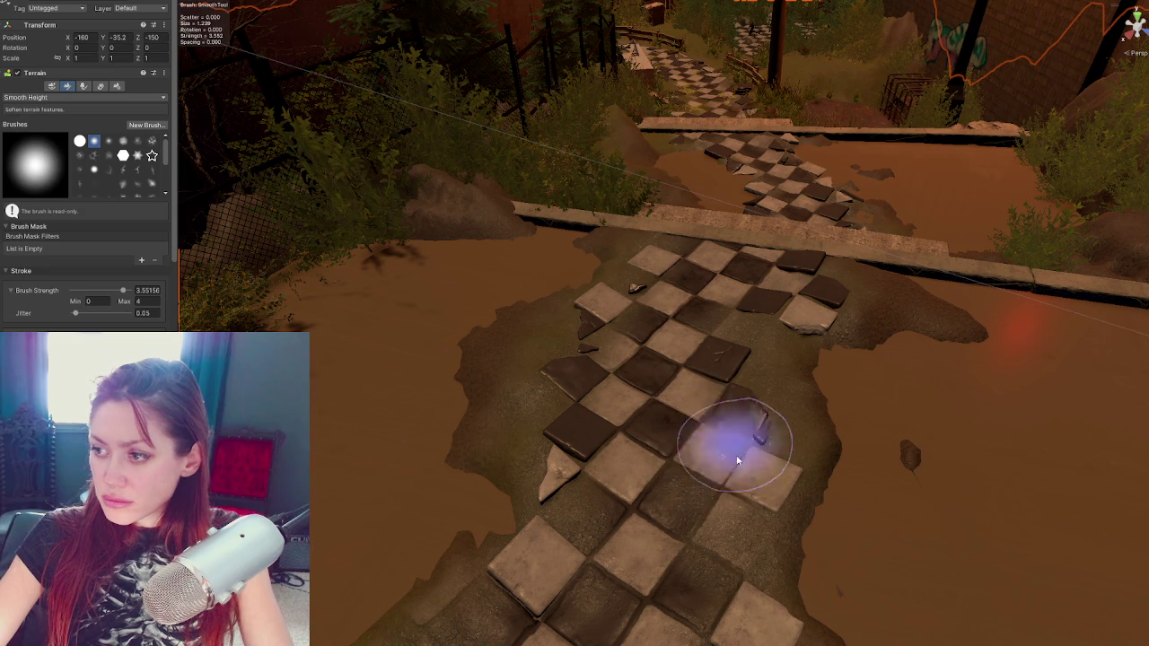
left_click(735, 416)
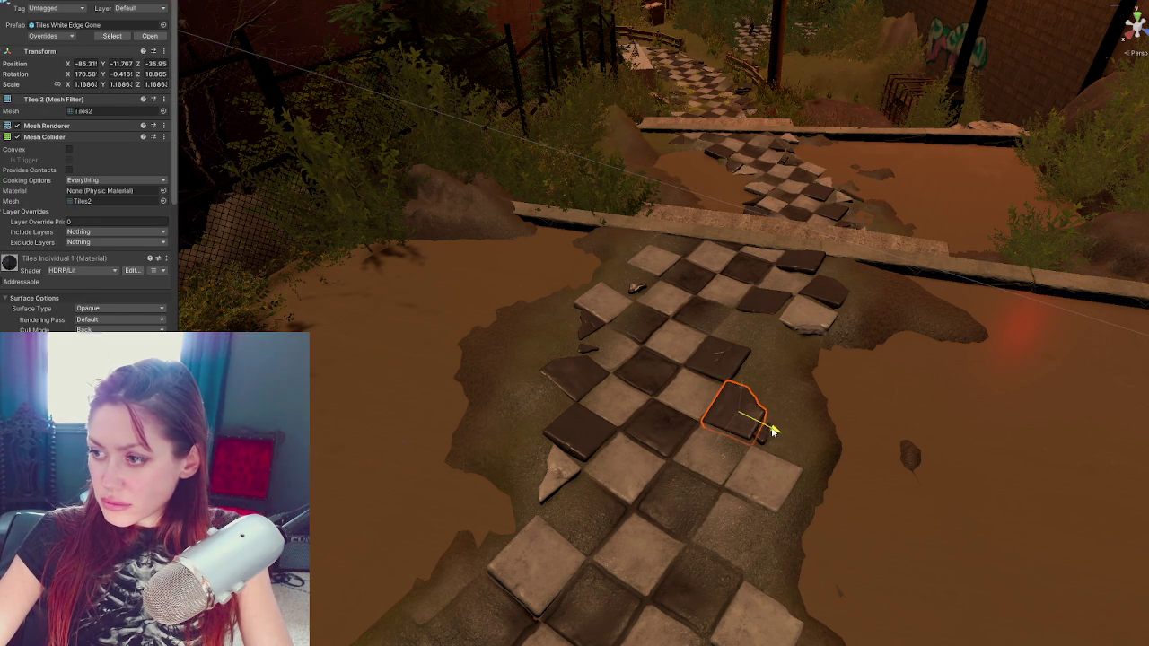
left_click_drag(715, 443, 718, 439)
Set the terrain to Paint Texture with the Tiles 1 layer, then exit the brush for a top-down view
left_click(656, 444)
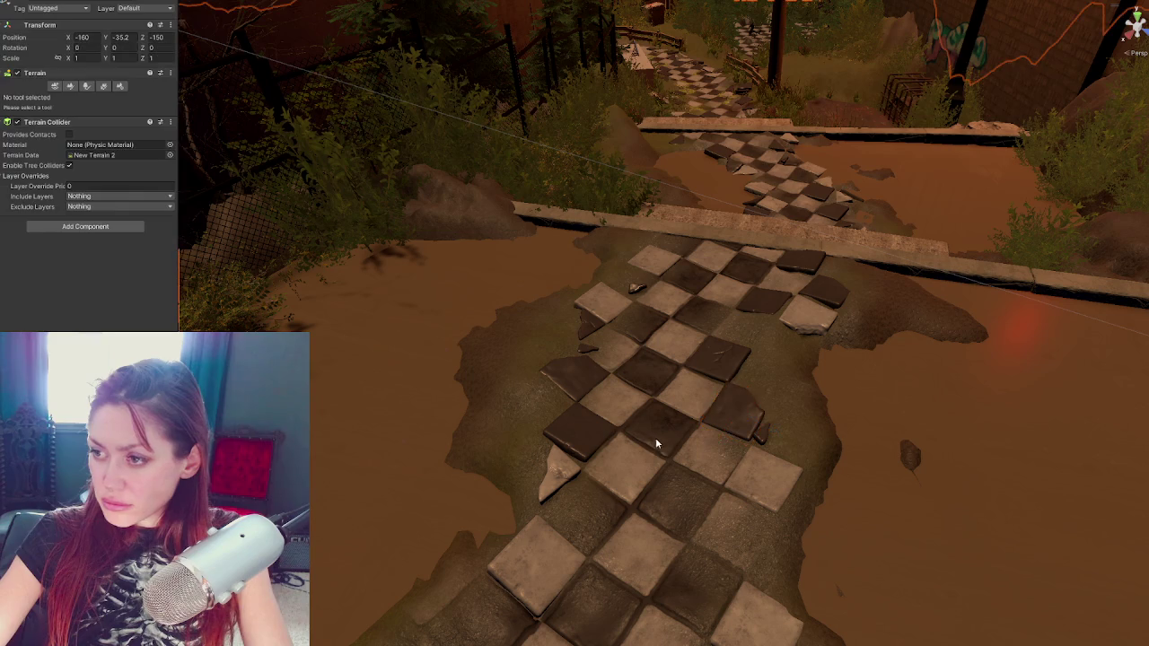
left_click(70, 85)
scroll(63, 135, "down", 5)
scroll(62, 109, "up", 3)
scroll(62, 109, "up", 2)
left_click(39, 96)
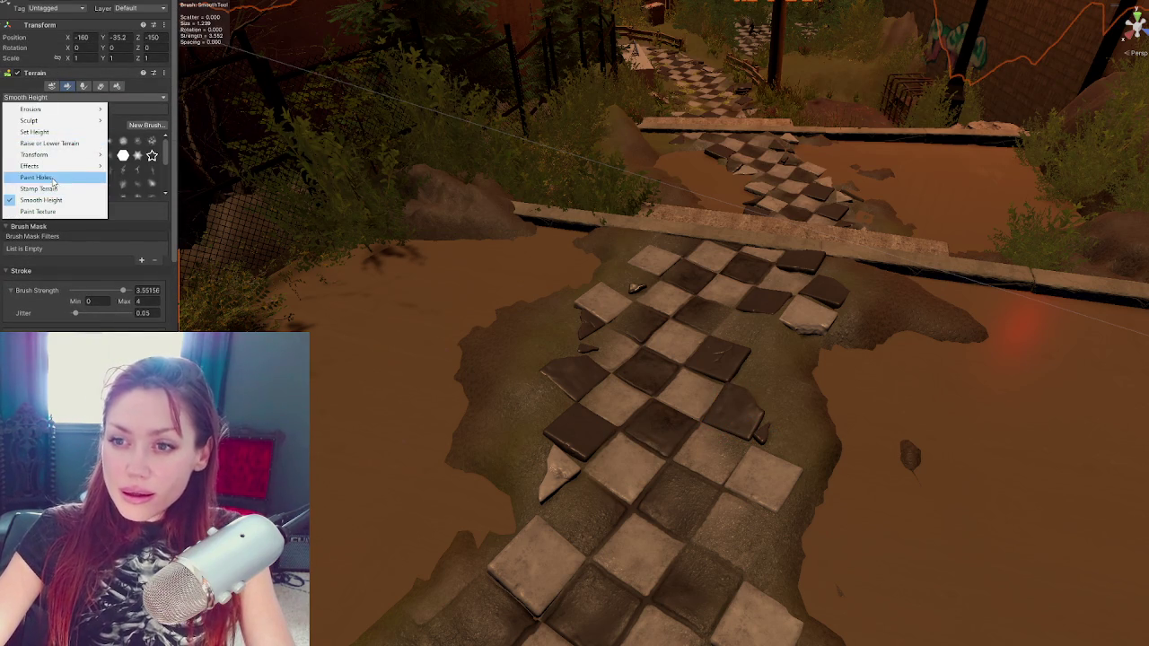
left_click(38, 211)
scroll(72, 323, "down", 10)
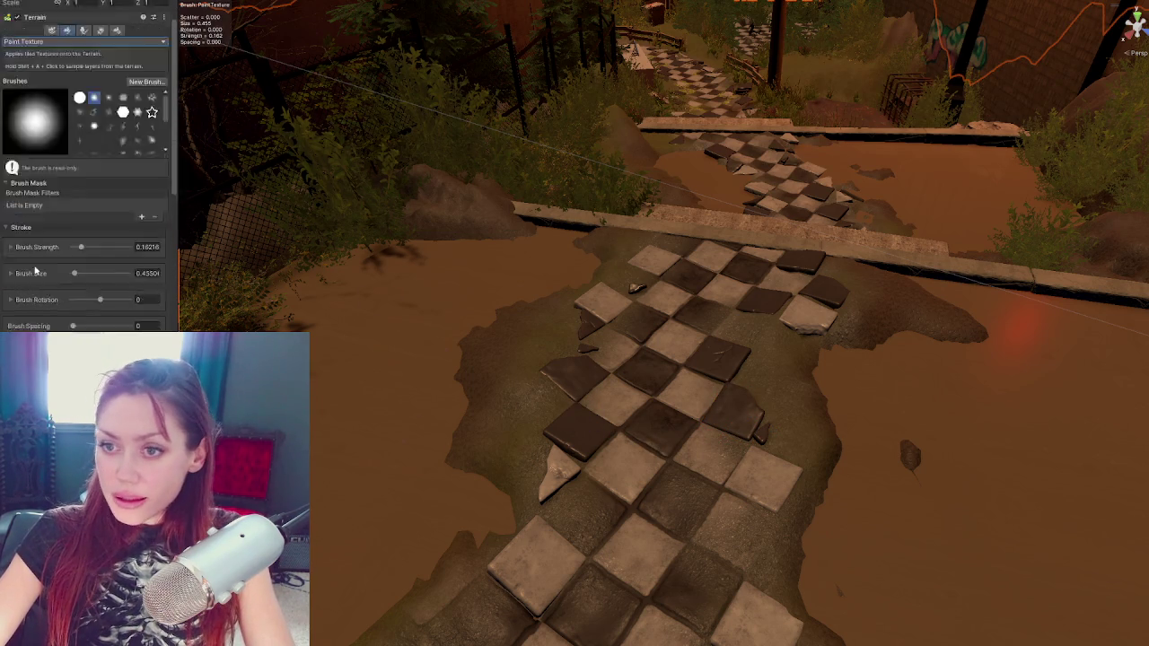
left_click(98, 200)
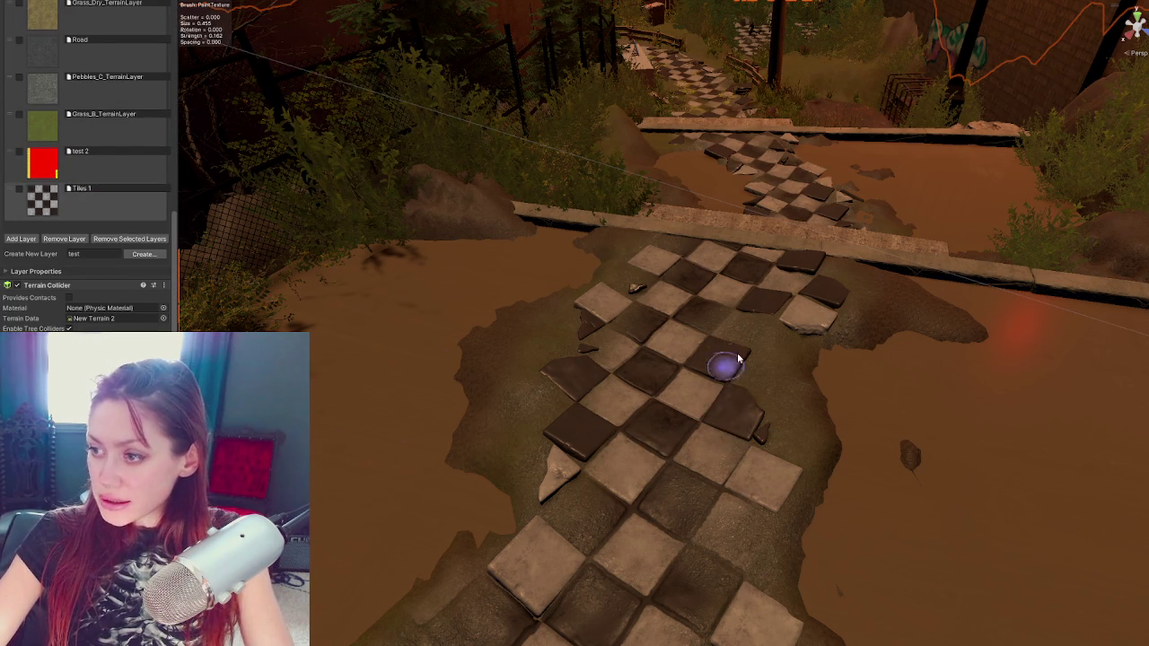
key("w")
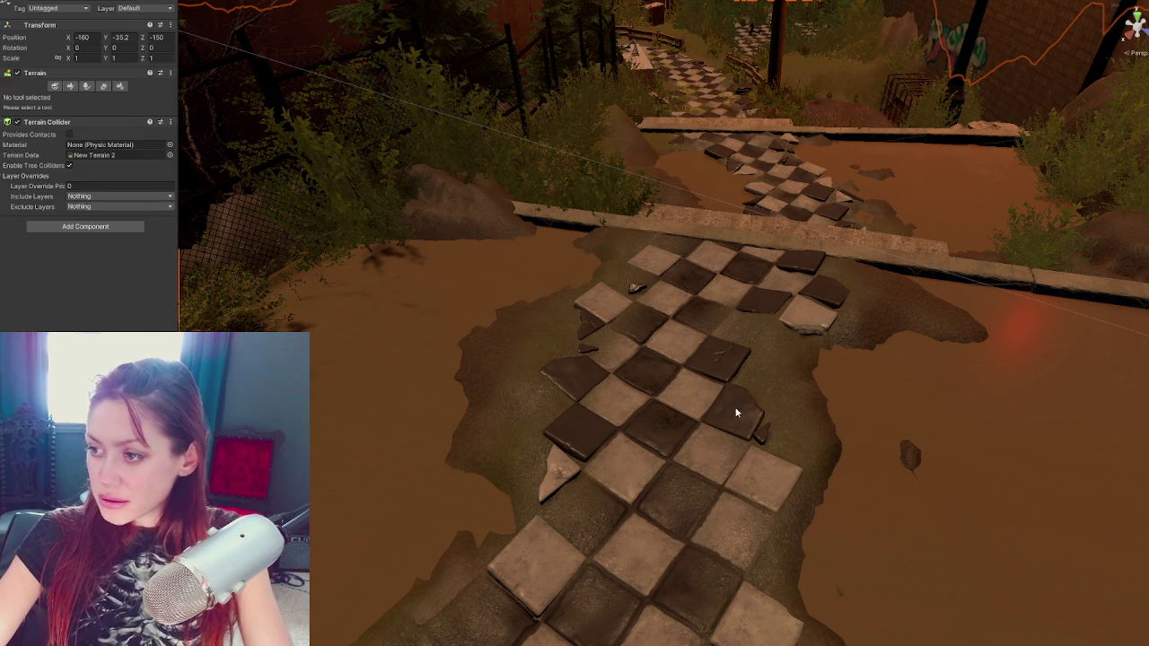
left_click(735, 413)
mouse_move(748, 477)
left_mouse_down()
mouse_move(790, 467)
mouse_move(805, 501)
mouse_move(649, 386)
mouse_move(697, 399)
left_mouse_up()
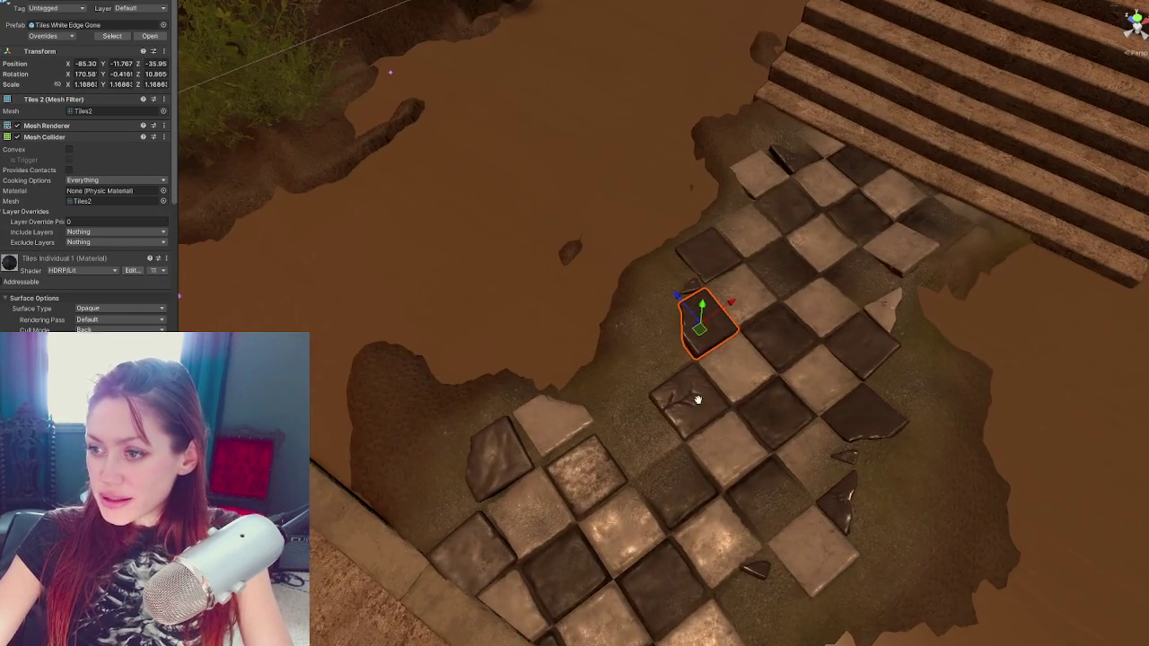
Move the small broken shard up beside the tiles and slide it slightly down-left
left_click(845, 505)
mouse_move(830, 485)
left_mouse_down()
mouse_move(666, 336)
mouse_move(696, 332)
mouse_move(718, 370)
mouse_move(469, 354)
mouse_move(725, 348)
left_mouse_up()
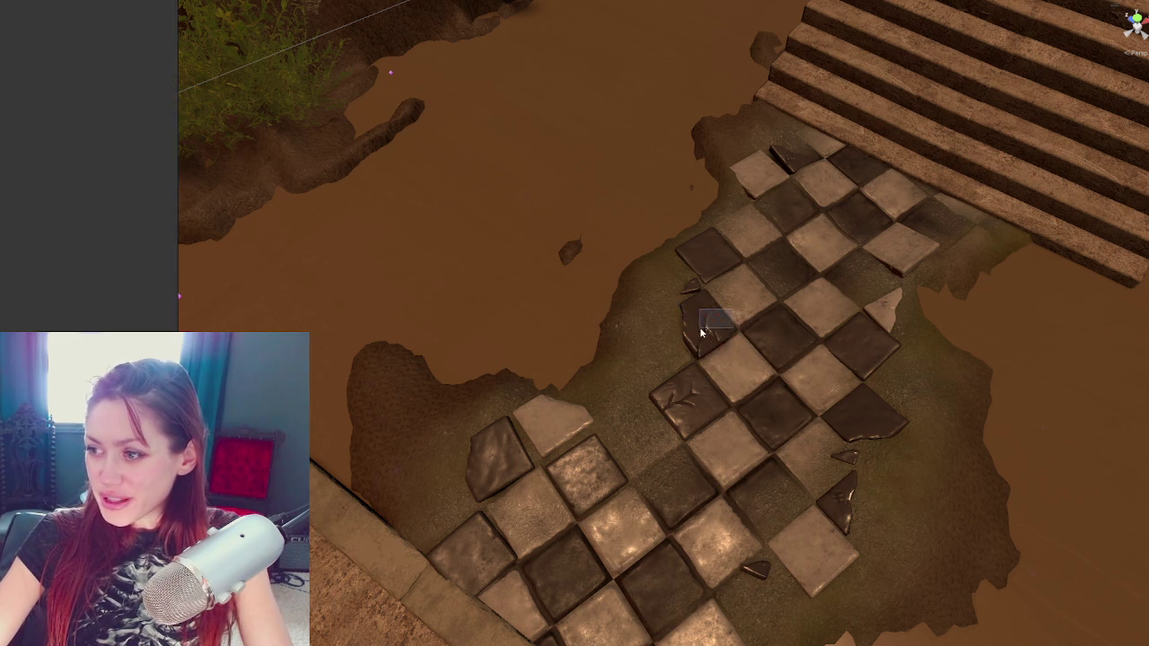
mouse_move(682, 310)
left_mouse_down()
mouse_move(643, 337)
mouse_move(657, 380)
left_mouse_up()
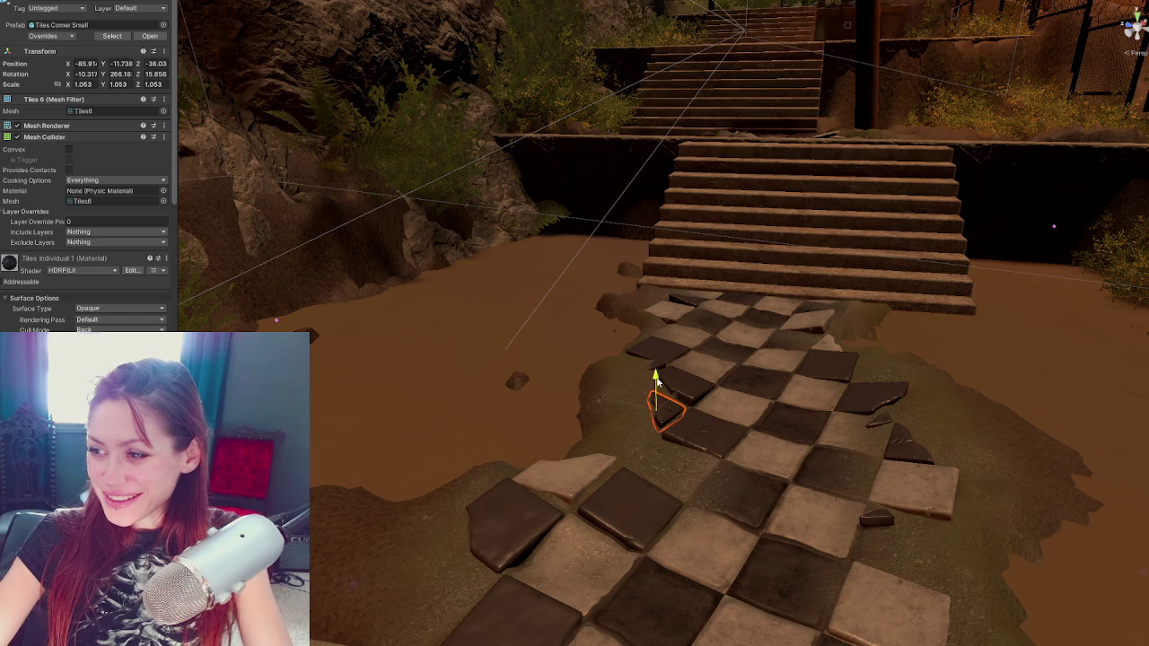
left_click(545, 495)
left_click_drag(661, 411, 698, 339)
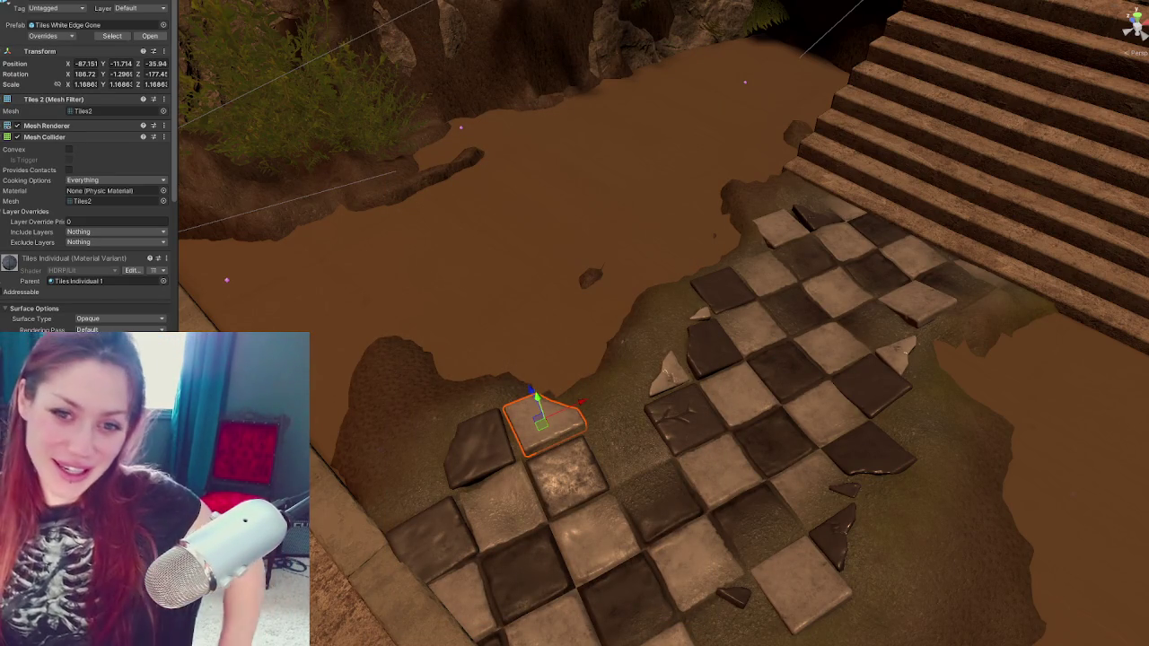
Orbit toward the stairs and return the terrain to Paint Texture mode
mouse_move(590, 497)
left_mouse_down()
mouse_move(616, 405)
mouse_move(649, 380)
left_mouse_up()
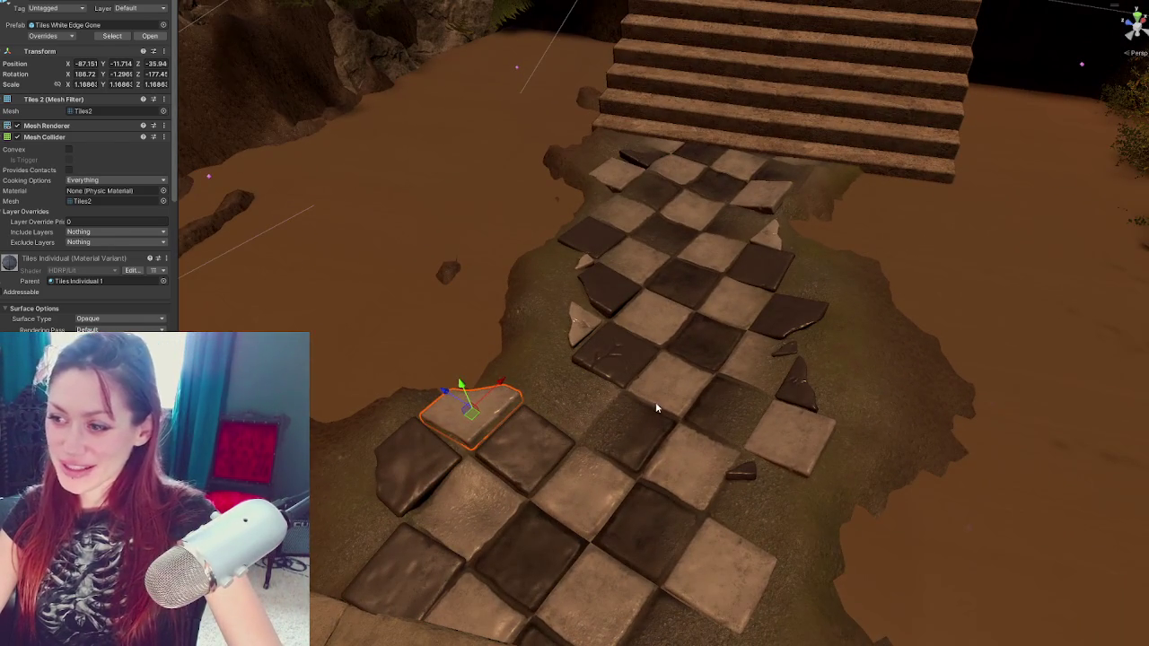
left_click(656, 409)
left_click(70, 87)
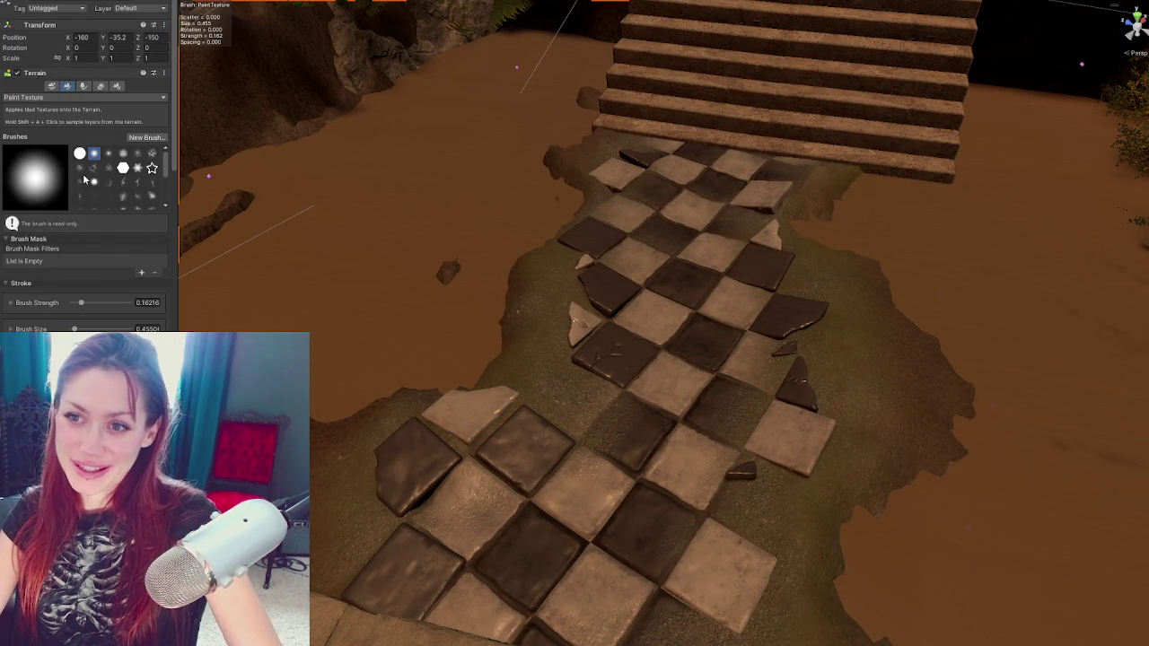
Brush the Tiles 1 texture across the path and check it from another angle
scroll(67, 225, "down", 10)
left_click(51, 208)
mouse_move(610, 459)
left_mouse_down()
mouse_move(596, 377)
mouse_move(559, 405)
mouse_move(595, 428)
mouse_move(568, 370)
mouse_move(637, 390)
mouse_move(544, 482)
mouse_move(457, 441)
mouse_move(458, 306)
mouse_move(628, 398)
mouse_move(590, 329)
left_mouse_up()
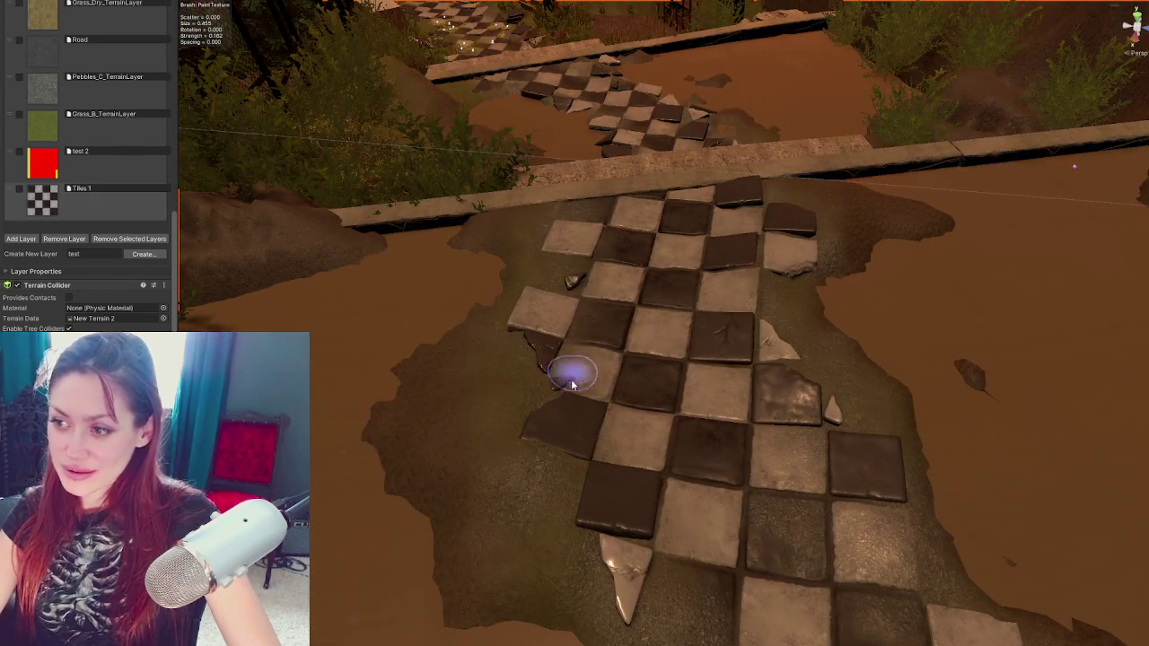
mouse_move(661, 351)
left_mouse_down("alt")
mouse_move(498, 349)
mouse_move(620, 380)
mouse_move(691, 444)
mouse_move(621, 341)
mouse_move(488, 431)
left_mouse_up("alt")
mouse_move(462, 475)
left_mouse_down("alt")
mouse_move(536, 408)
mouse_move(487, 341)
mouse_move(597, 333)
mouse_move(369, 448)
left_mouse_up("alt")
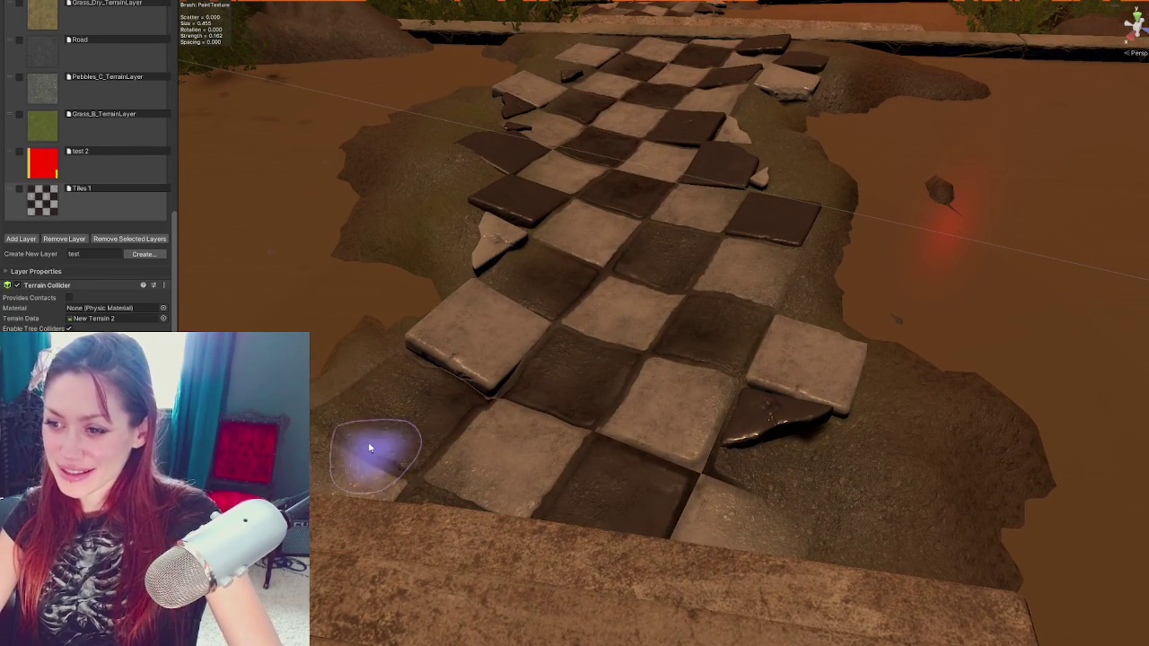
Inspect the puddle and dirty concrete cube, then set the terrain tool to Smooth Height
left_click(602, 381)
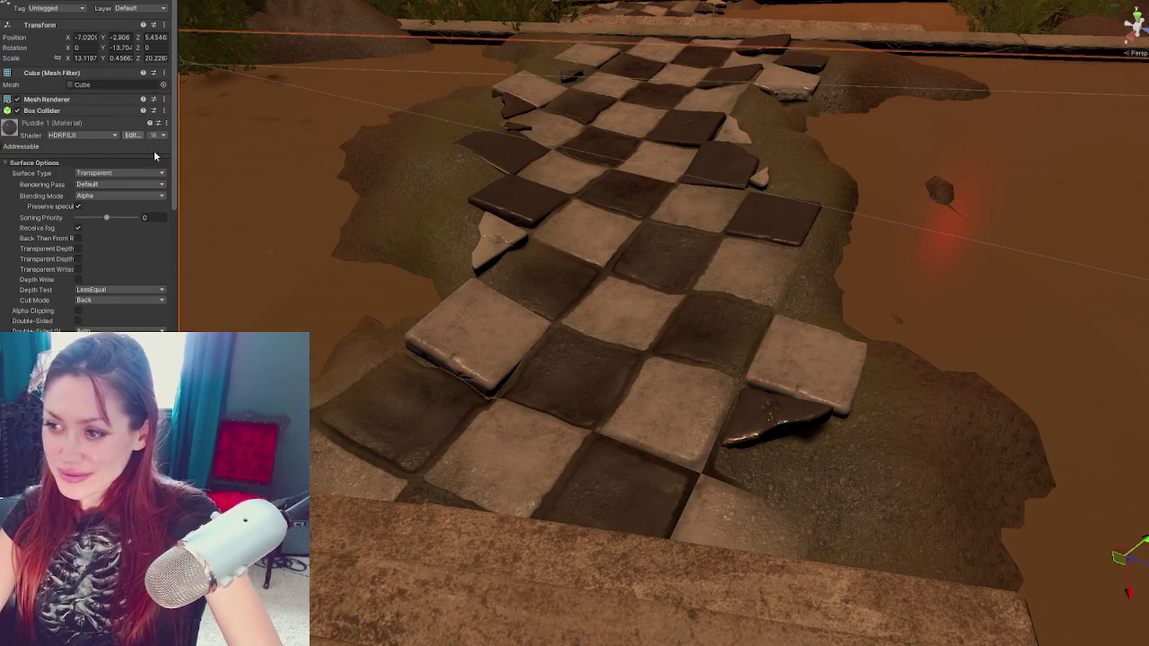
left_click(574, 235)
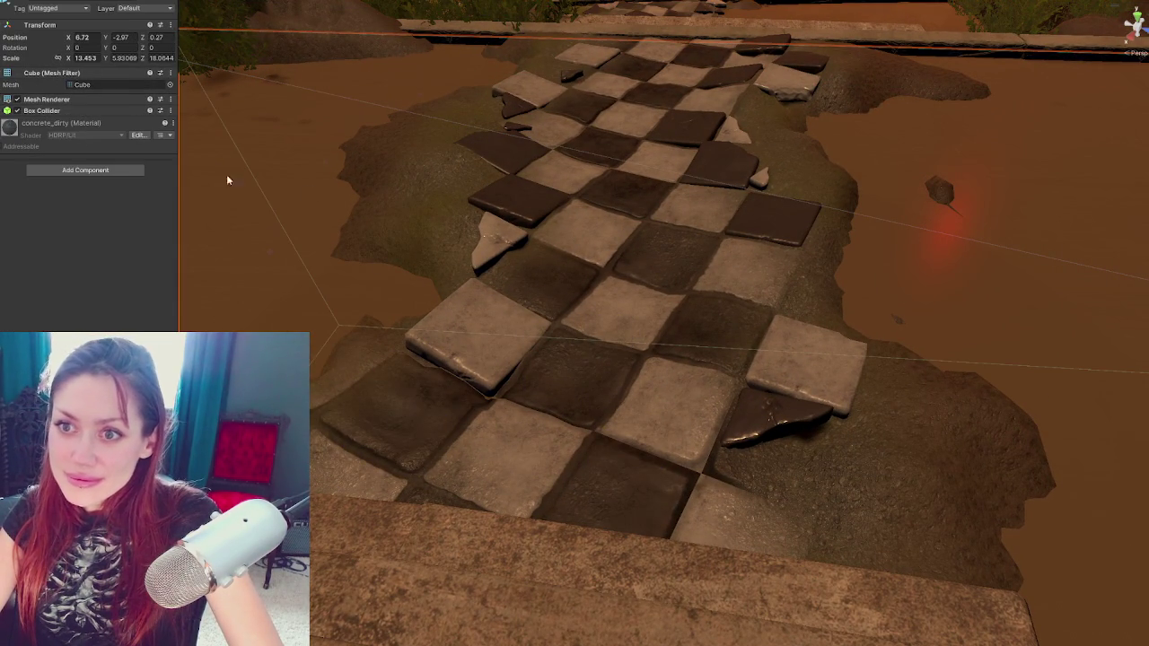
left_click(566, 329)
left_click(70, 86)
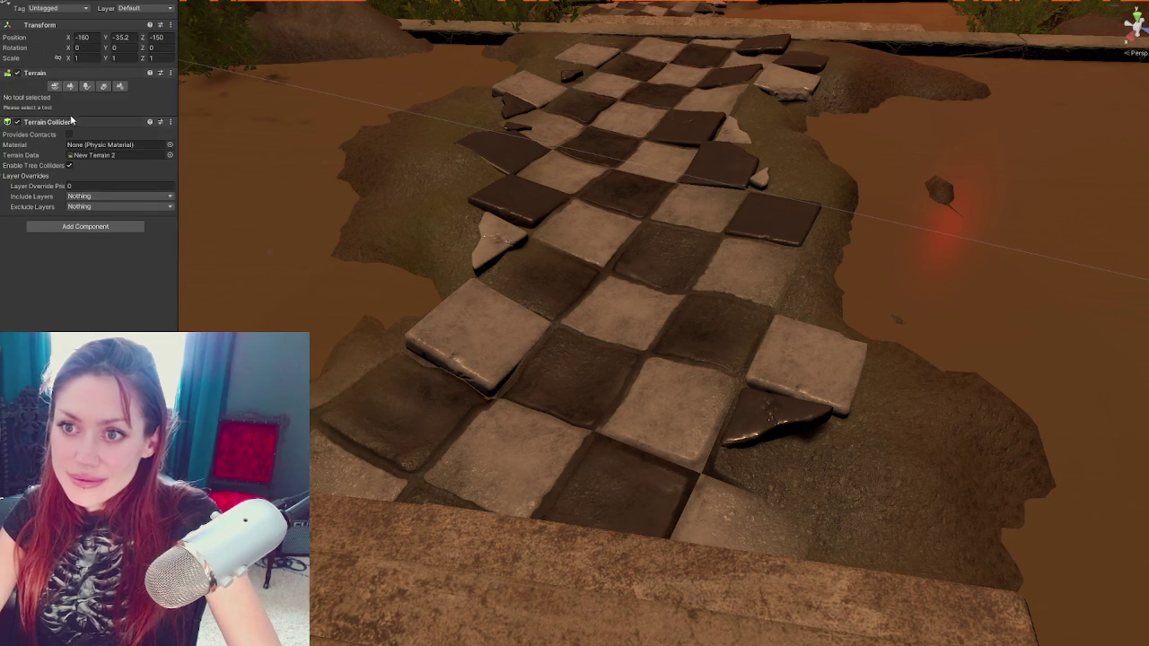
left_click(70, 86)
scroll(89, 180, "down", 5)
scroll(90, 180, "up", 5)
left_click(57, 43)
left_click(59, 152)
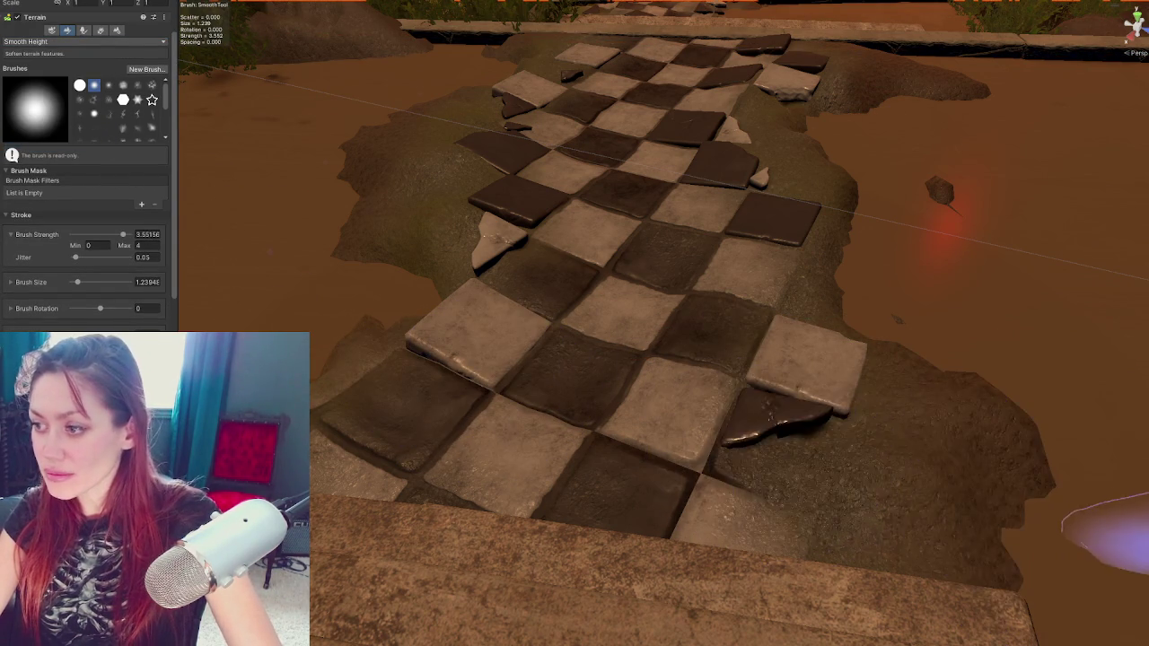
Exit sculpting with Q and fly the view from the stairs down the checkered path
scroll(896, 362, "down", 5)
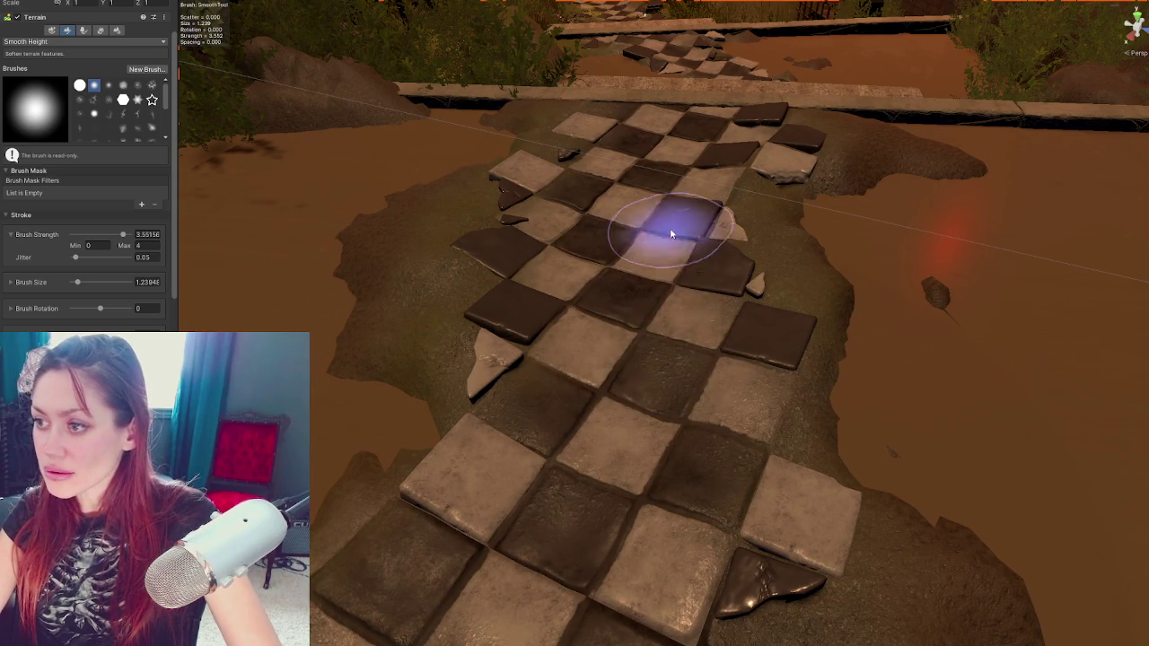
scroll(574, 323, "down", 3)
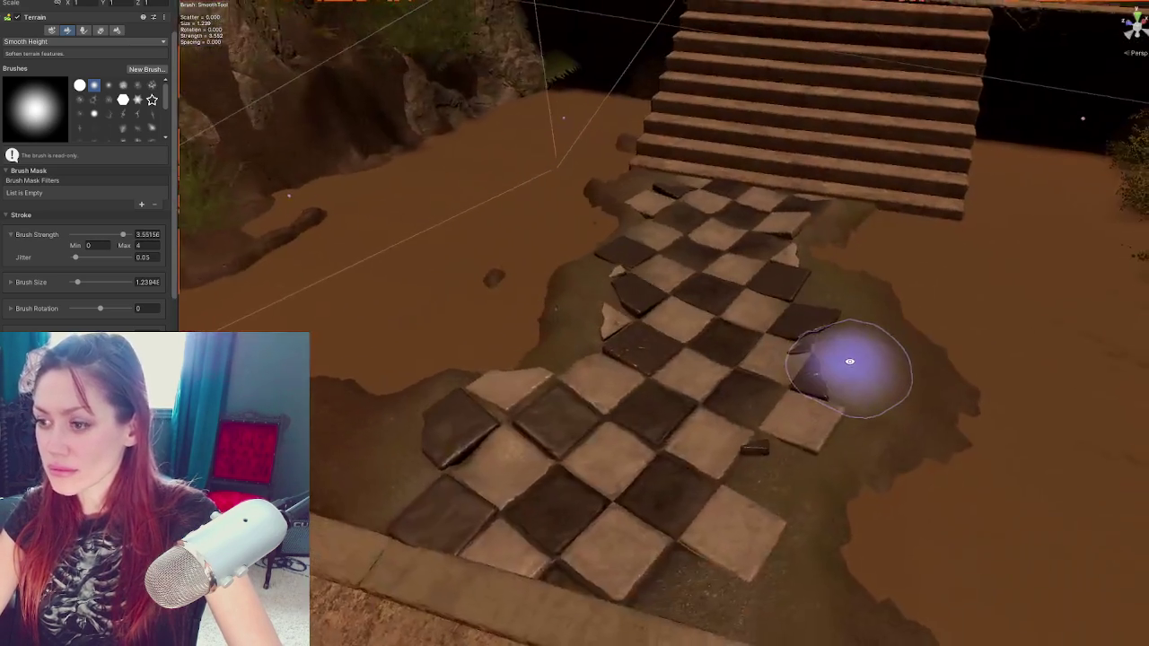
key("q")
mouse_move(694, 319)
left_mouse_down()
mouse_move(773, 288)
mouse_move(802, 195)
mouse_move(619, 314)
mouse_move(604, 365)
mouse_move(677, 242)
left_mouse_up()
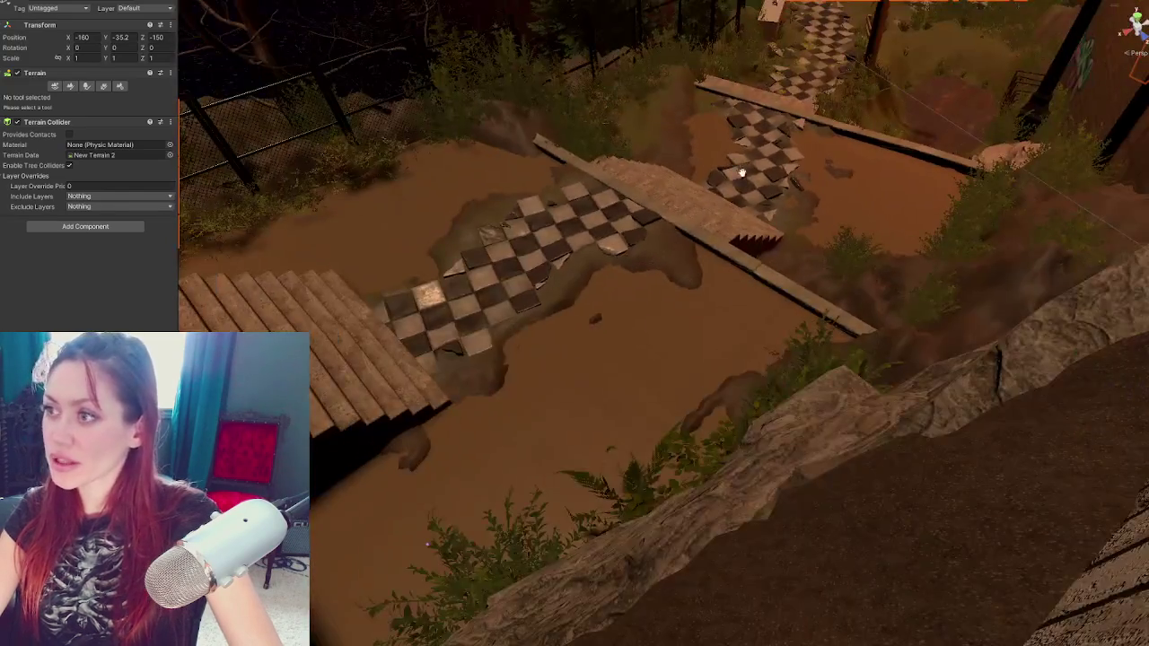
mouse_move(742, 172)
left_mouse_down()
mouse_move(574, 401)
mouse_move(804, 414)
mouse_move(749, 303)
mouse_move(742, 245)
mouse_move(736, 295)
left_mouse_up()
scroll(738, 296, "down", 5)
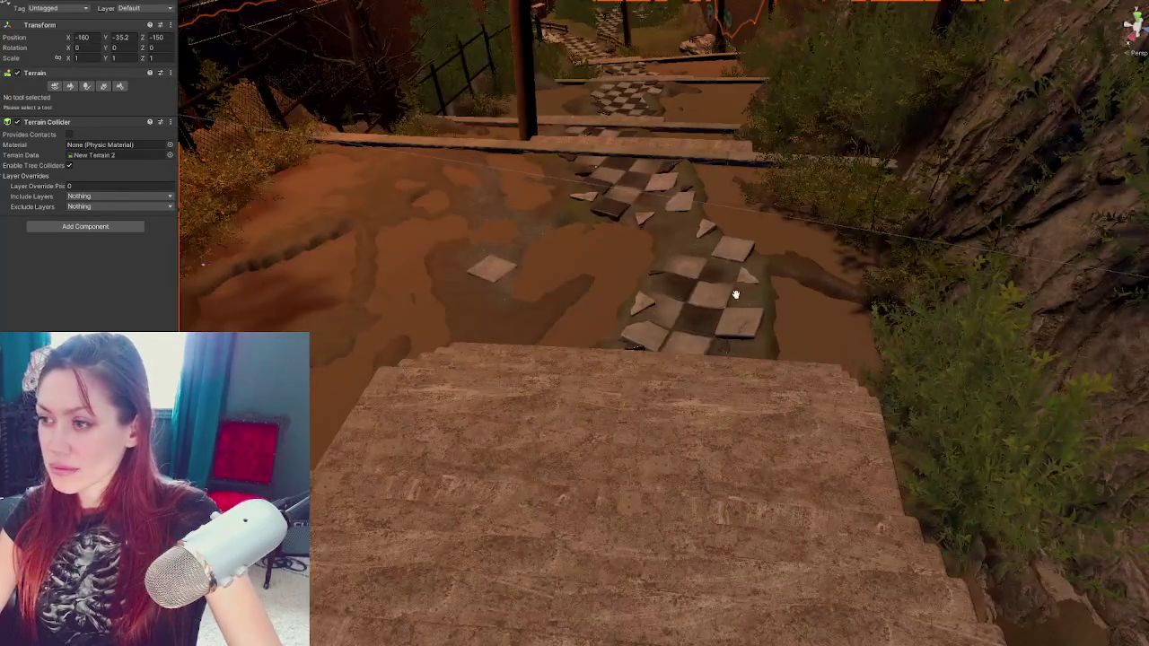
Inspect the puddle surfaces and the ground beside them
scroll(741, 299, "up", 3)
scroll(741, 299, "up", 5)
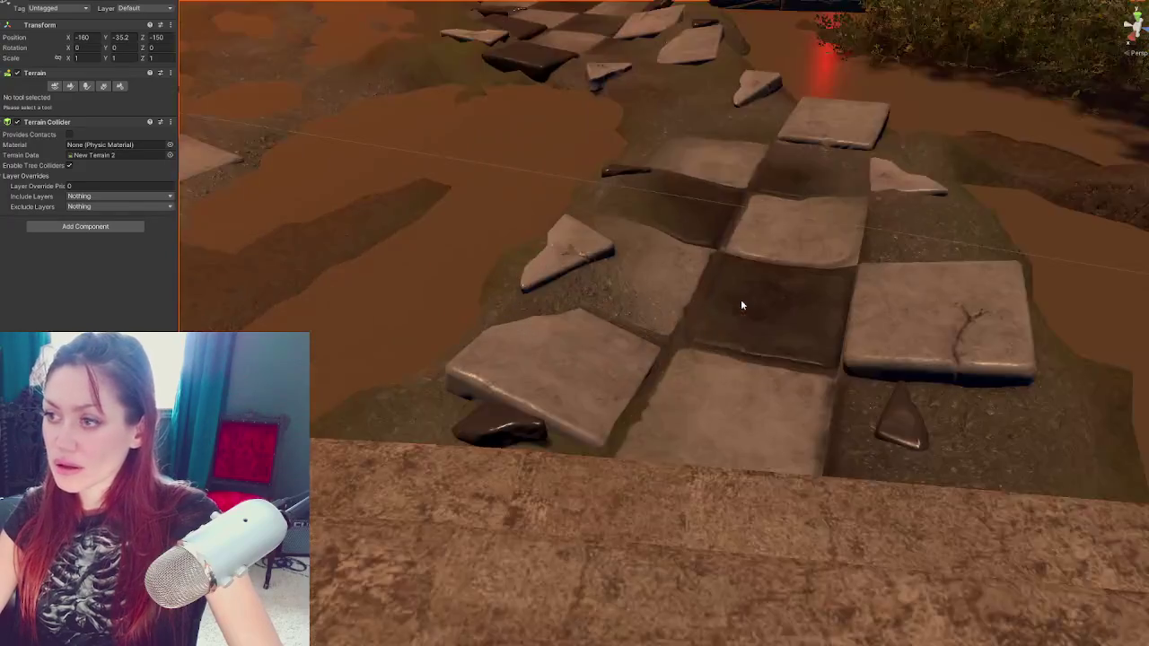
scroll(733, 320, "down", 4)
scroll(685, 362, "up", 4)
left_click(742, 348)
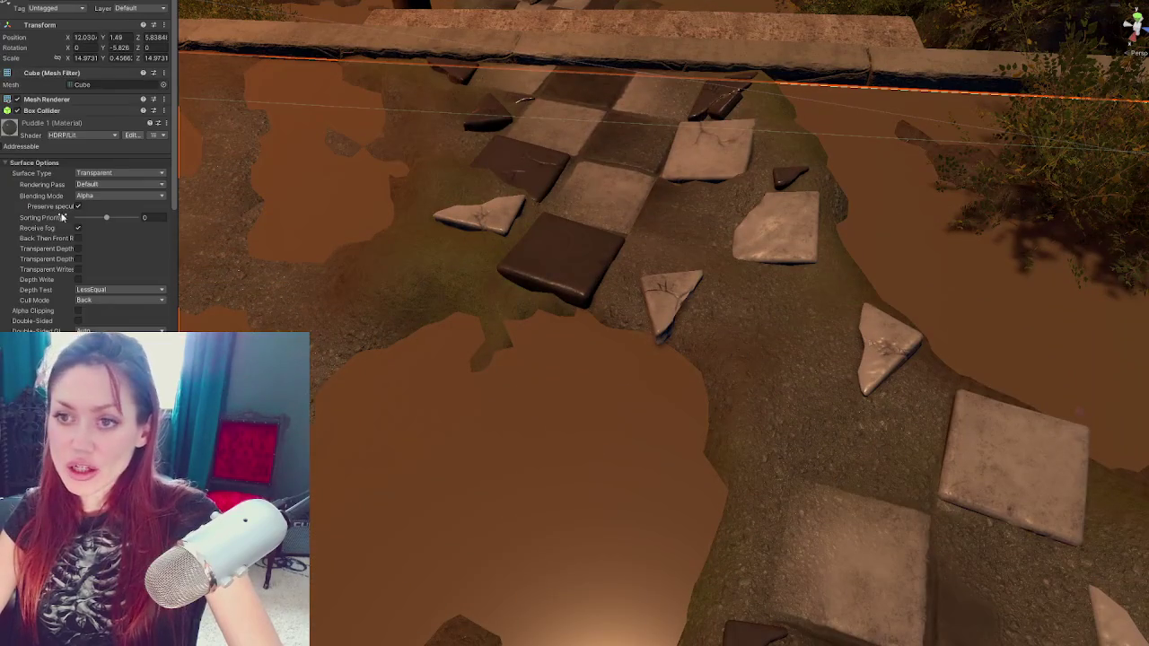
scroll(67, 292, "down", 10)
scroll(83, 258, "up", 10)
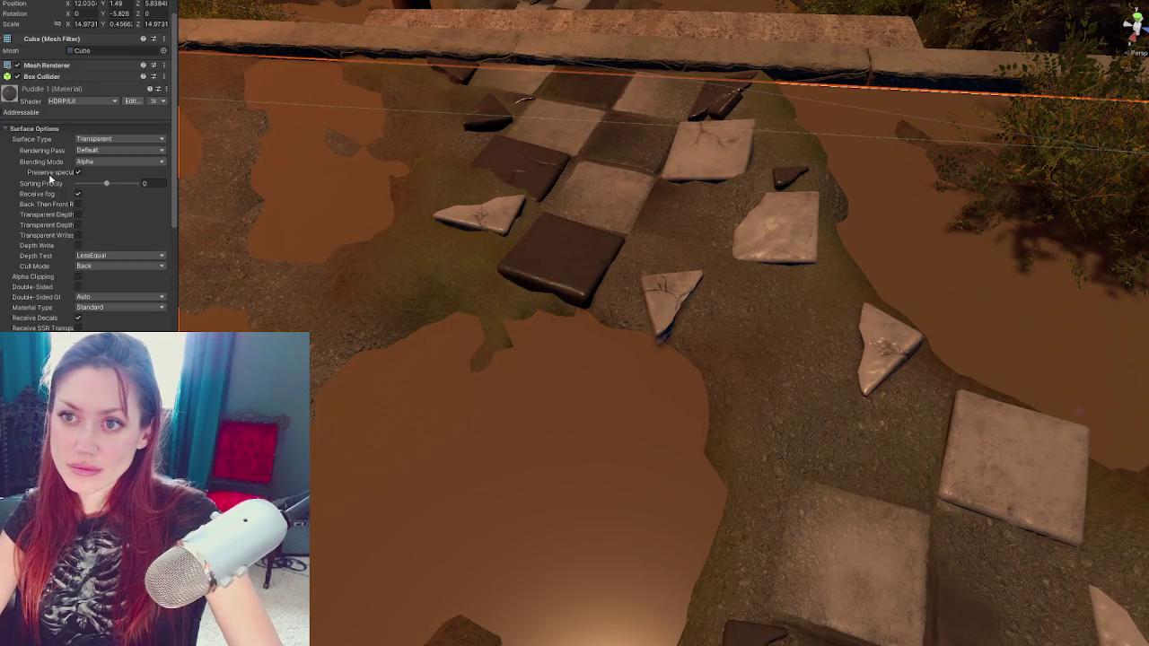
left_click(404, 281)
left_click(296, 200)
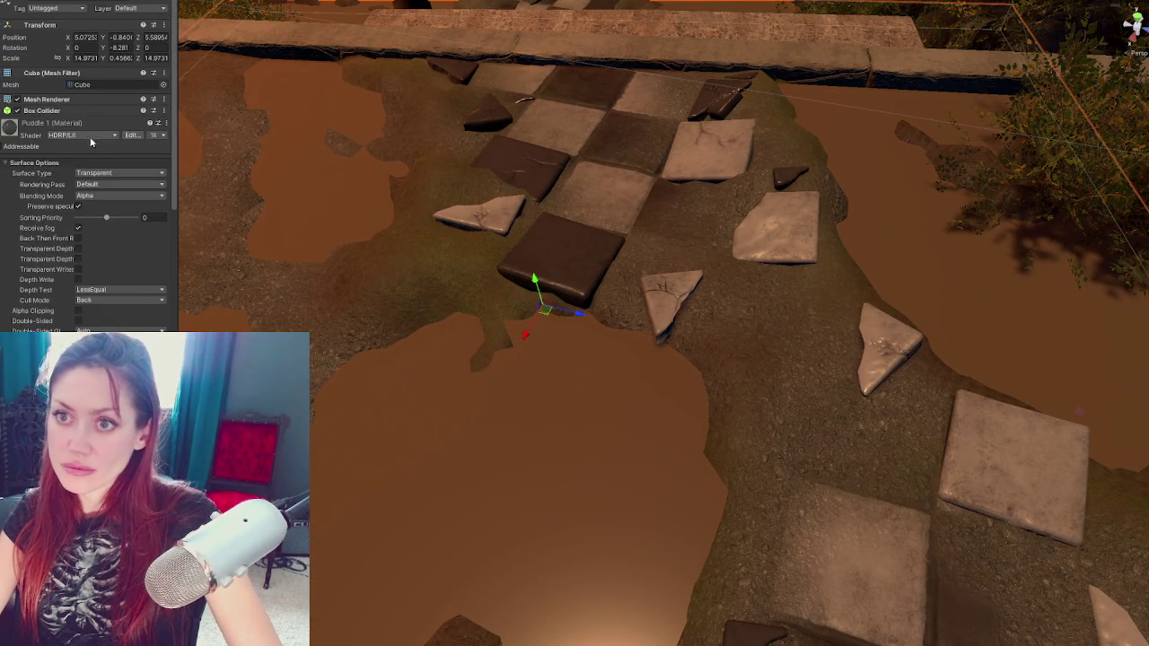
Switch the terrain tool from Smooth Height to Paint Texture
left_click(769, 474)
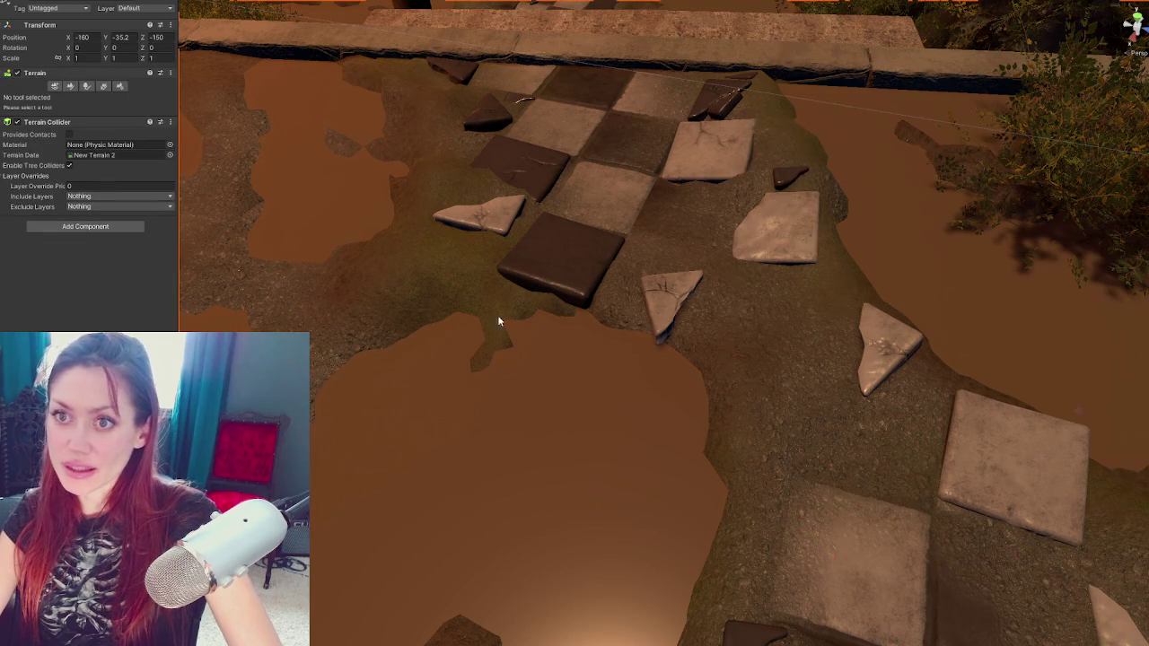
left_click(70, 85)
scroll(64, 291, "down", 5)
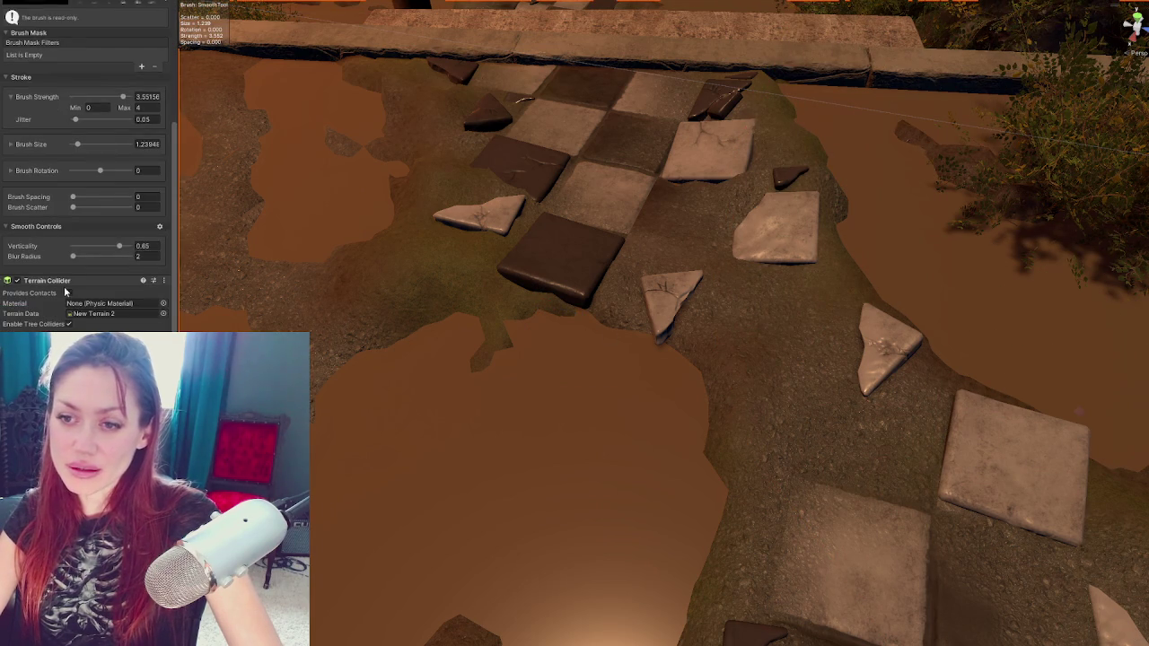
scroll(65, 292, "up", 5)
left_click(45, 97)
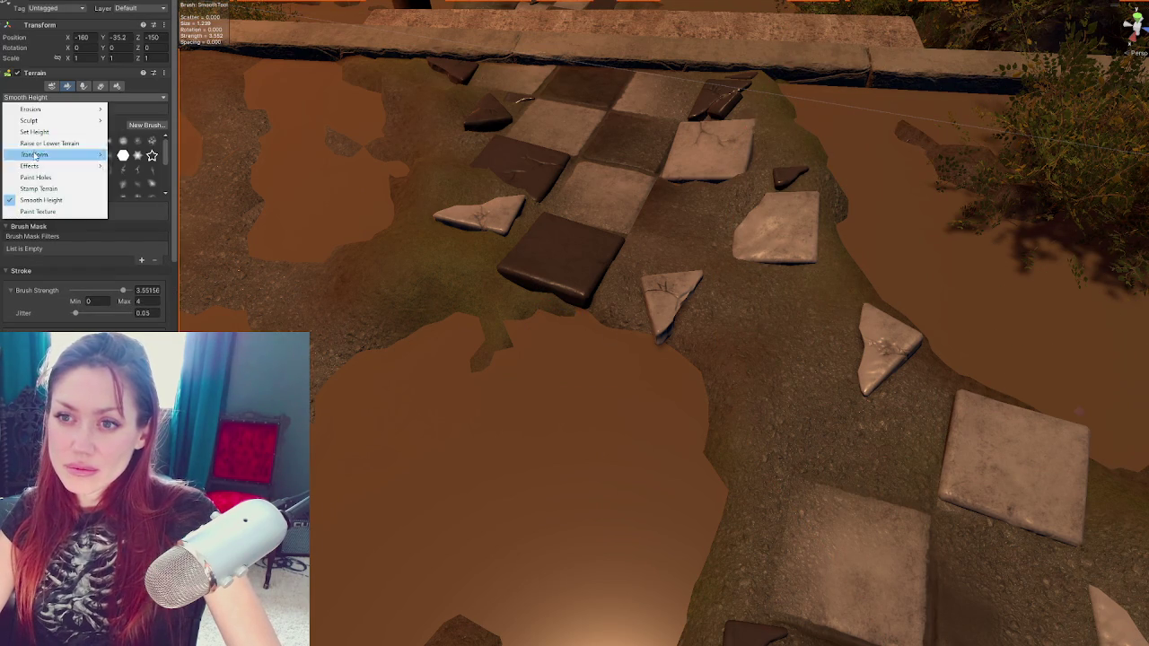
left_click(39, 212)
Nudge the small broken corner tile on the lower path slightly forward along Z
scroll(90, 180, "down", 5)
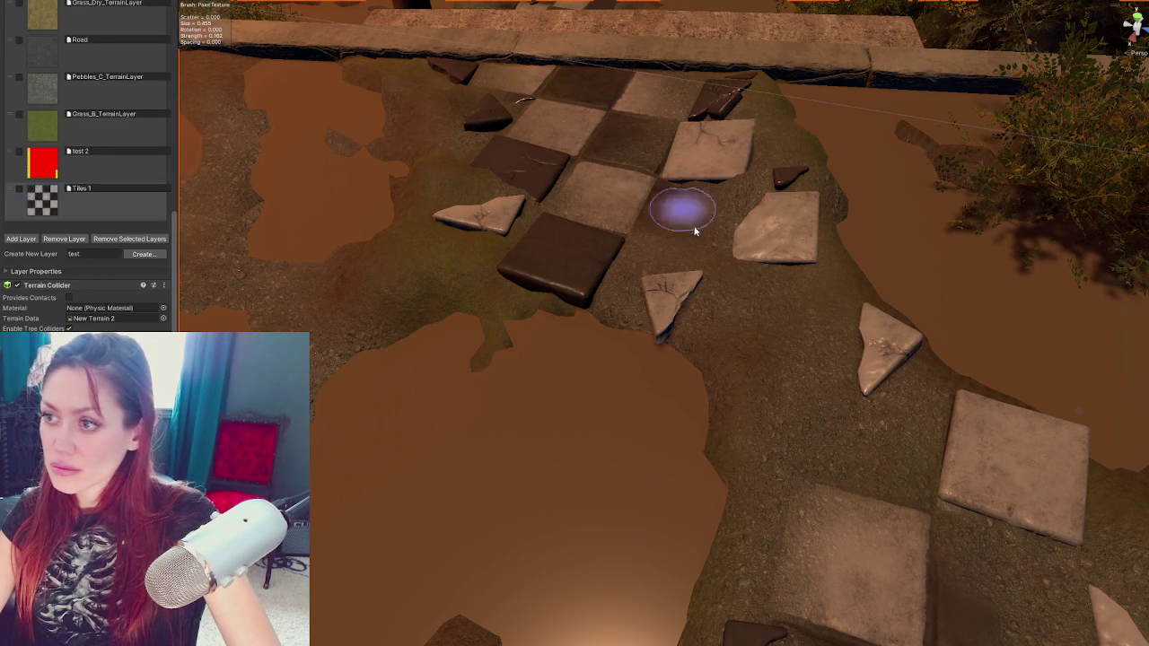
scroll(665, 283, "down", 5)
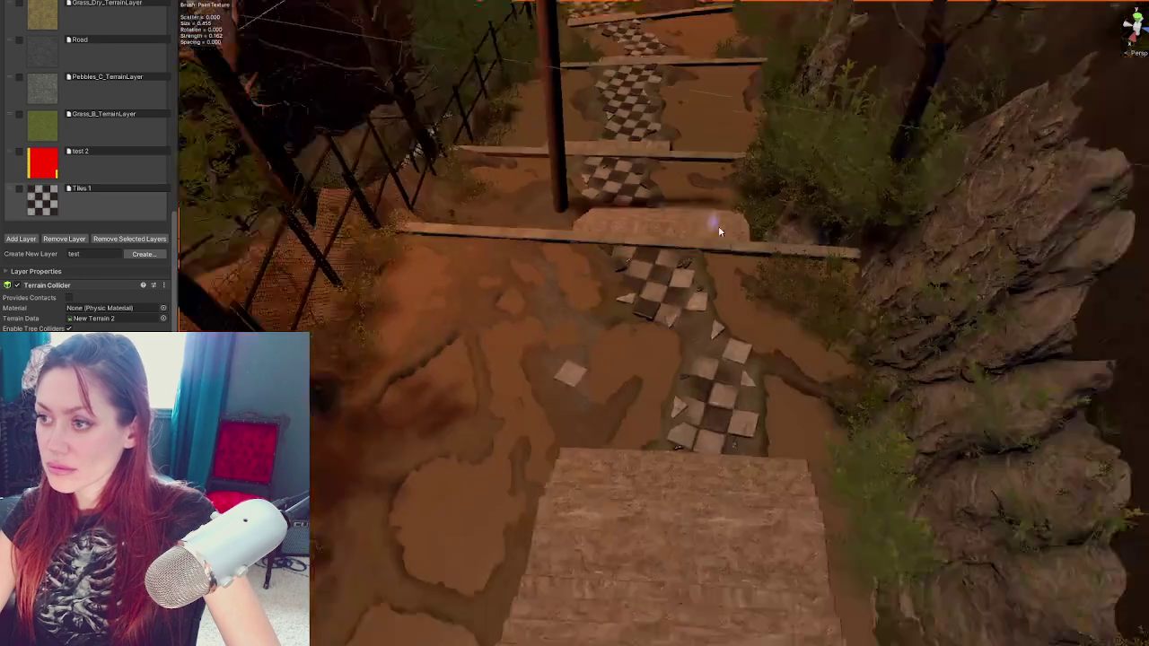
scroll(718, 226, "up", 5)
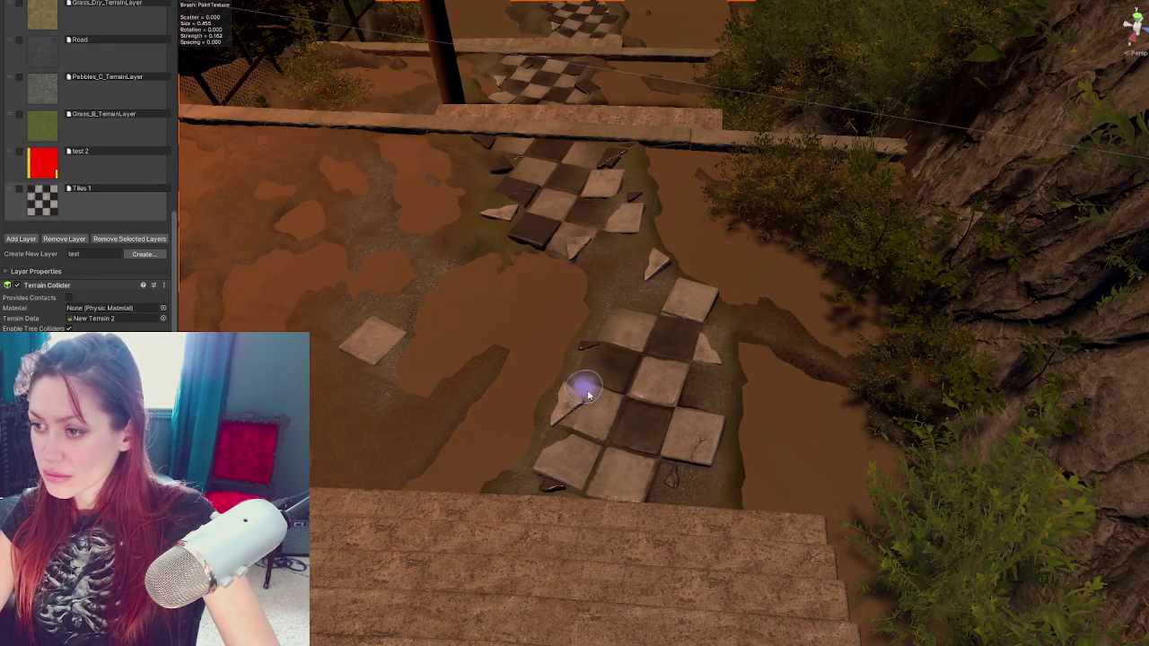
left_click(696, 444)
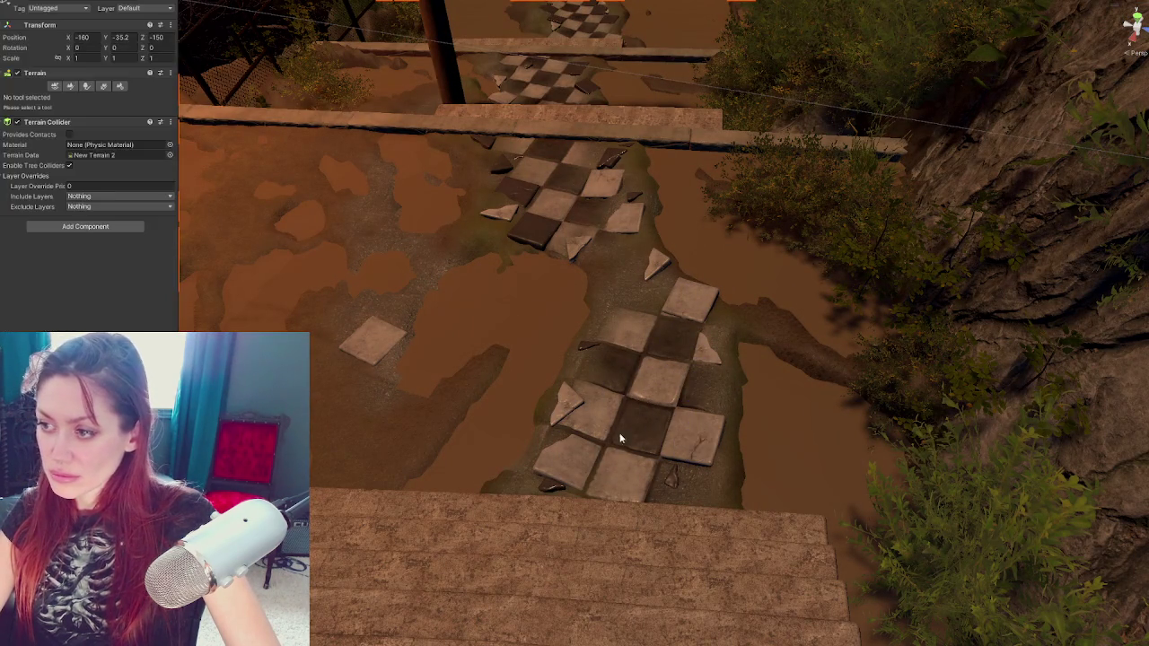
left_click(563, 413)
left_click_drag(595, 414, 591, 418)
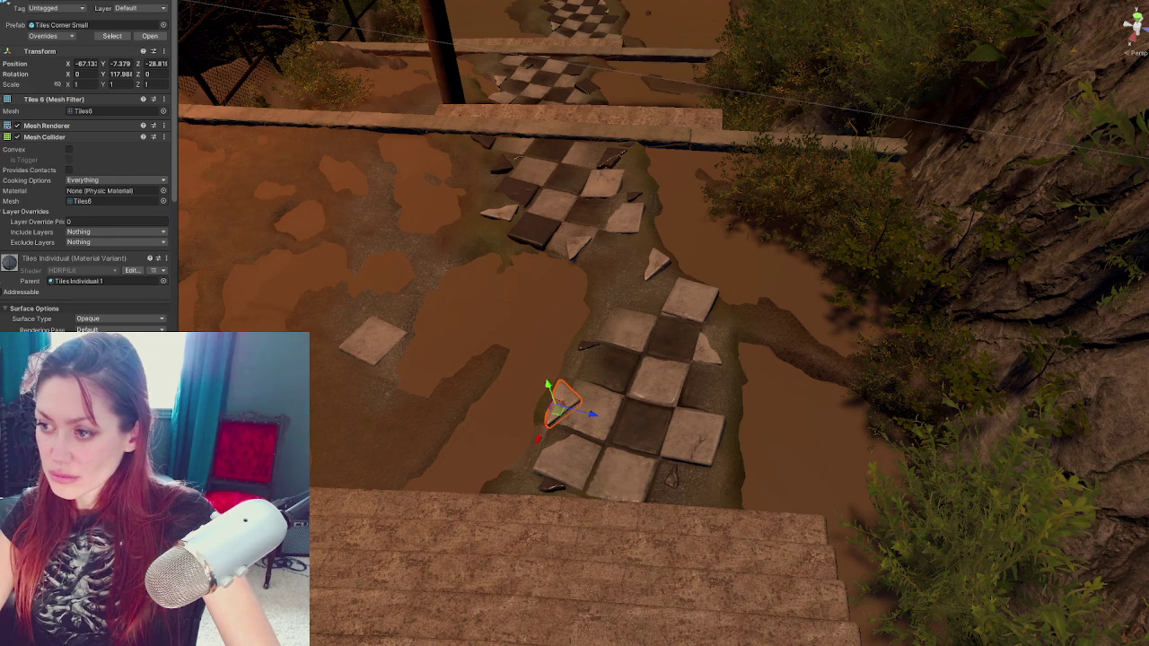
Select the triangular fragment between the tile groups and slide it to the left
left_click(664, 464)
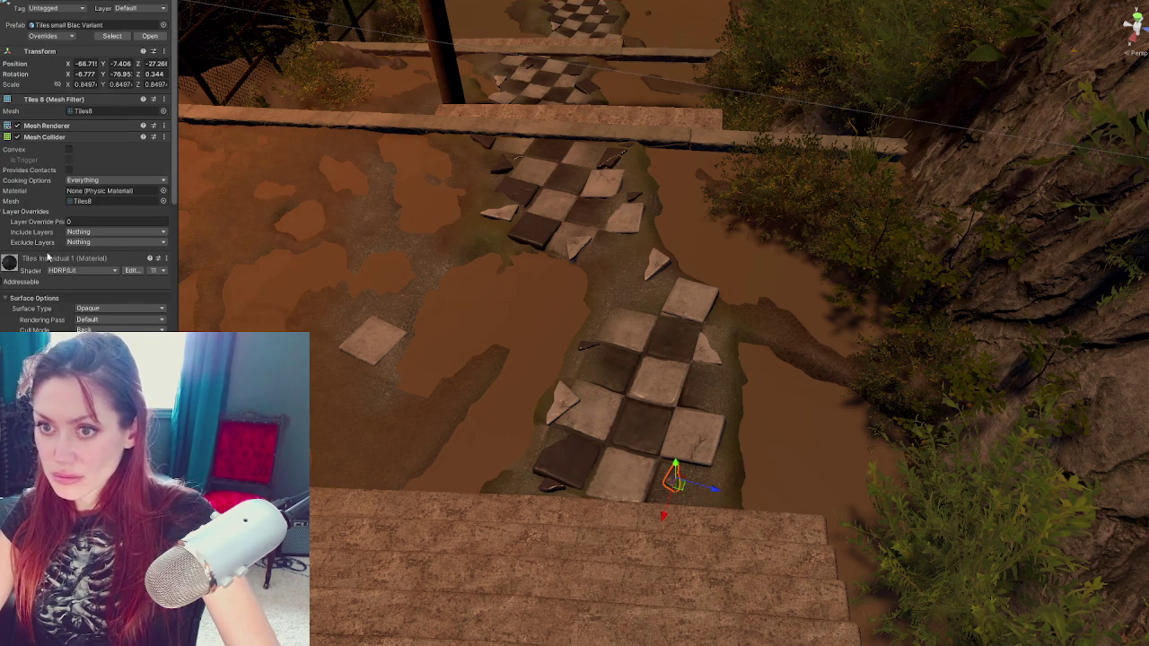
left_click(369, 355)
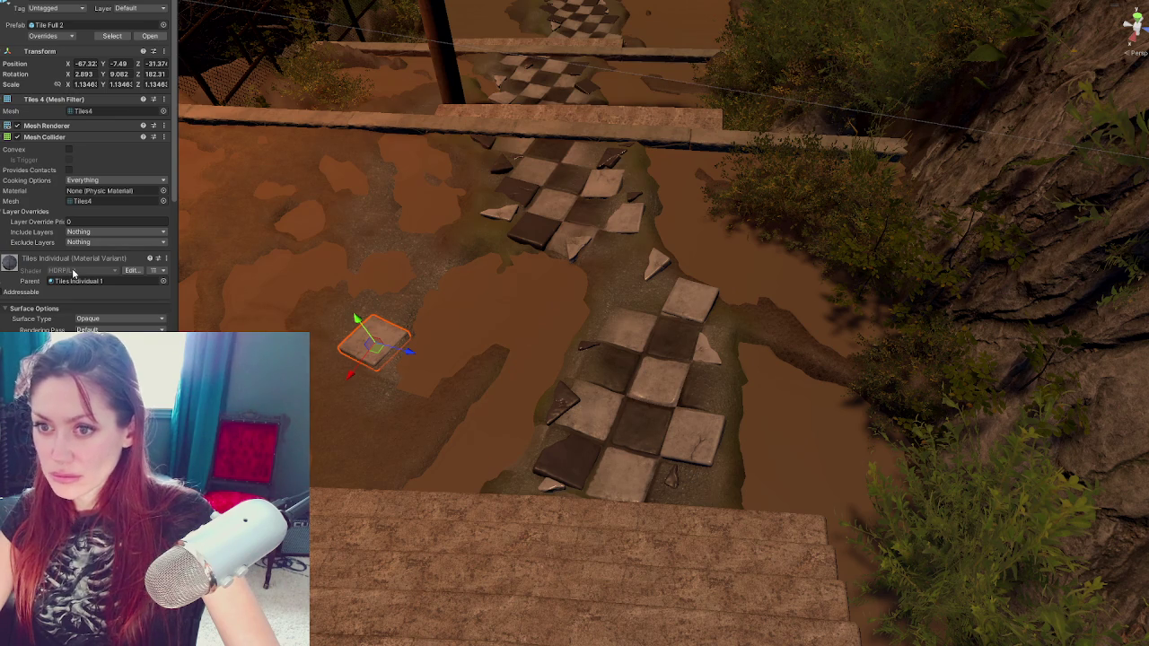
left_click(578, 249)
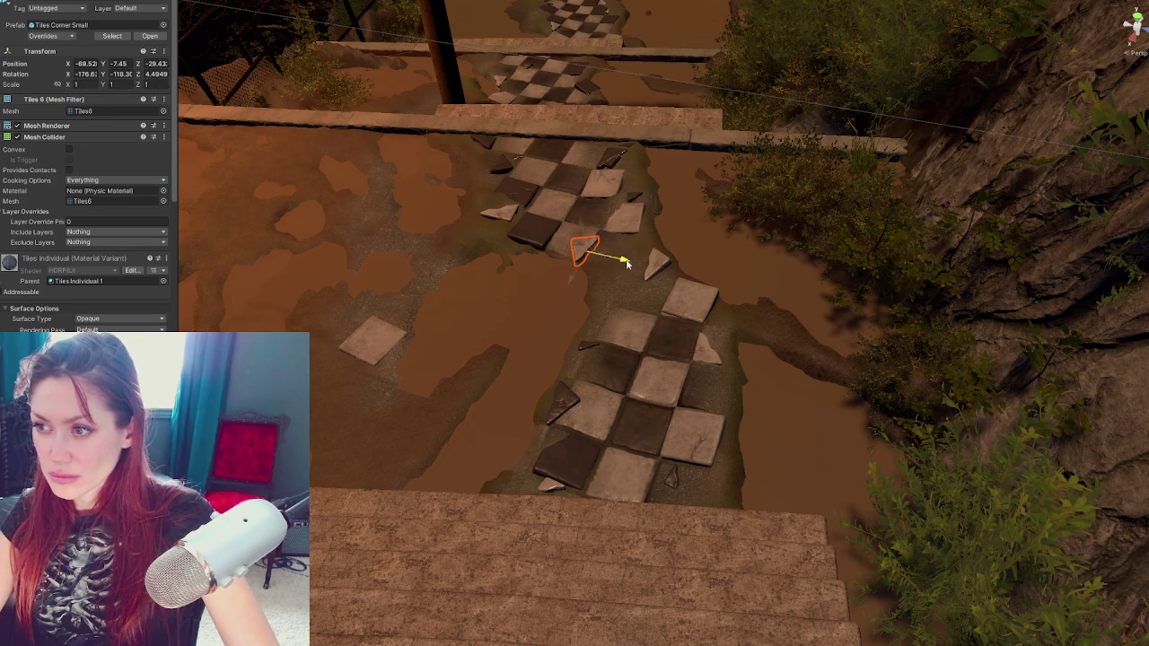
left_click_drag(633, 263, 639, 266)
mouse_move(596, 256)
left_mouse_down()
mouse_move(543, 248)
mouse_move(615, 270)
left_mouse_up()
Rotate the fragment, enlarge it slightly, turn it further and move it up and back
key("e")
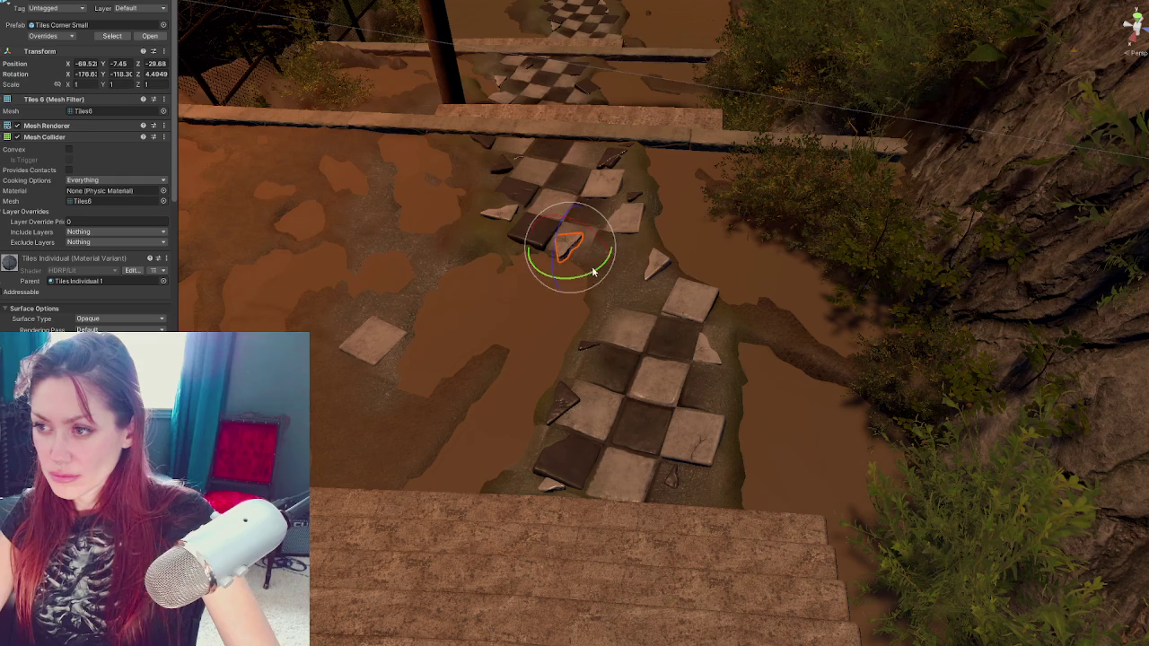
left_click_drag(540, 283, 519, 289)
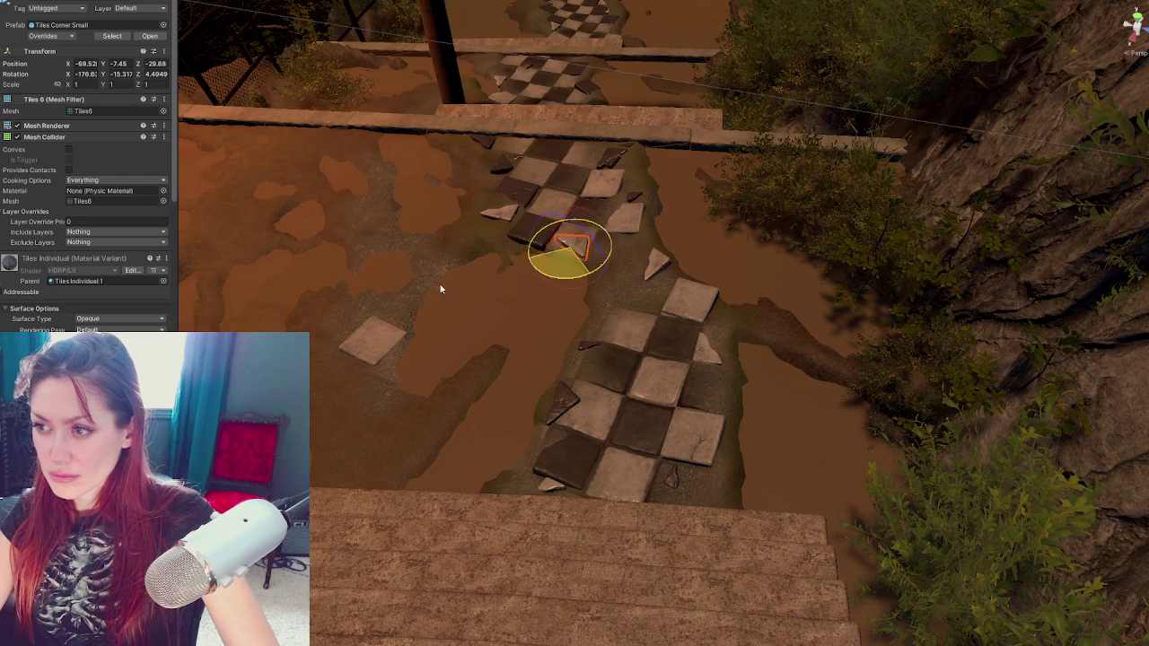
key("r")
left_click_drag(570, 247, 578, 253)
key("e")
key("f")
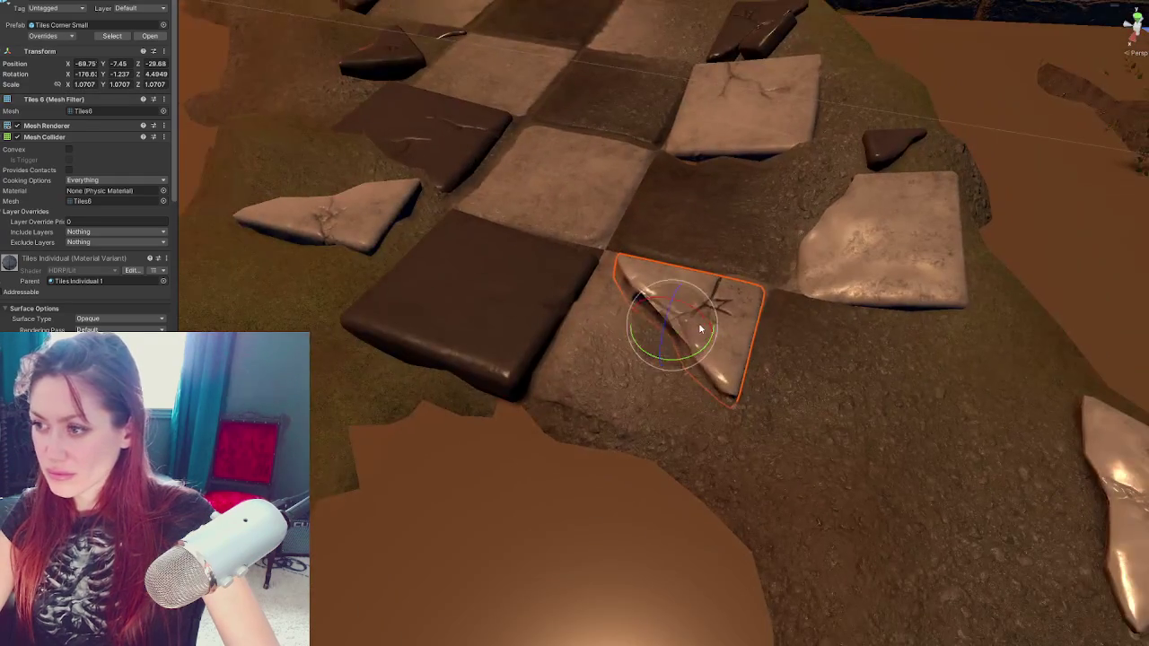
left_click_drag(700, 329, 678, 319)
left_click(673, 310)
left_click(672, 312)
left_click_drag(675, 345, 668, 311)
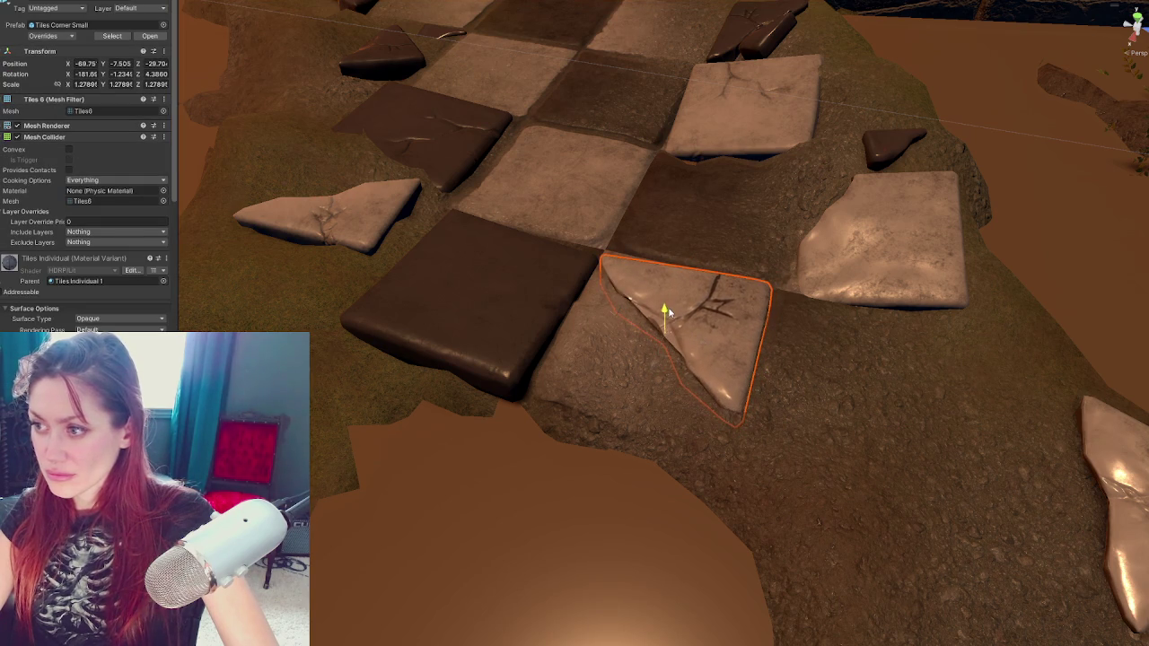
Lower the ground beside the fragment with Raise or Lower Terrain
left_click(592, 387)
left_click(66, 85)
left_click(85, 97)
left_click(49, 109)
mouse_move(597, 393)
left_mouse_down()
mouse_move(654, 380)
mouse_move(595, 403)
mouse_move(665, 463)
left_mouse_up()
Pull the view back over the path, check the puddle, and restore the terrain brush
key("q")
scroll(756, 495, "down", 3)
mouse_move(756, 495)
left_mouse_down()
mouse_move(718, 345)
mouse_move(760, 226)
mouse_move(716, 272)
mouse_move(710, 226)
mouse_move(691, 266)
left_mouse_up()
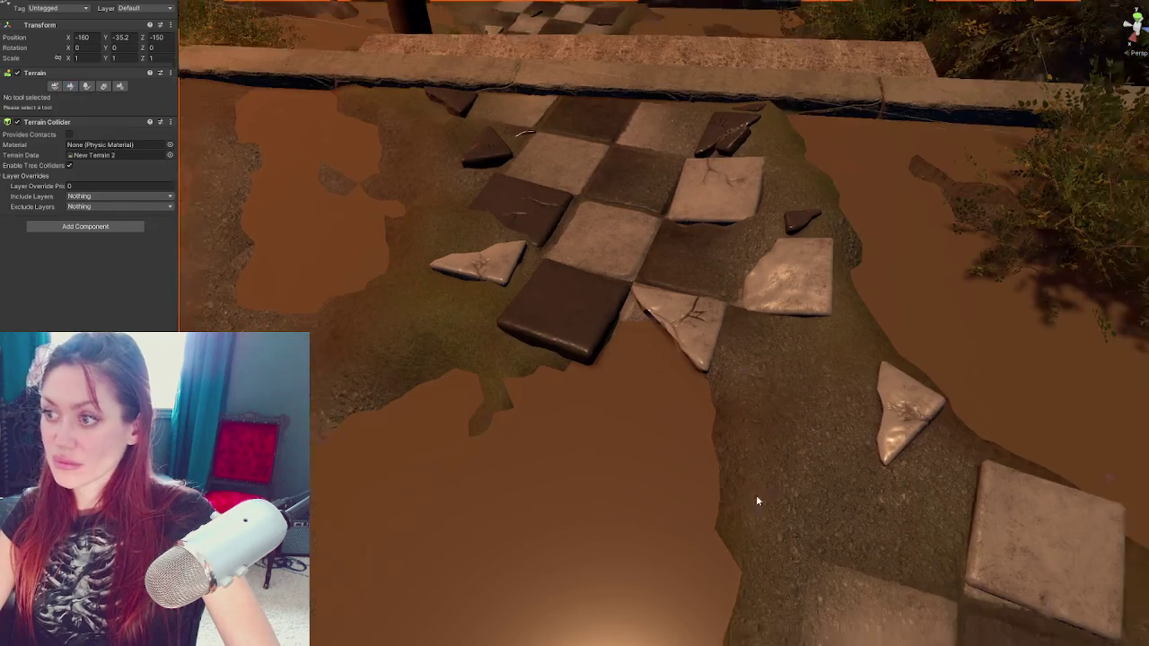
left_click(487, 197)
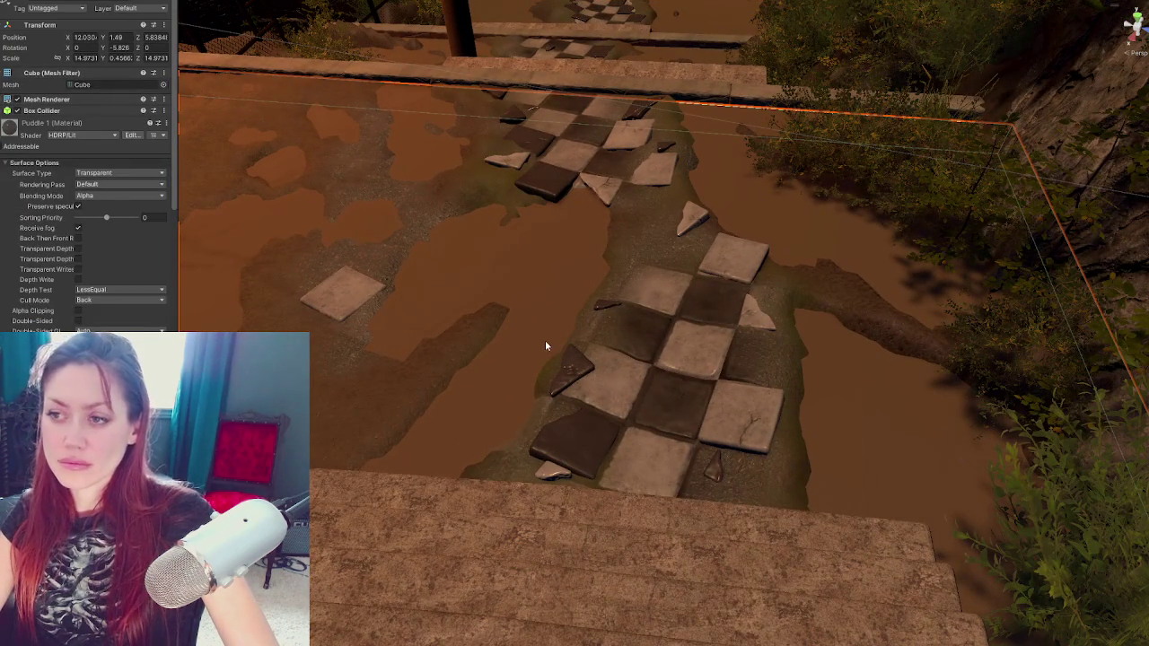
left_click(632, 375)
left_click(71, 87)
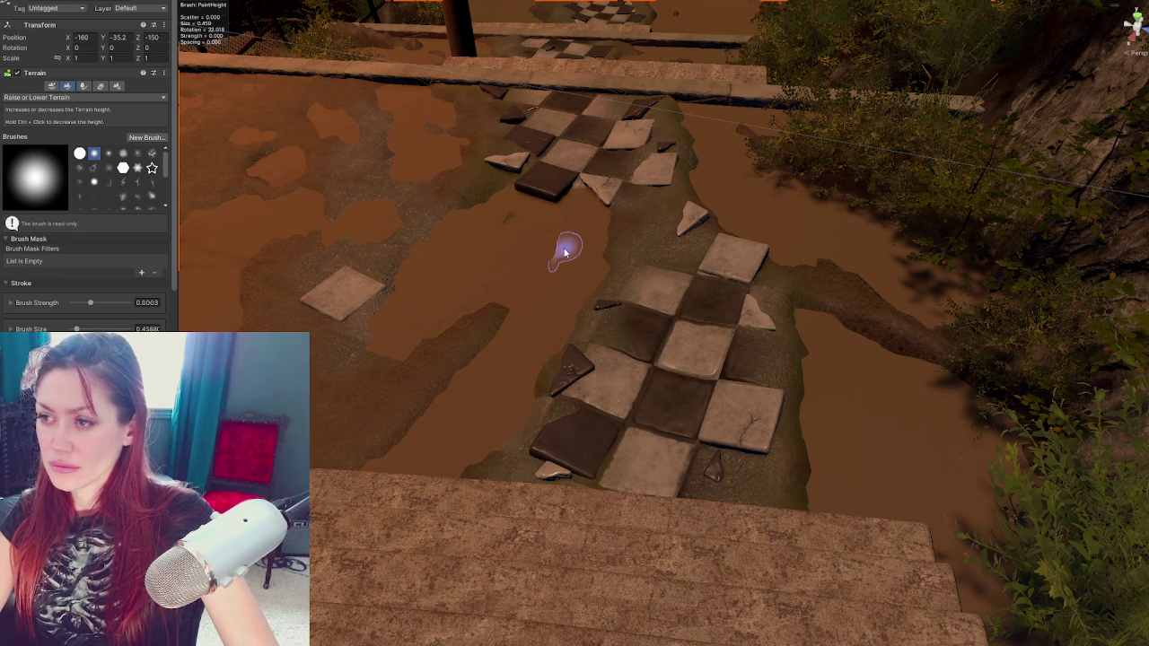
Tilt the dark tile ending the upper group so it sits flatter
left_click(530, 178)
left_click_drag(526, 177, 537, 159)
key("w")
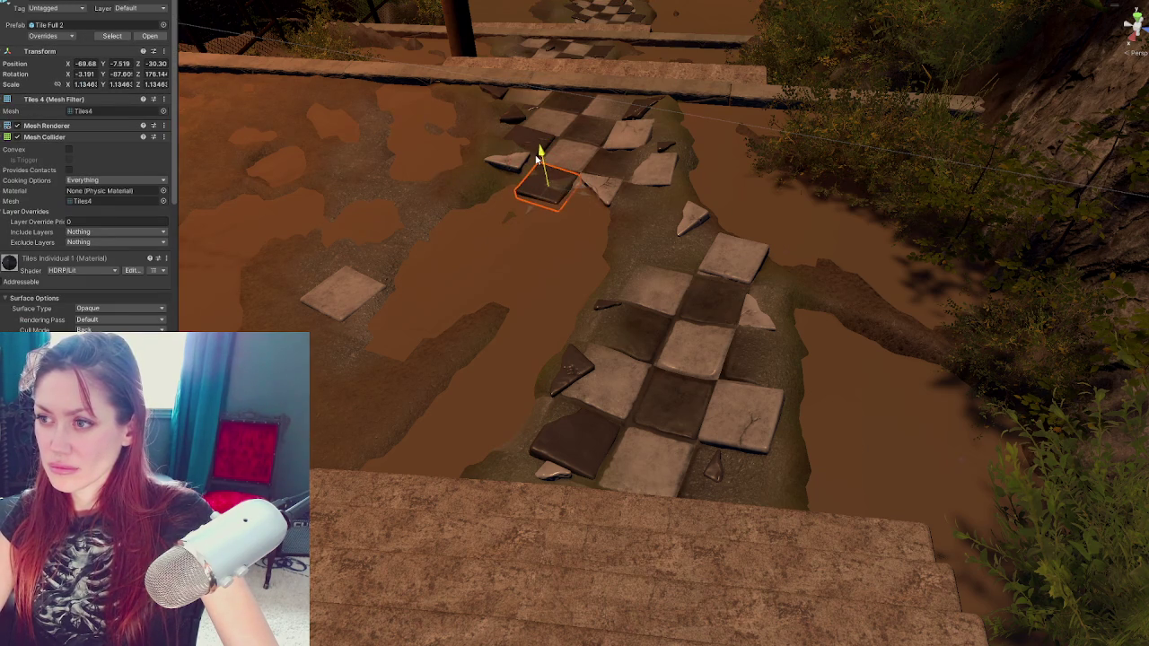
left_click(641, 230)
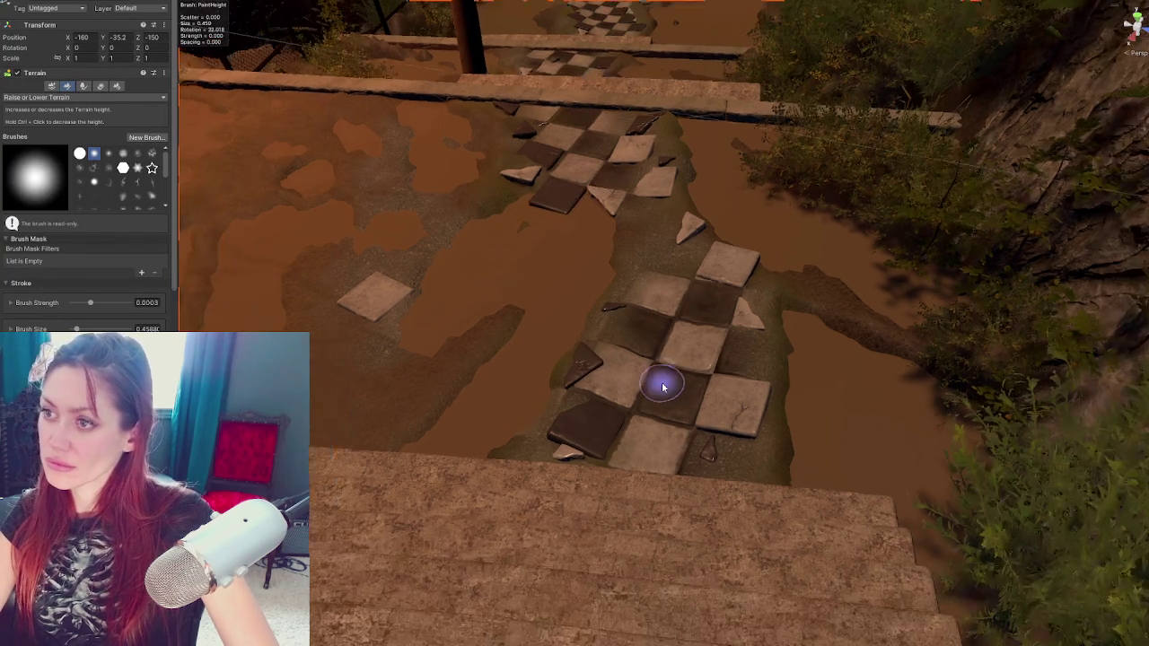
scroll(662, 385, "down", 3)
key("w")
scroll(683, 387, "down", 2)
Tilt and turn the corner fragment on the lower path
left_click(630, 369)
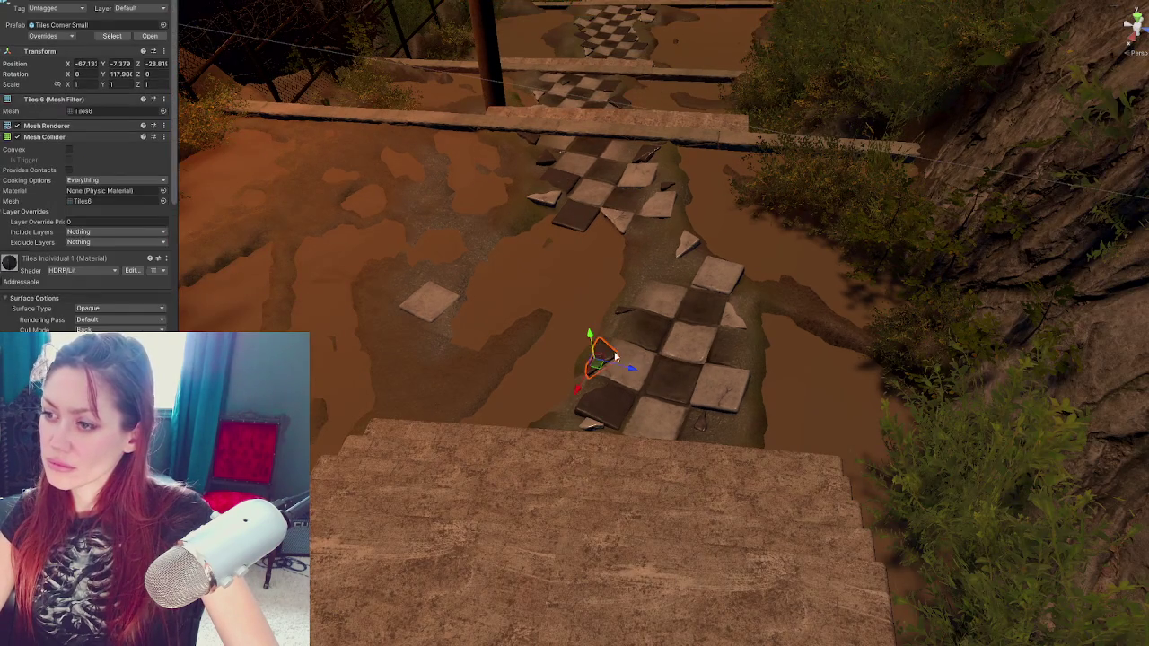
key("e")
left_click_drag(619, 385, 586, 336)
key("w")
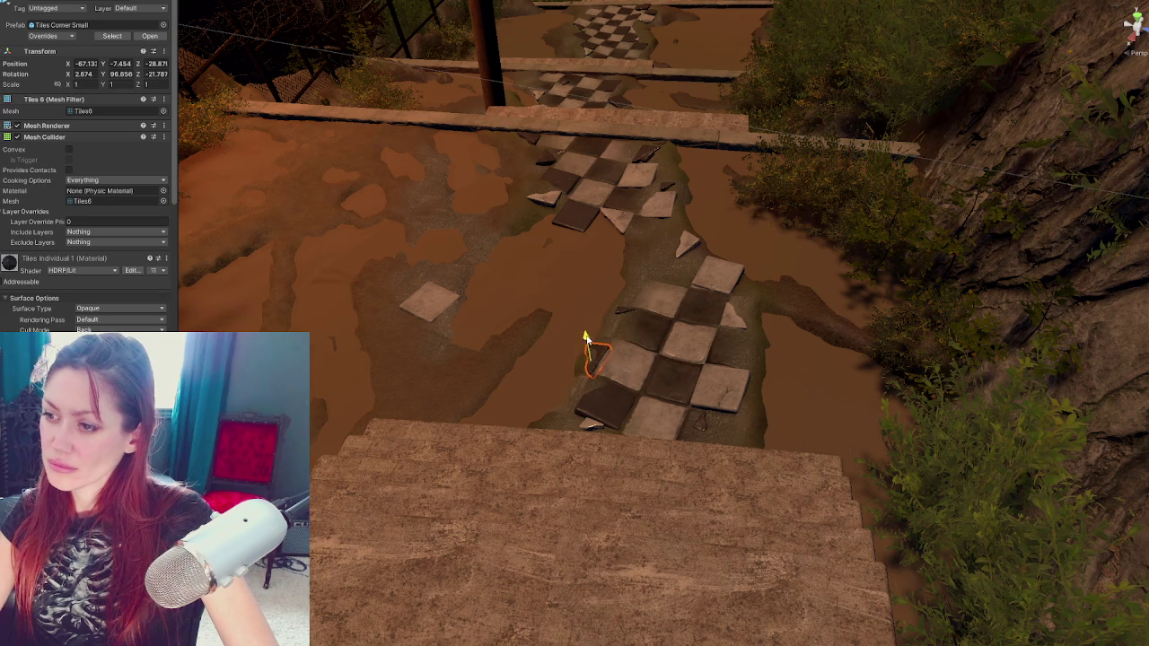
Switch the terrain to Paint Texture and brush mud across the lower checker tiles
left_click(571, 379)
key("F1")
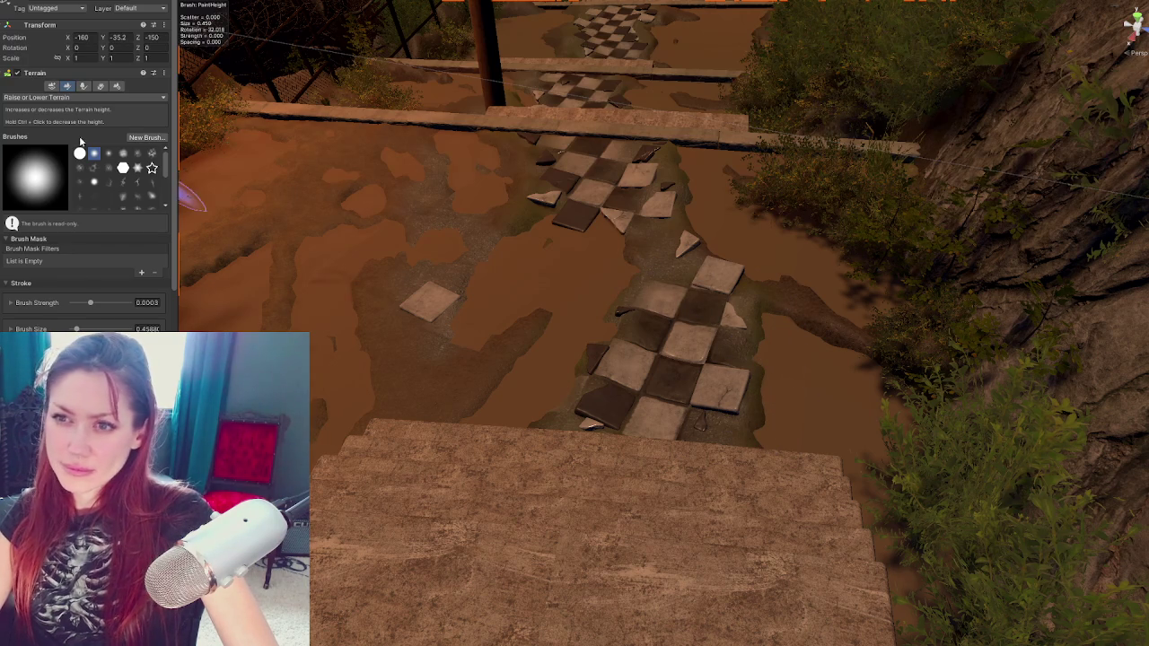
left_click(81, 97)
left_click(40, 204)
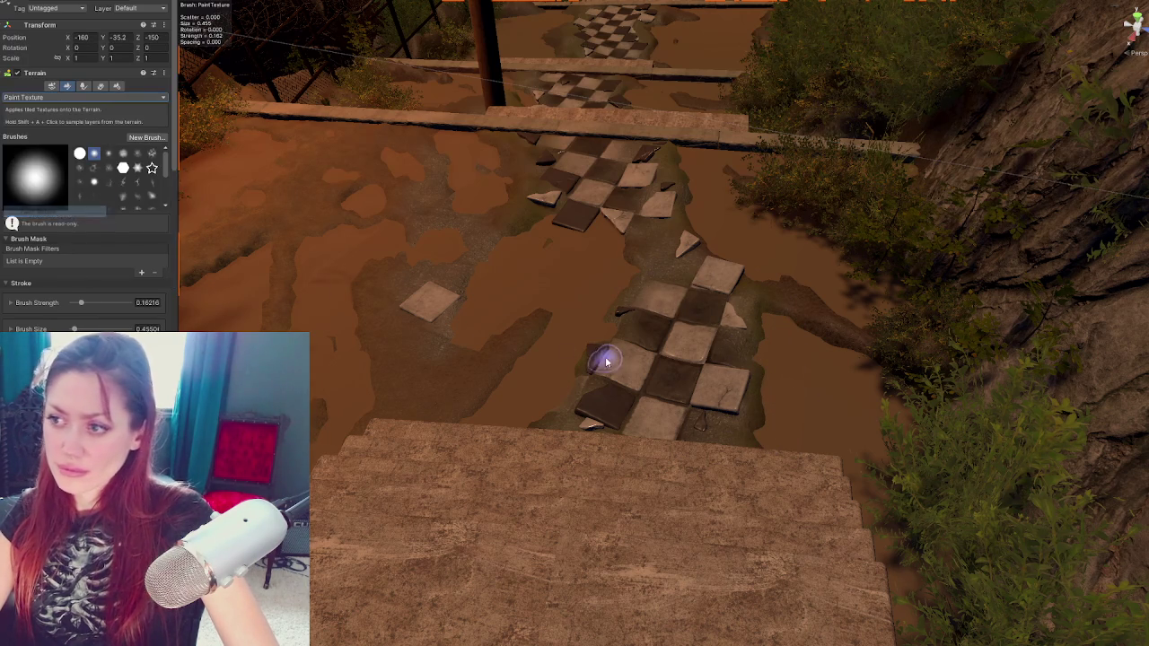
scroll(90, 267, "down", 5)
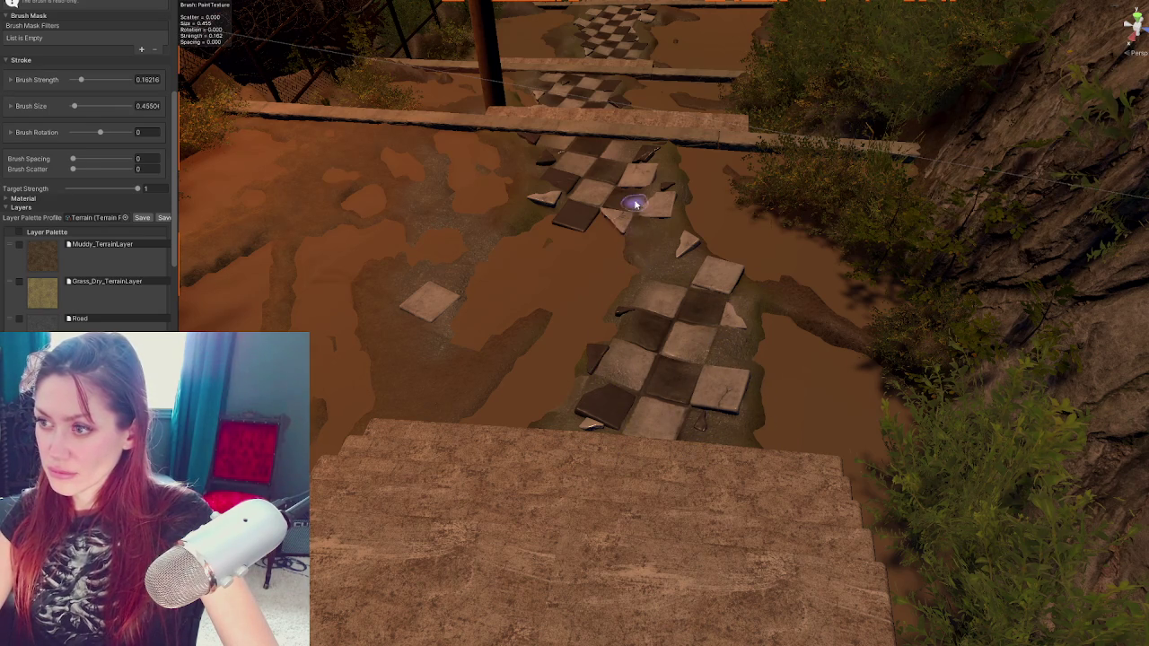
left_click_drag(620, 192, 618, 254)
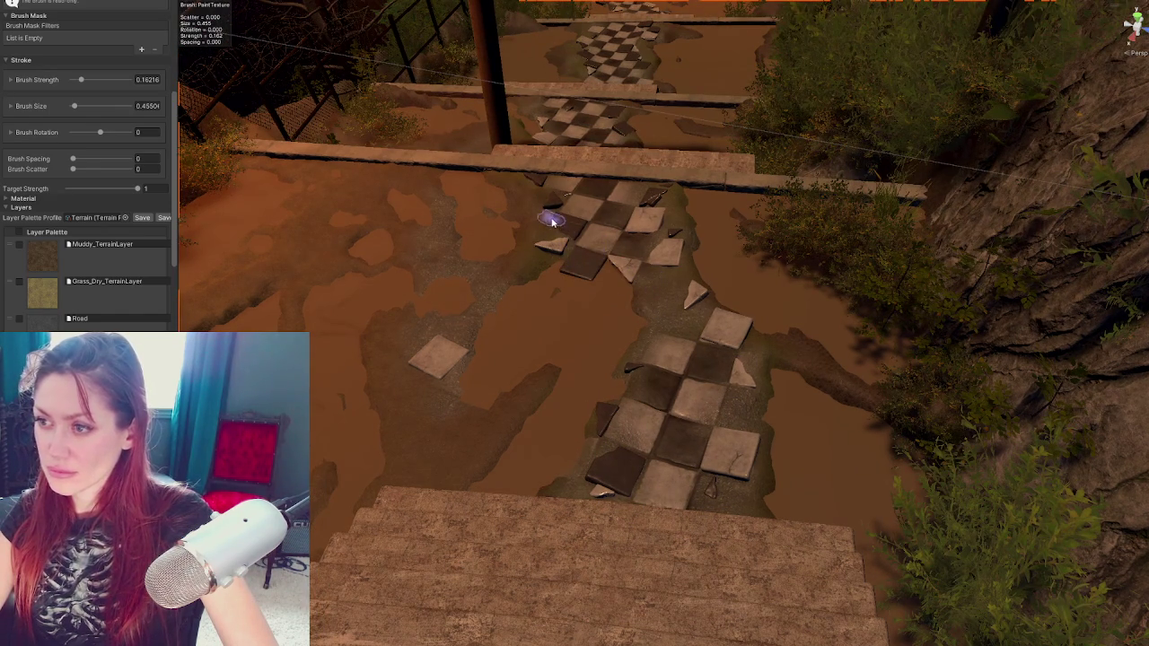
scroll(649, 260, "down", 2)
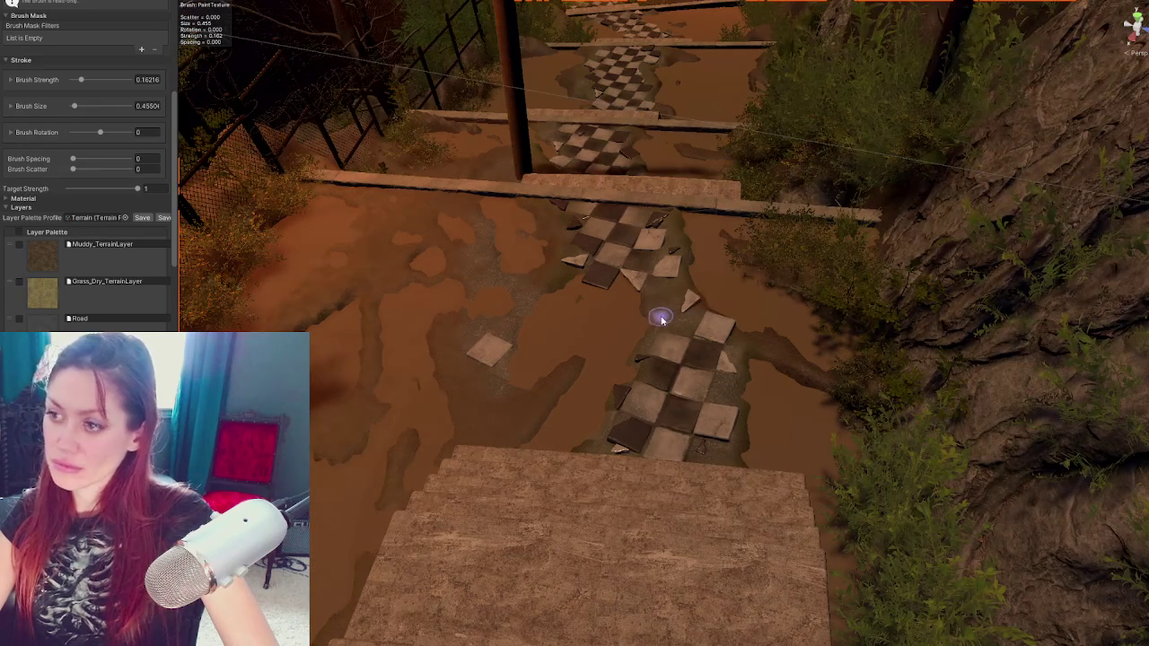
key("Down")
key("Down")
key("Down")
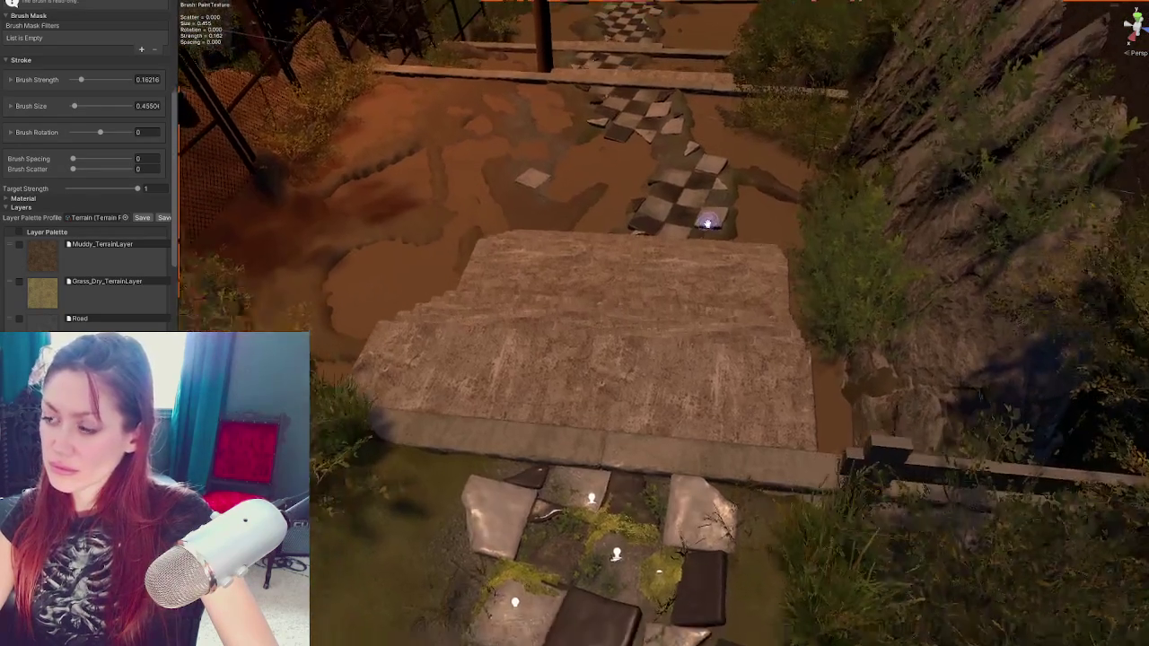
scroll(708, 222, "up", 2)
left_click(634, 225)
Try tilting the framed dark tile, then undo the rotation
key("f")
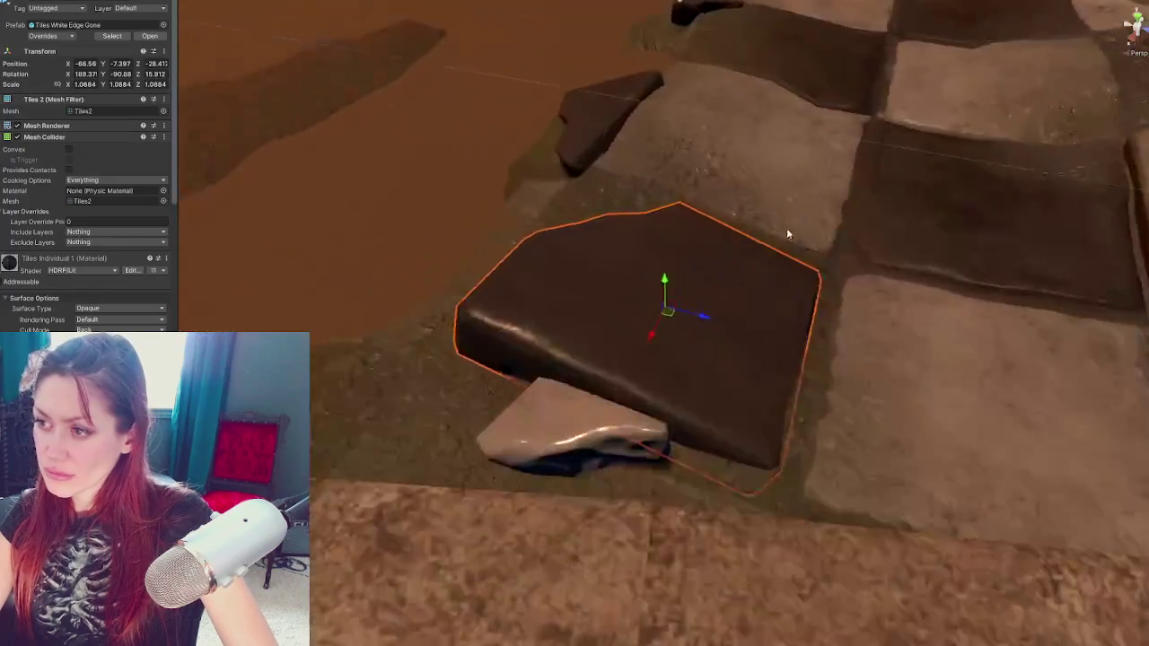
key("e")
left_click_drag(652, 308, 660, 306)
key("ctrl+z")
key("ctrl+z")
key("ctrl+z")
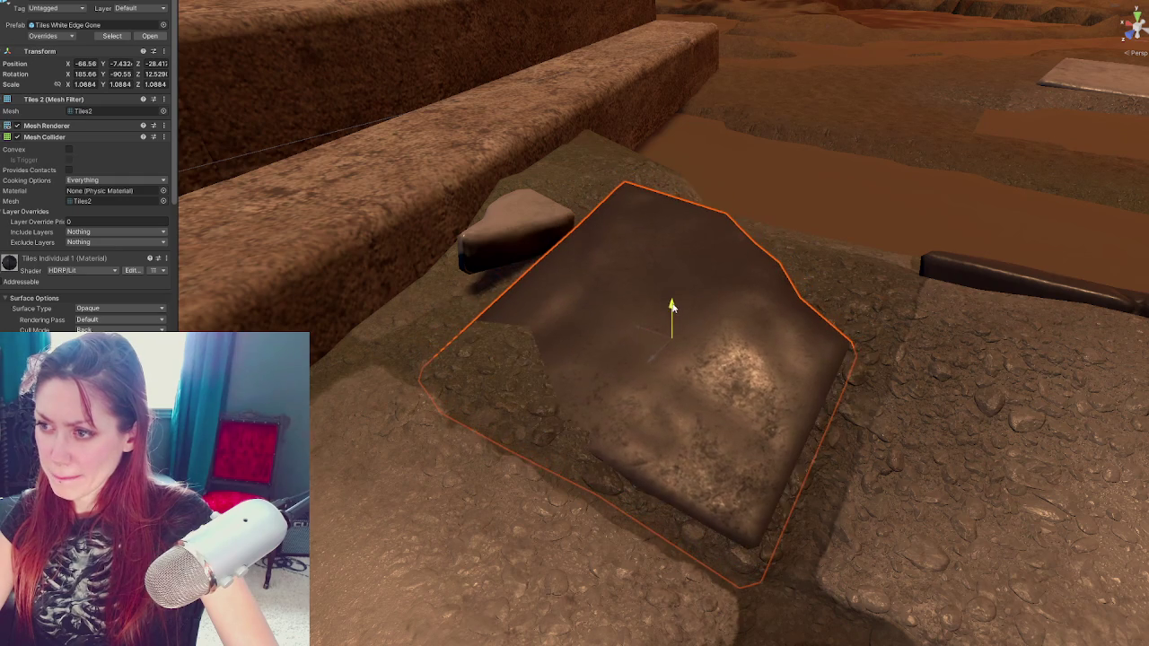
key("w")
Rotate the small broken fragment, move it off the wall onto the tiles and lower it into the mud
left_click(512, 232)
key("e")
mouse_move(516, 235)
left_mouse_down()
mouse_move(887, 381)
mouse_move(574, 422)
left_mouse_up()
key("w")
mouse_move(521, 472)
left_mouse_down()
mouse_move(778, 236)
mouse_move(526, 457)
mouse_move(646, 348)
mouse_move(744, 184)
mouse_move(815, 142)
left_mouse_up()
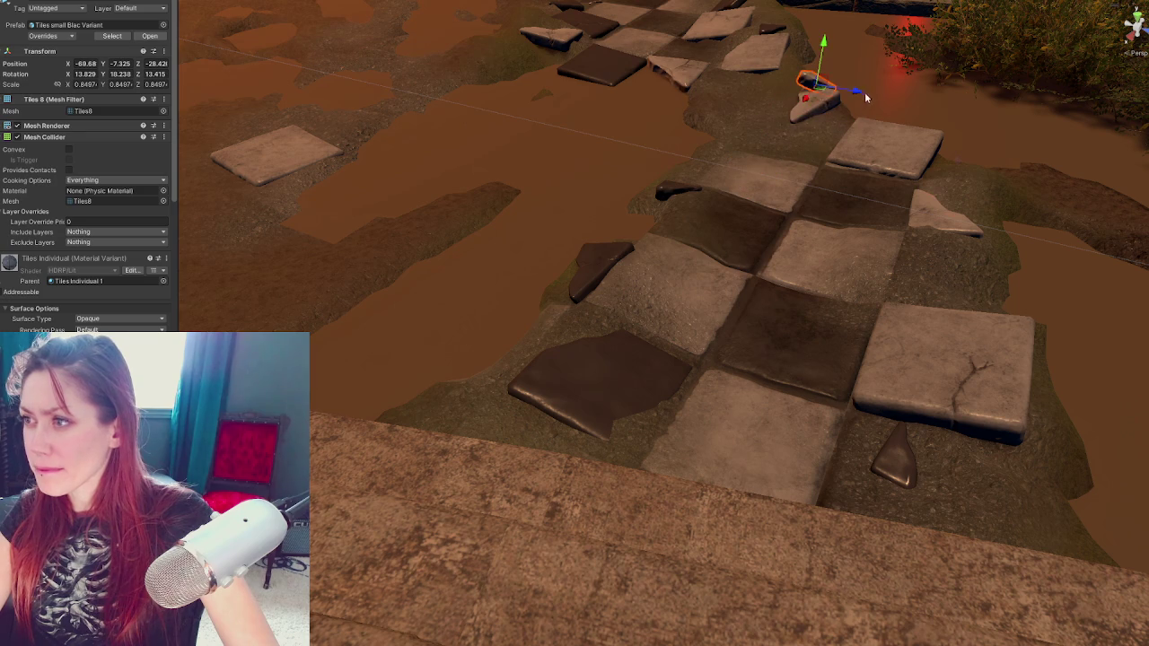
left_click_drag(848, 92, 844, 83)
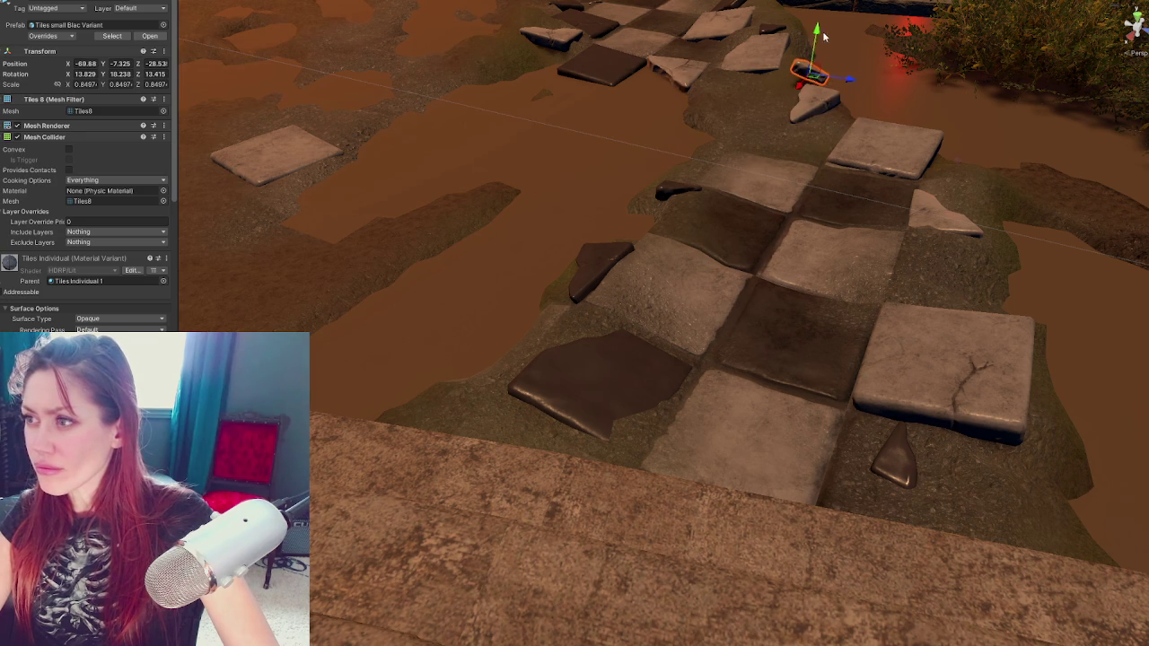
left_click_drag(816, 32, 815, 45)
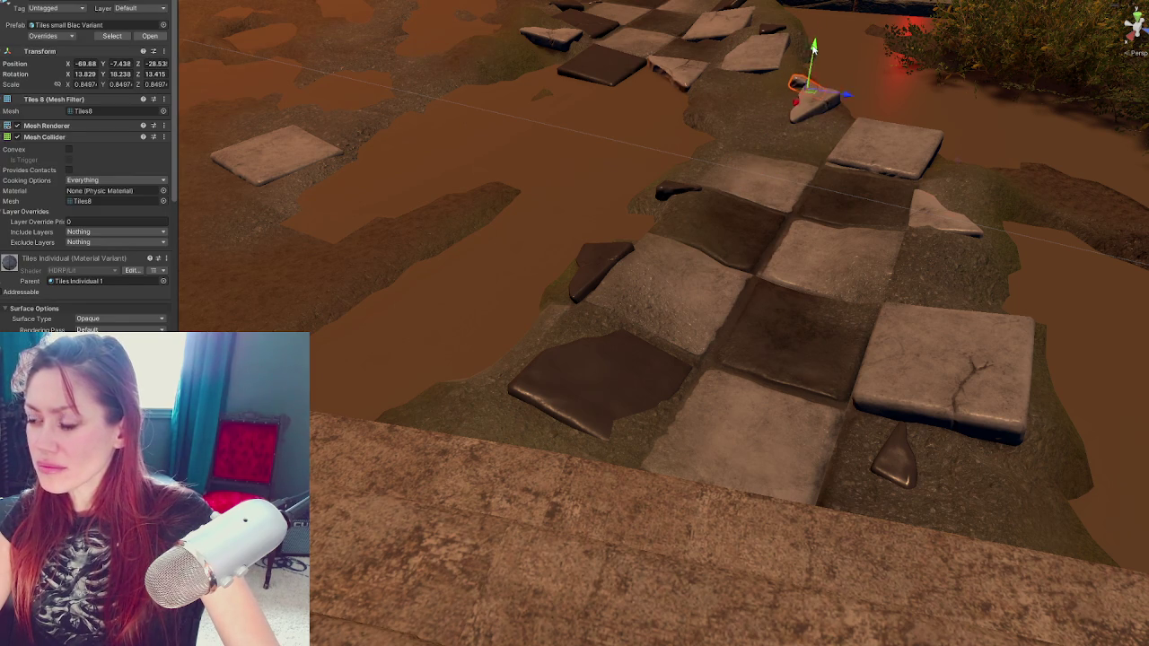
Turn the fragment to lie naturally at roughly 1.3, 73.4, -178 degrees
key("f")
key("e")
mouse_move(675, 323)
left_mouse_down()
mouse_move(673, 308)
mouse_move(682, 341)
mouse_move(548, 344)
mouse_move(619, 296)
mouse_move(668, 243)
mouse_move(720, 331)
mouse_move(691, 340)
left_mouse_up()
scroll(694, 236, "down", 5)
key("w")
scroll(658, 291, "down", 10)
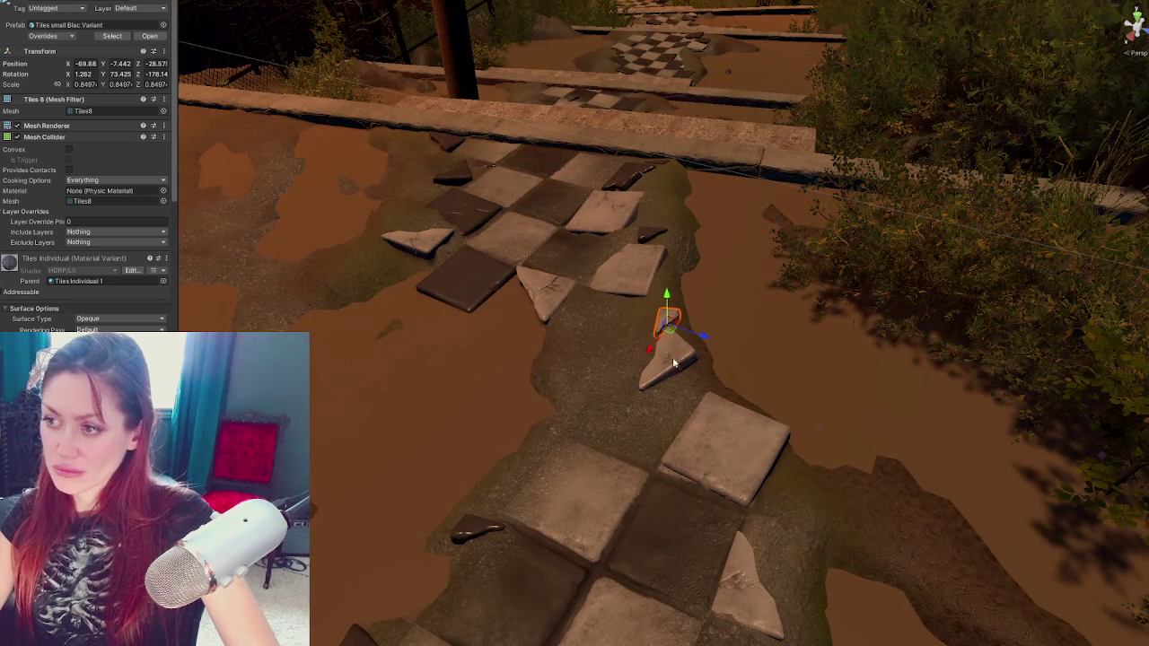
key("e")
key("r")
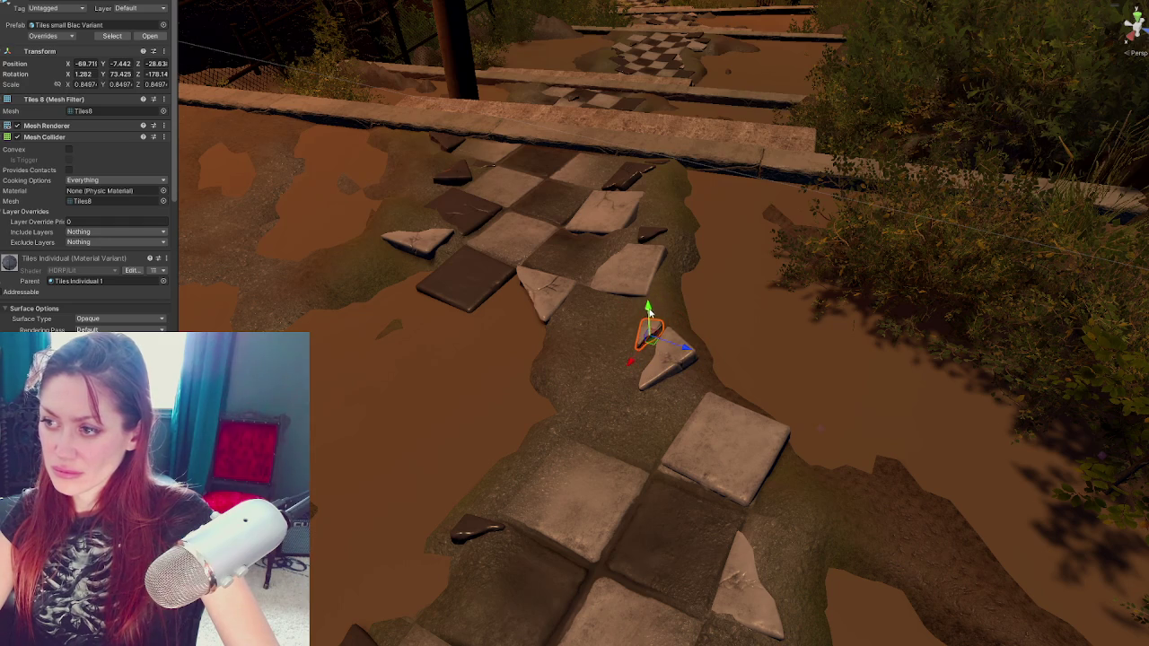
left_click(538, 456)
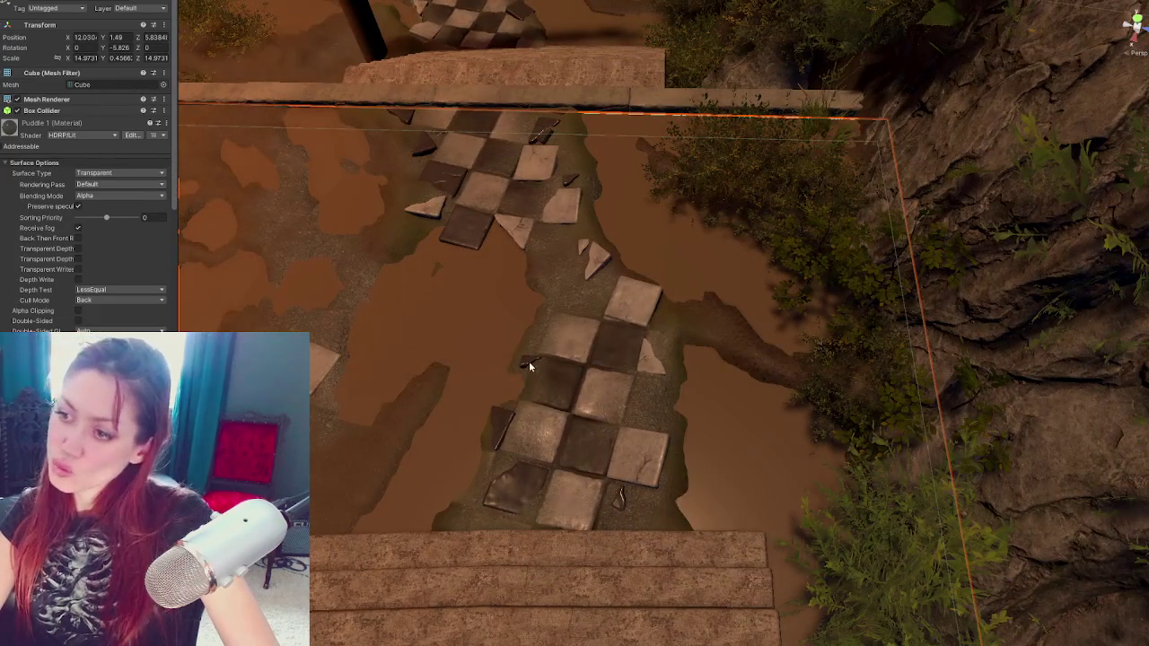
Tilt the small Black Variant tile fragment at the path's left edge with the rotate tool
left_click(529, 364)
key("e")
left_click_drag(526, 359, 514, 359)
key("w")
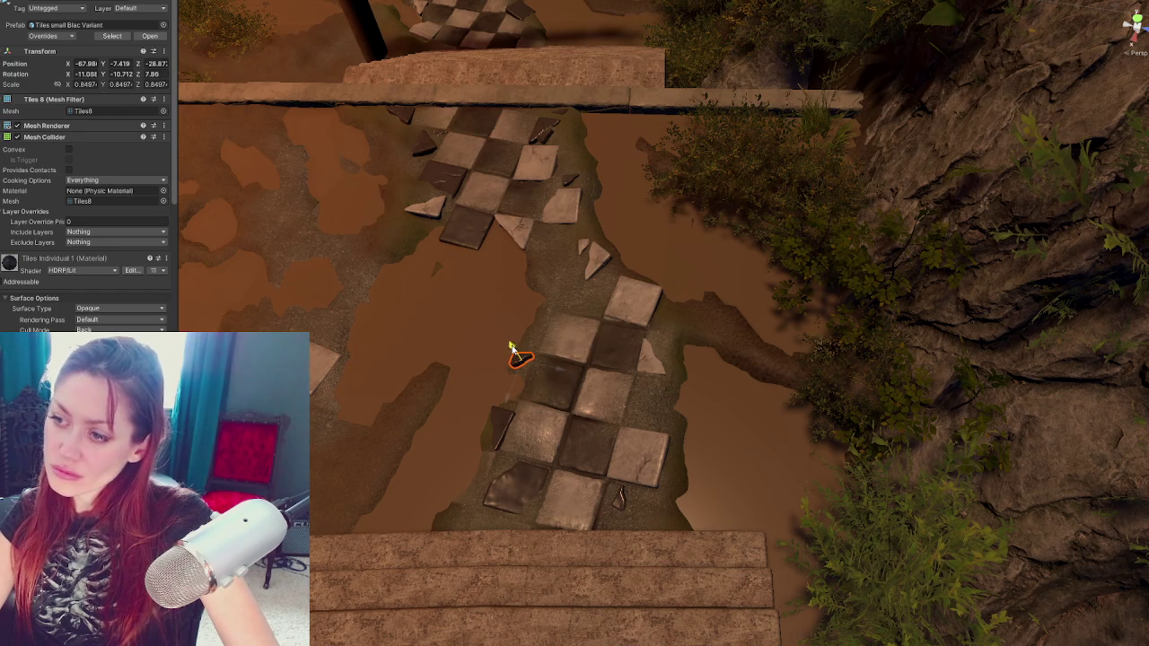
Select the terrain and try its Paint Texture and Raise or Lower tools
left_click(507, 338)
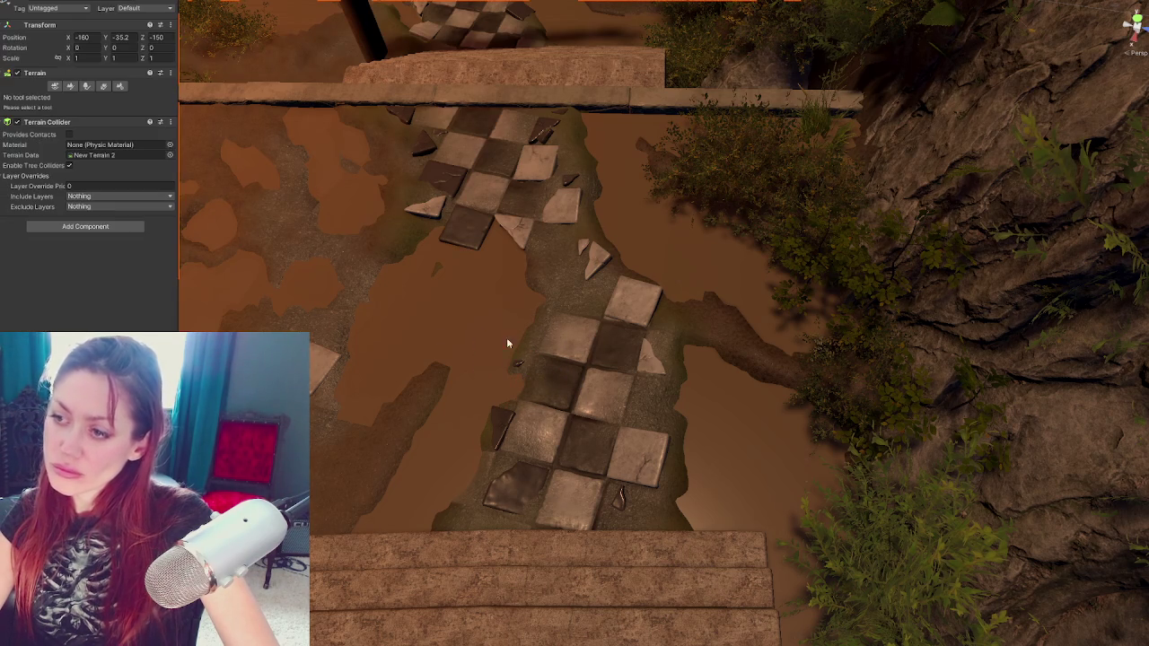
left_click(68, 124)
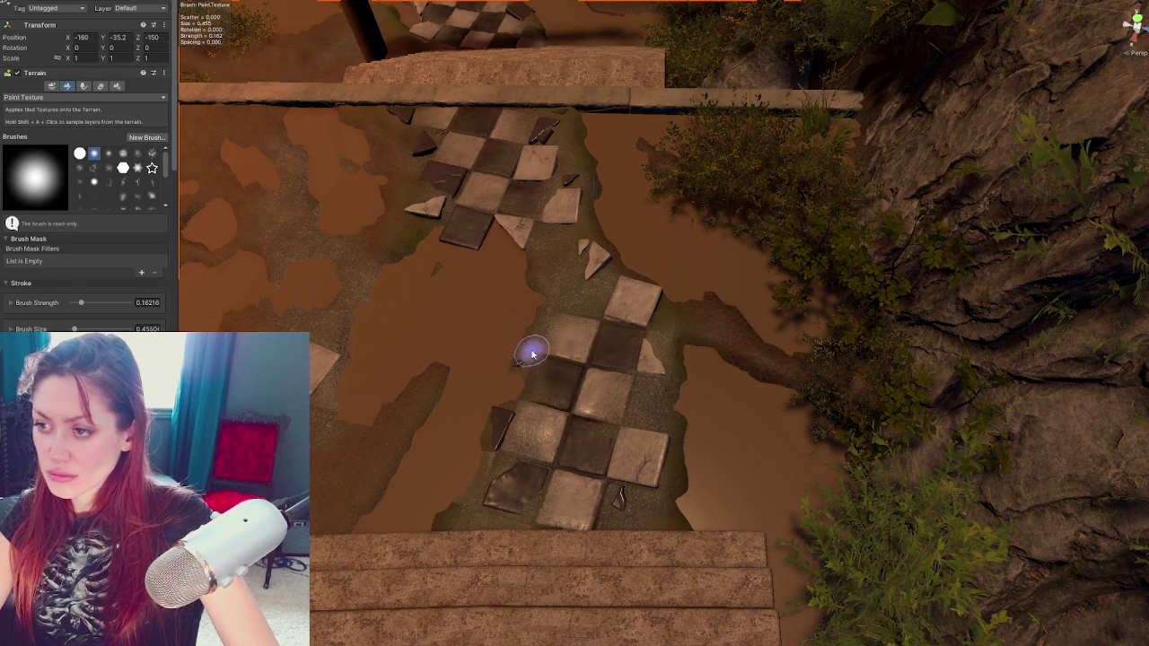
left_click(63, 95)
left_click(63, 141)
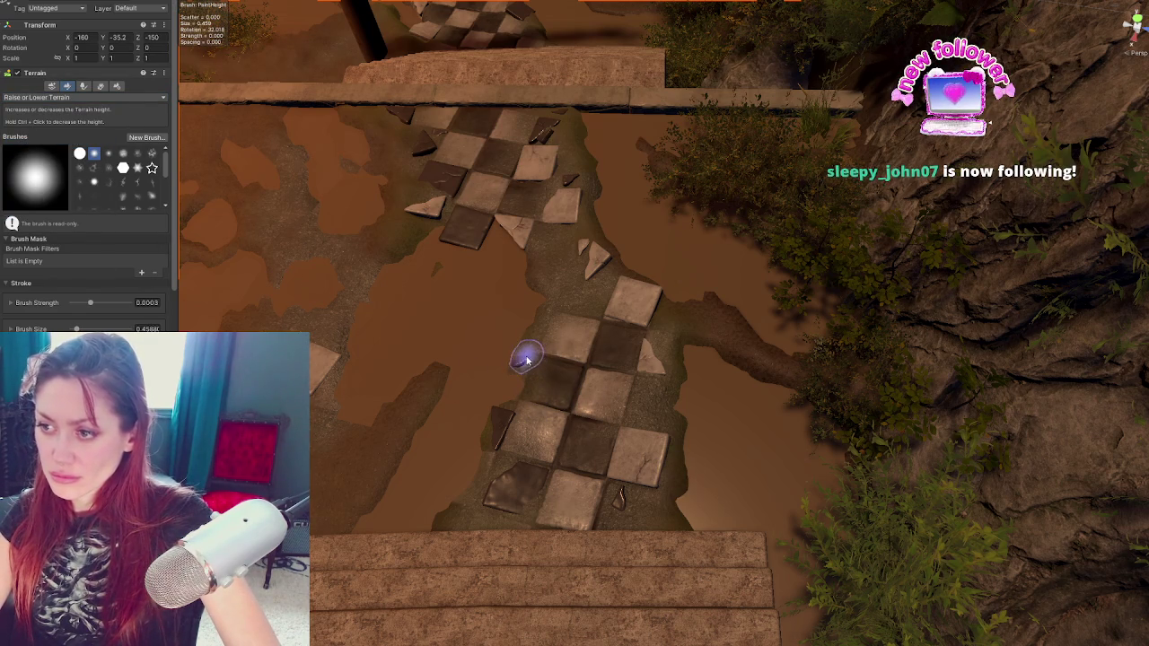
key("w")
left_click_drag(701, 376, 694, 299)
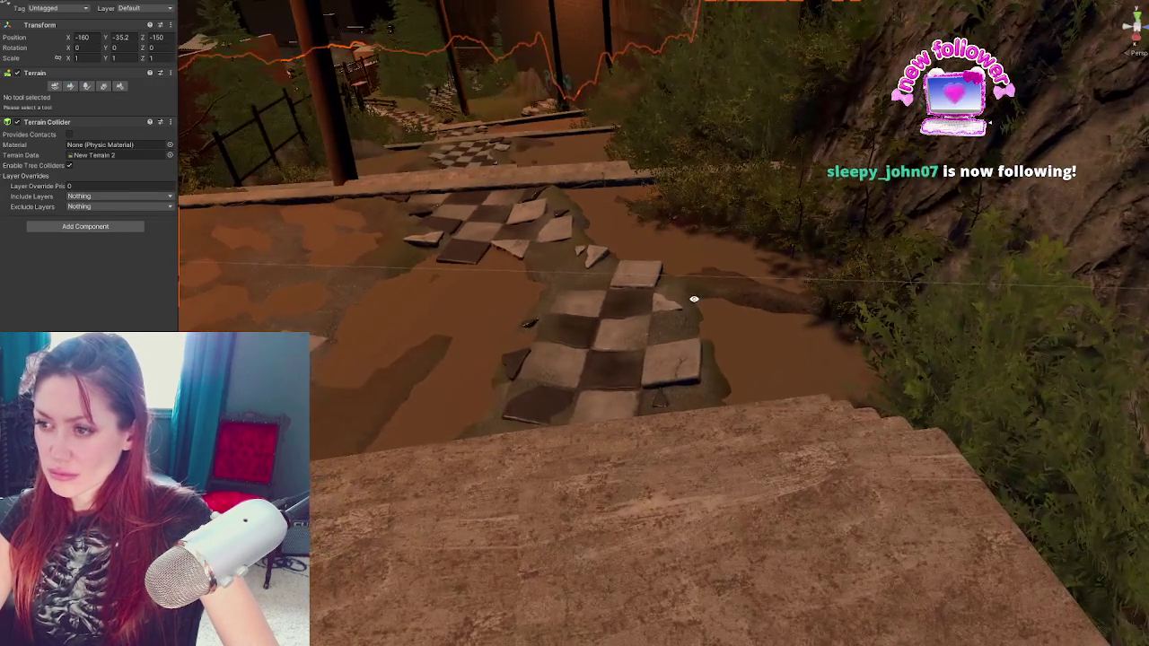
Reselect the terrain beside the puddle, switch it to Paint Texture, then select the concrete stairs
left_click(570, 344)
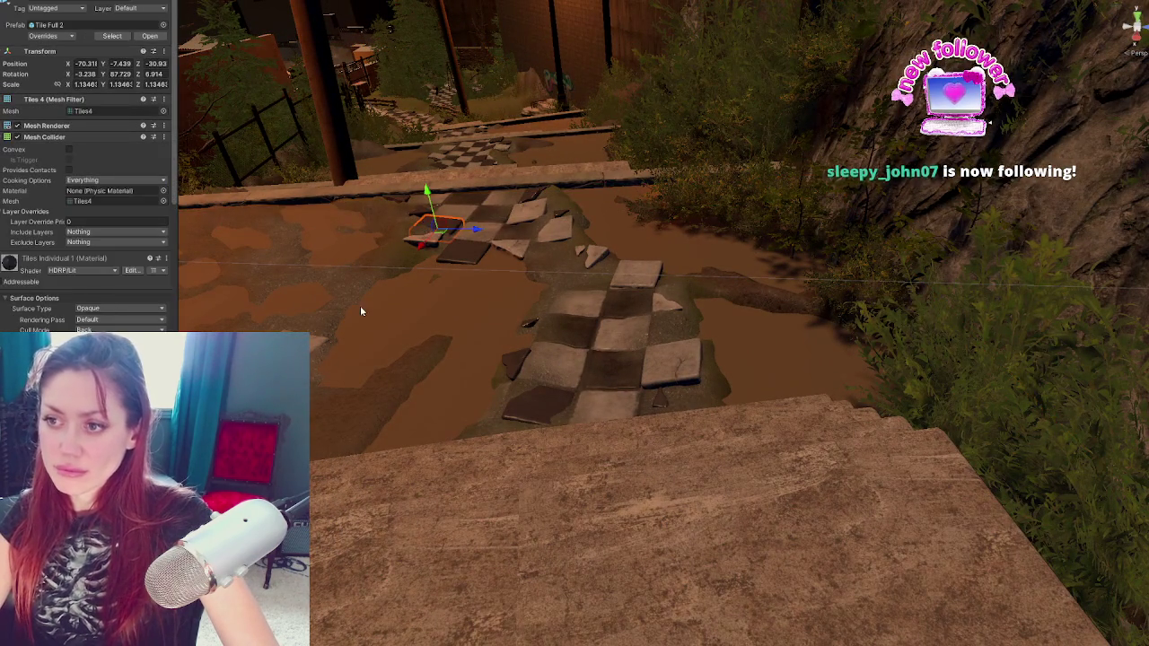
left_click(310, 277)
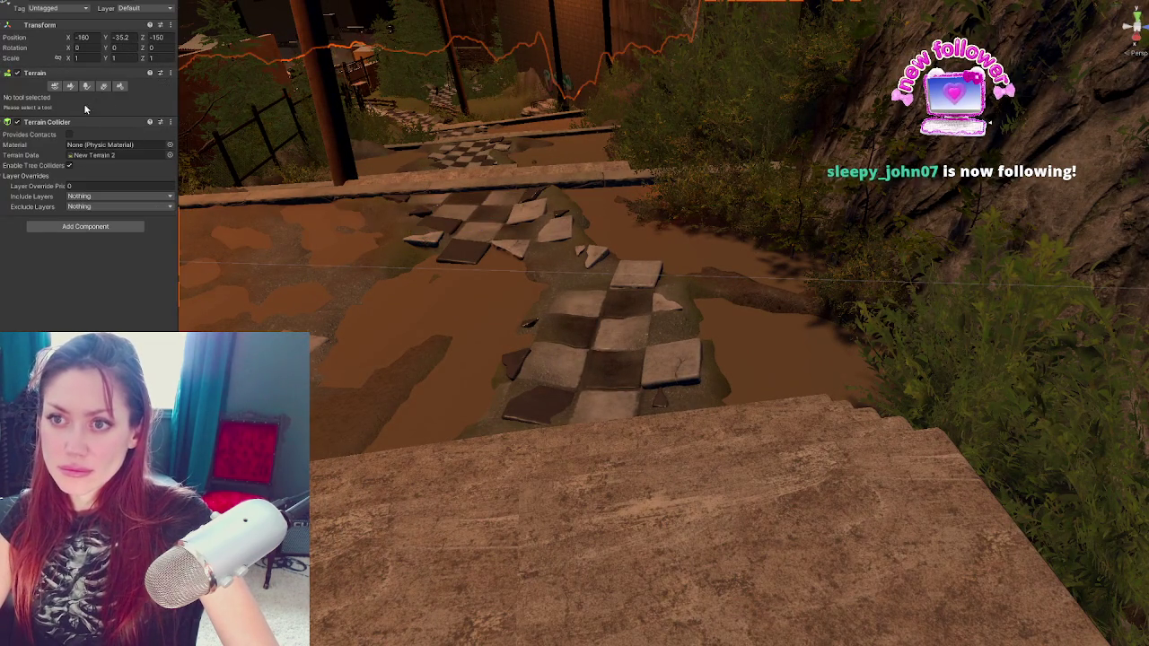
left_click(84, 103)
scroll(57, 222, "down", 3)
scroll(52, 81, "up", 3)
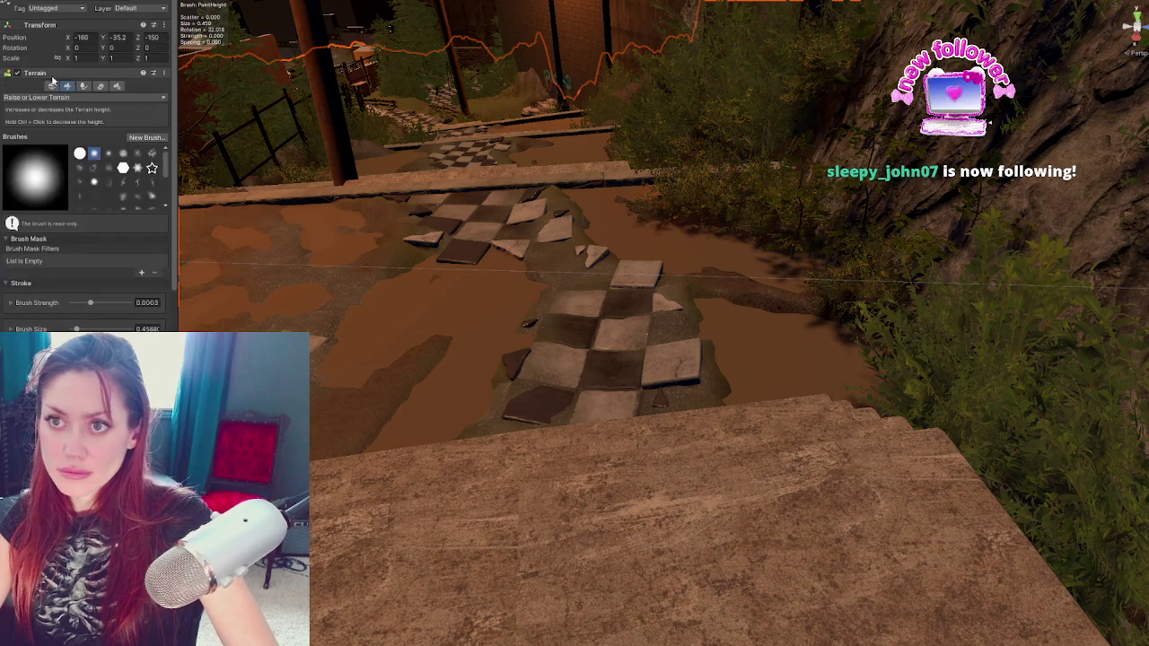
left_click(49, 96)
left_click(53, 197)
scroll(89, 180, "down", 5)
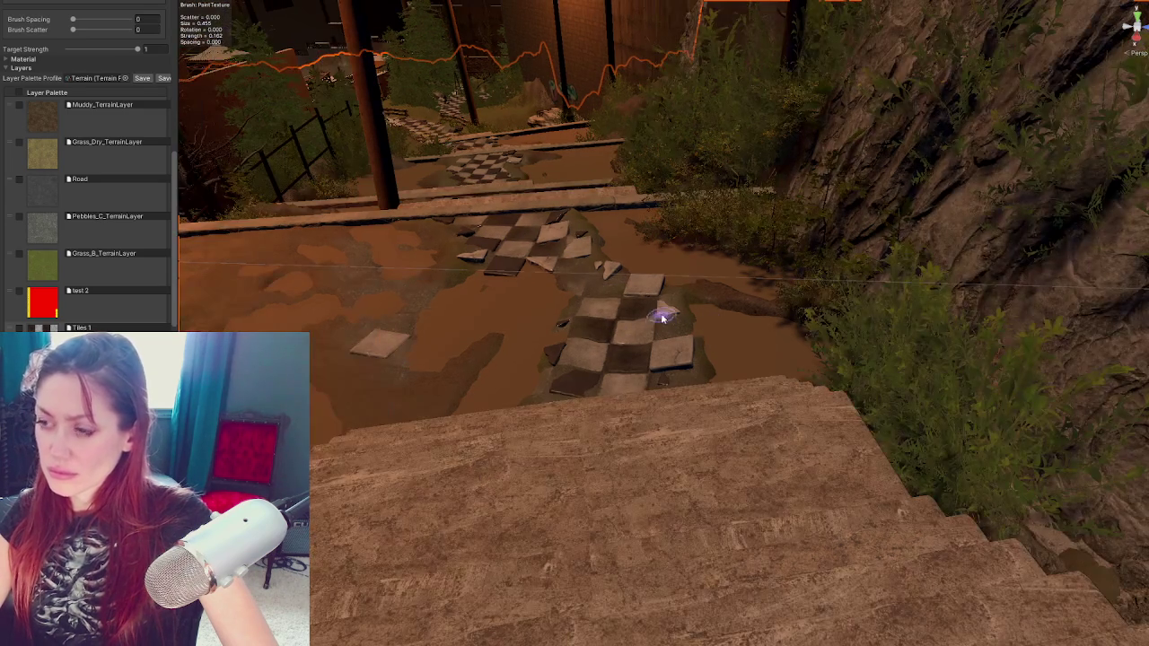
left_click(638, 293)
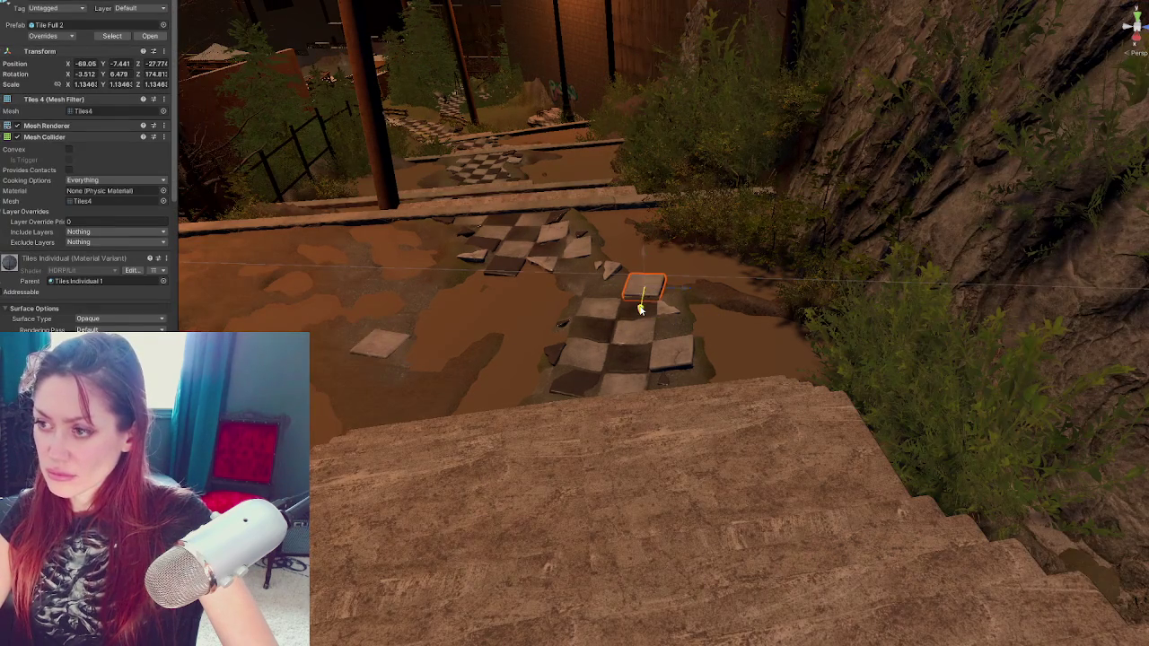
left_click(749, 452)
Frame the stairs and select two grass tufts and two light probes
key("f")
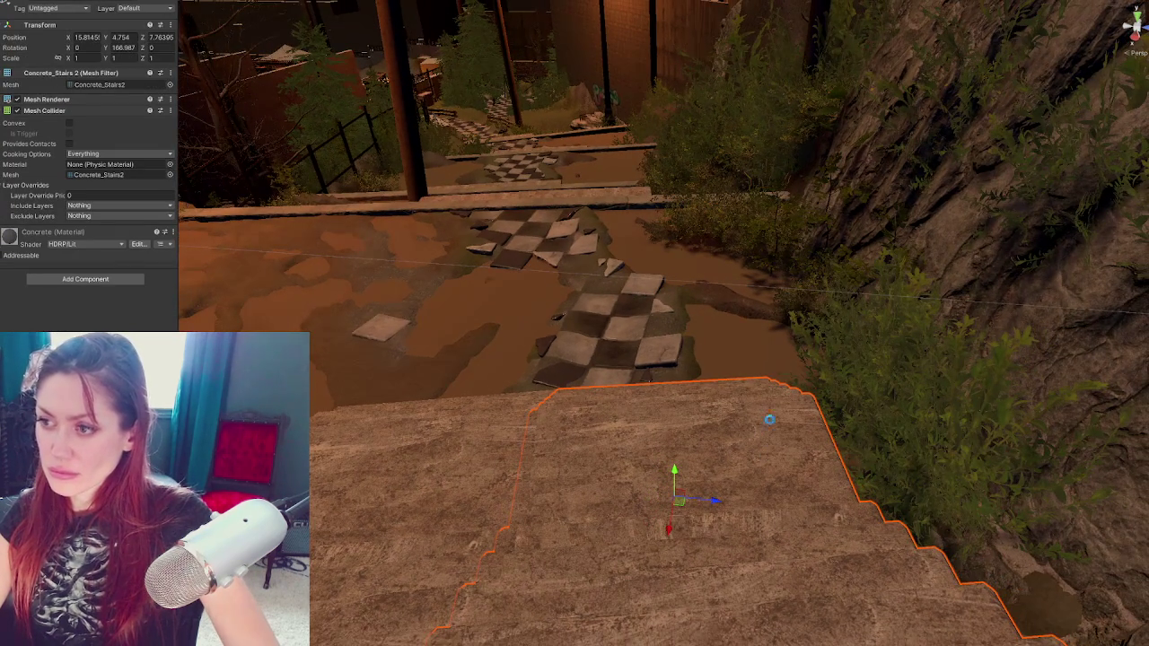
scroll(781, 393, "down", 5)
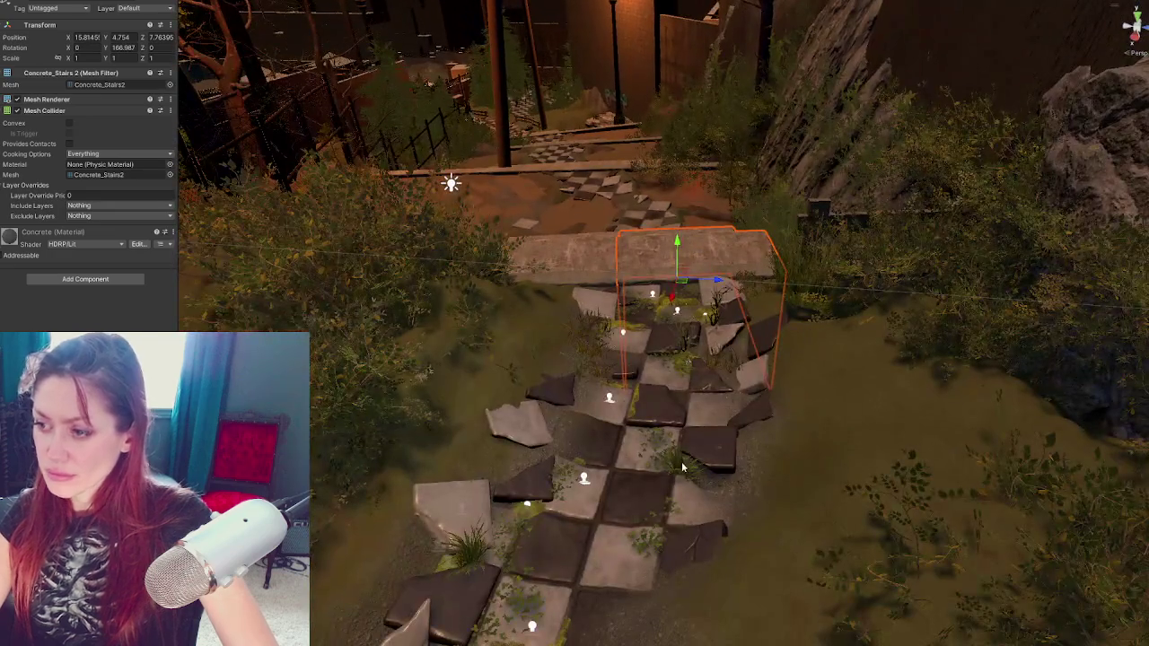
left_click(669, 460)
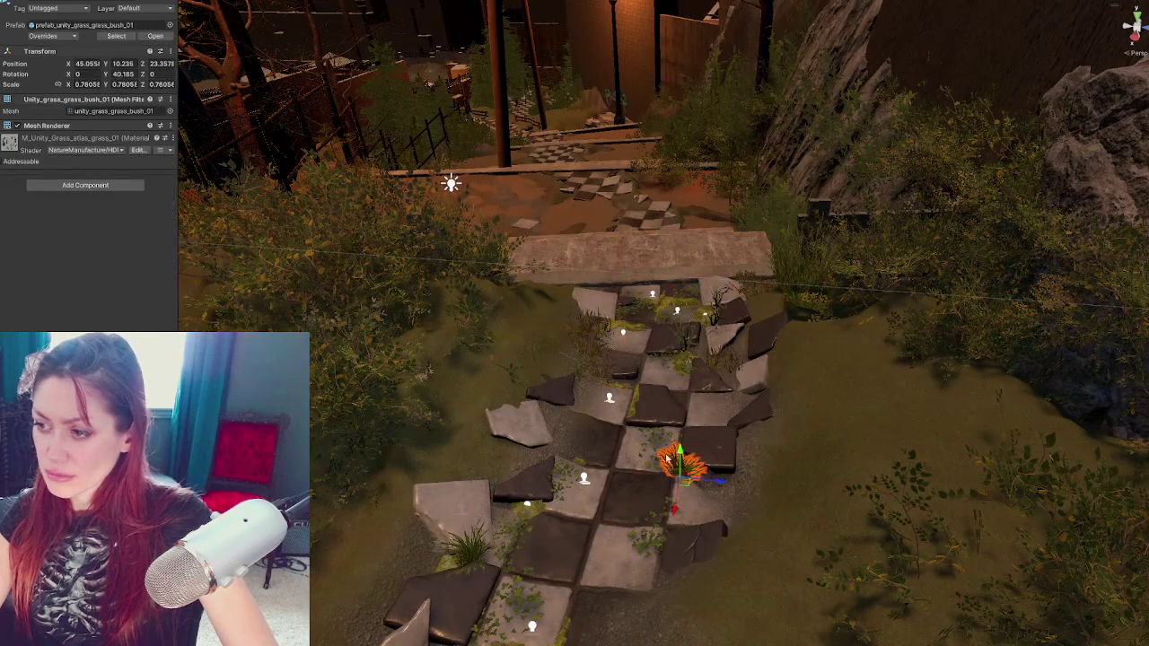
left_click(652, 442, "shift")
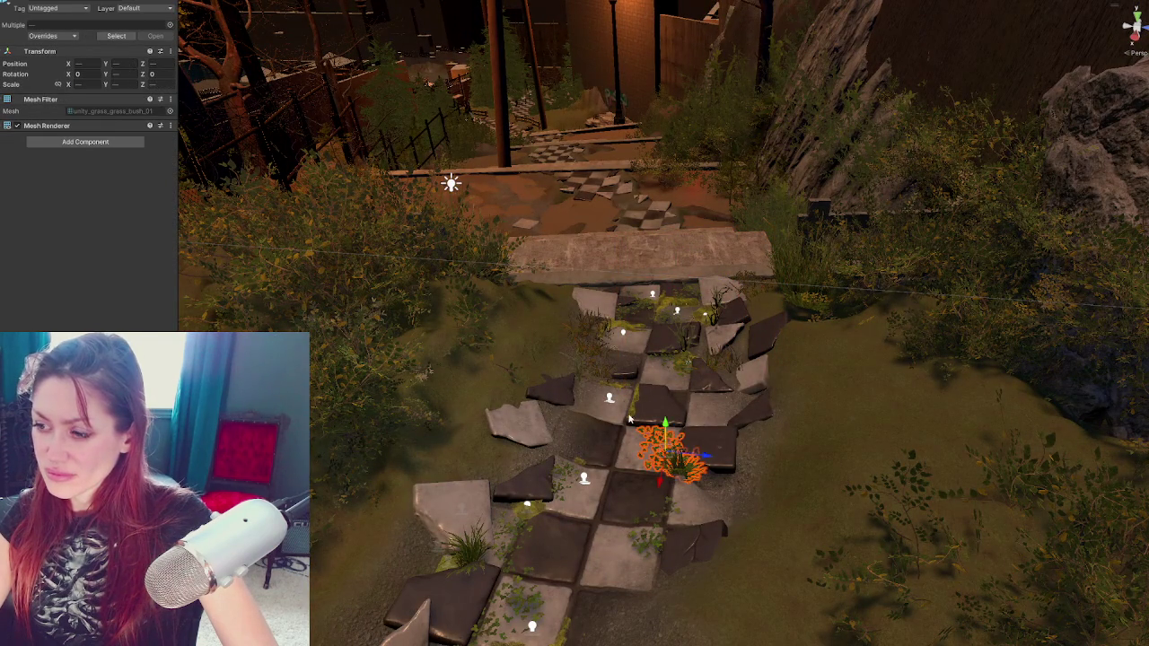
left_click(609, 400, "shift")
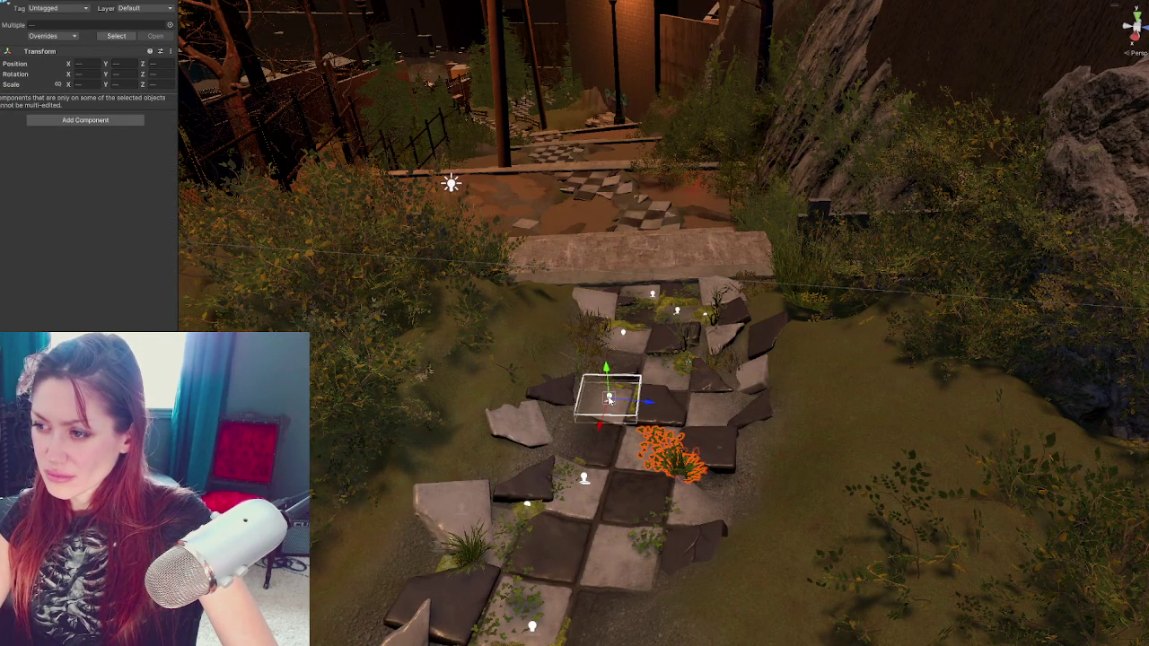
left_click(528, 506, "shift")
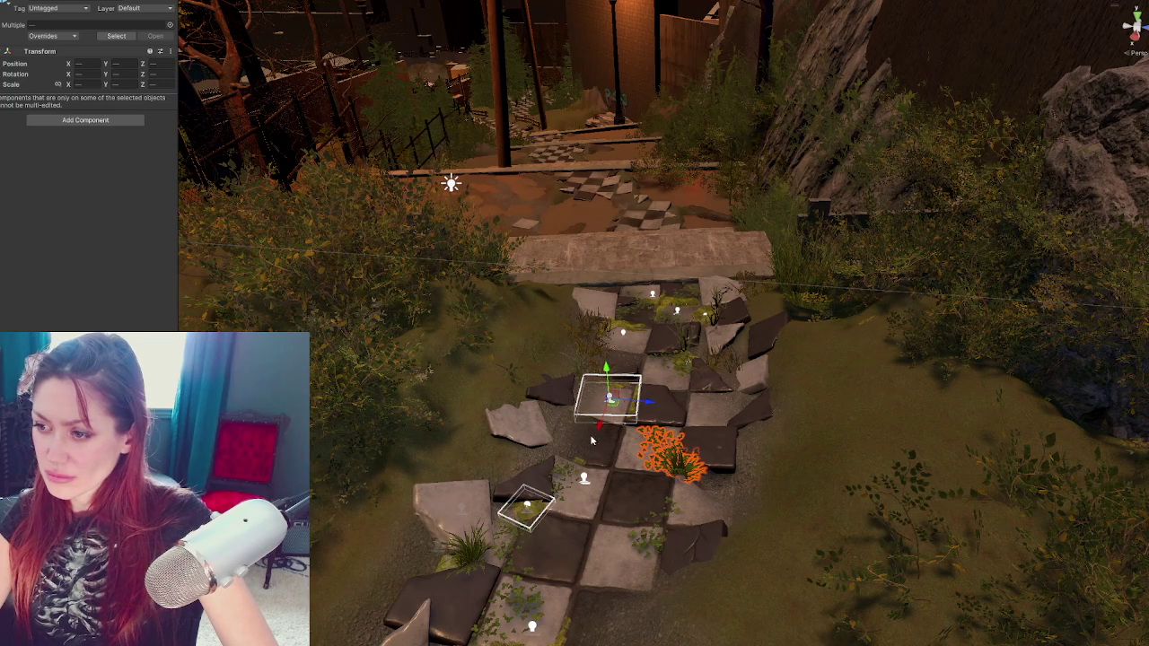
Move the tufts and probes onto the checker tiles at the foot of the stone staircase
mouse_move(600, 432)
left_mouse_down()
mouse_move(690, 190)
mouse_move(692, 151)
mouse_move(691, 183)
left_mouse_up()
left_click_drag(745, 230, 644, 229)
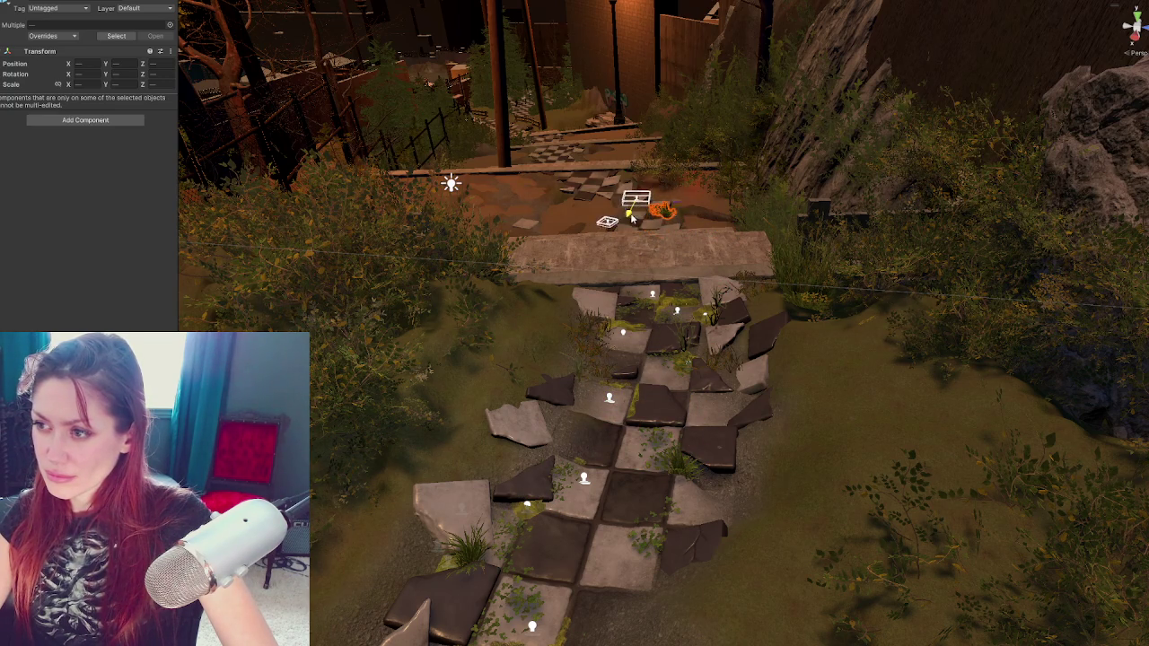
key("f")
left_click_drag(623, 281, 851, 328)
scroll(851, 329, "down", 5)
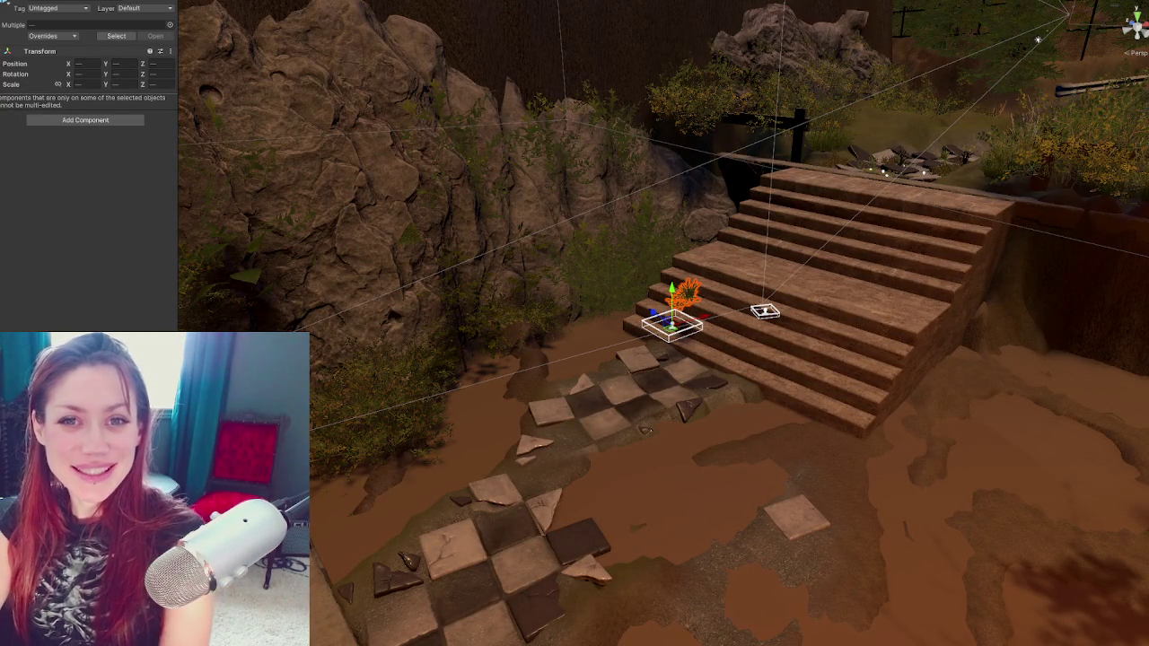
mouse_move(675, 292)
left_mouse_down()
mouse_move(555, 317)
mouse_move(577, 384)
left_mouse_up()
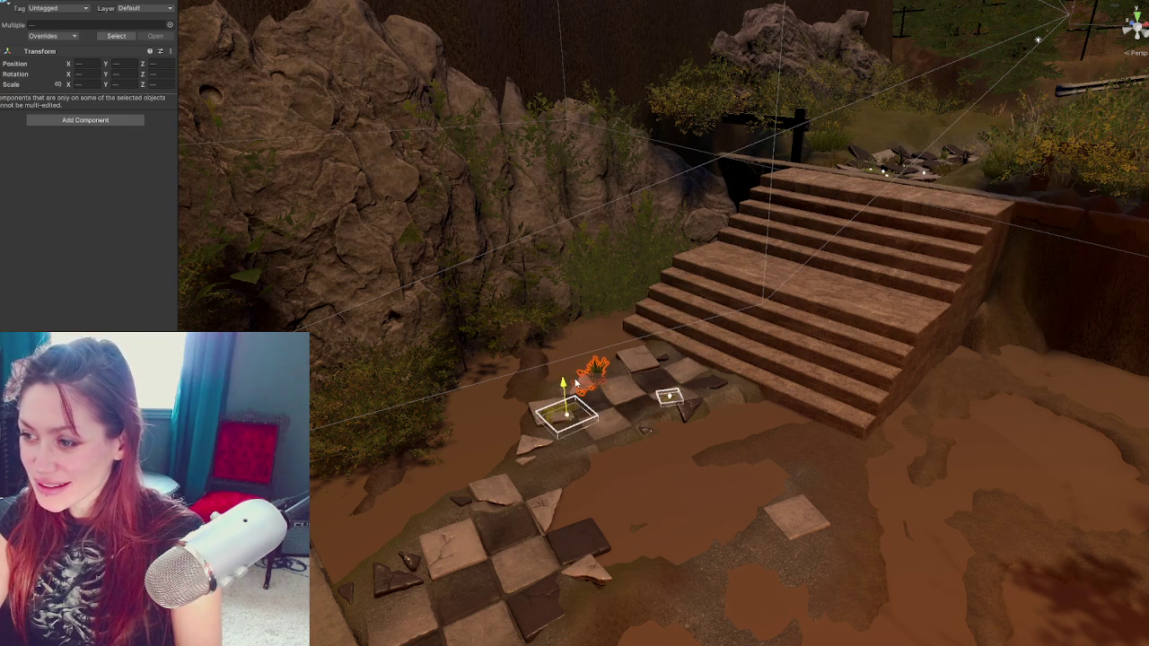
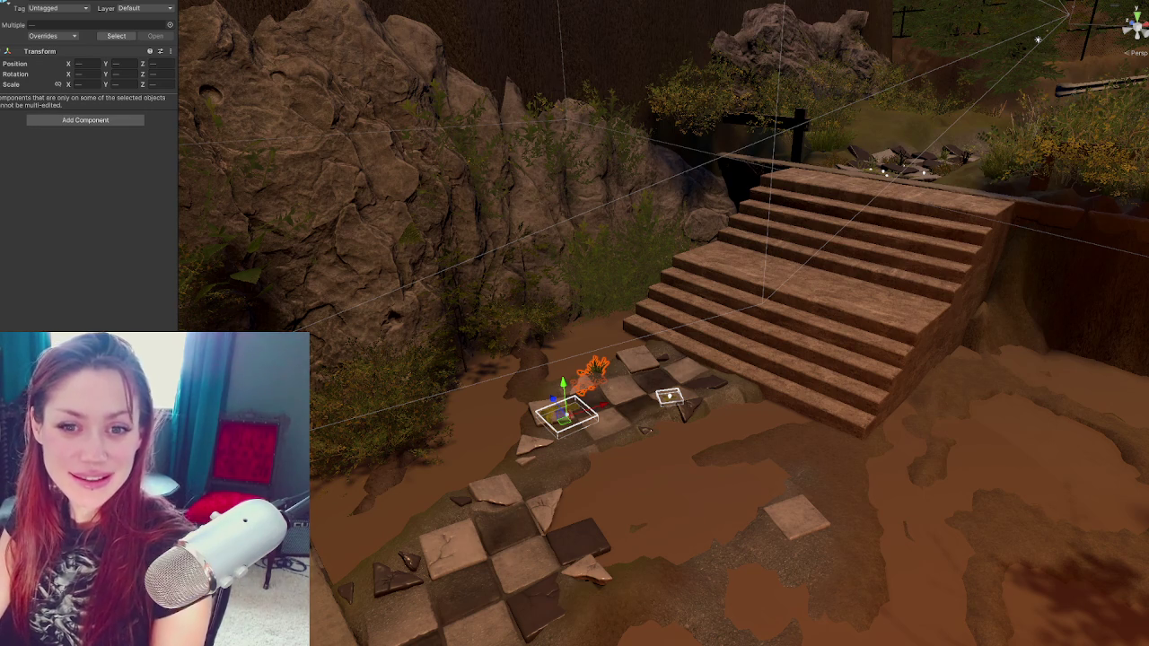
Orbit the view to reveal the path tiles, stairs and puddle beside the grass
scroll(525, 342, "up", 5)
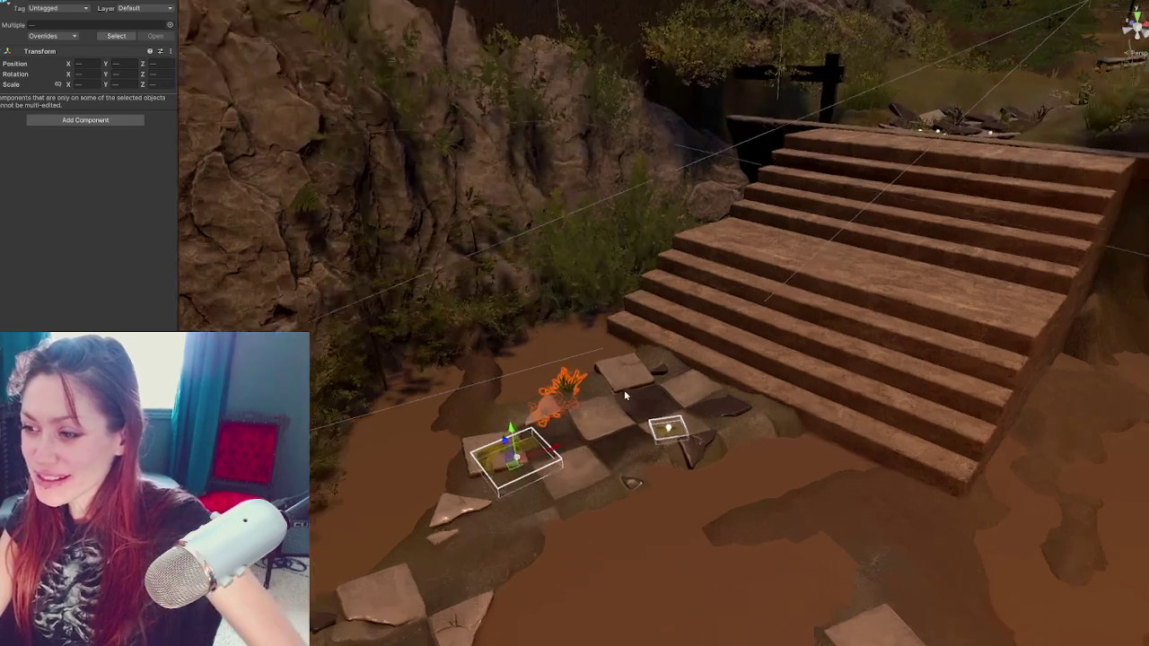
left_click(561, 401)
scroll(668, 406, "down", 5)
mouse_move(668, 406)
left_mouse_down()
mouse_move(805, 364)
mouse_move(624, 377)
mouse_move(545, 409)
left_mouse_up()
scroll(546, 409, "up", 3)
scroll(546, 409, "down", 2)
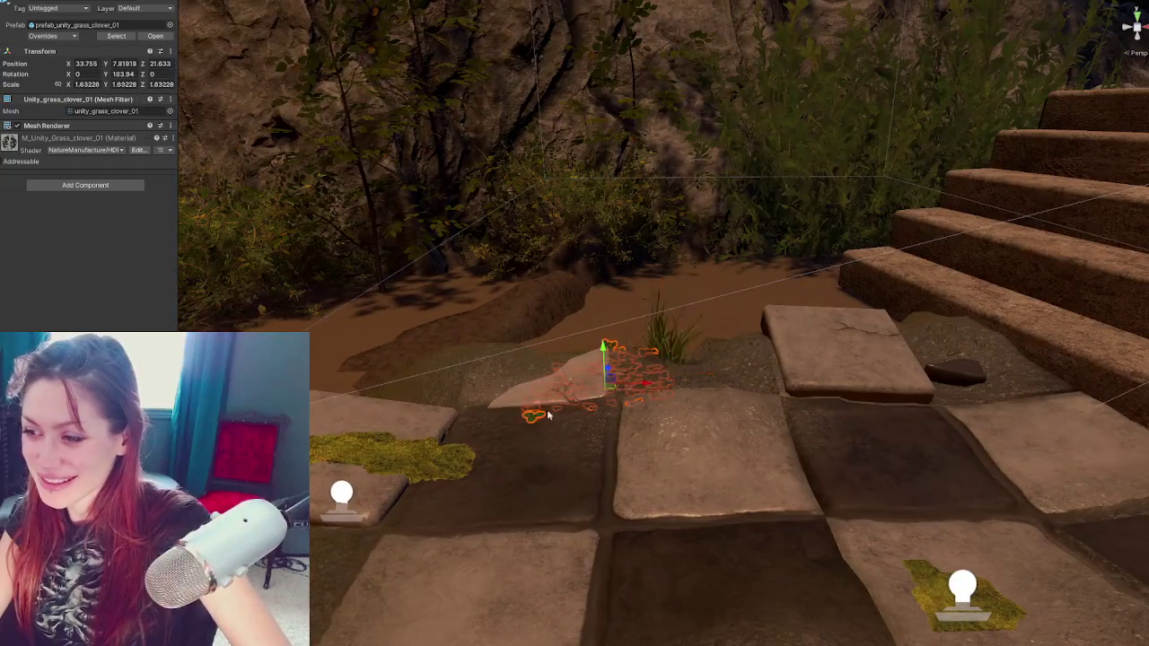
scroll(575, 368, "up", 3)
left_click(607, 327)
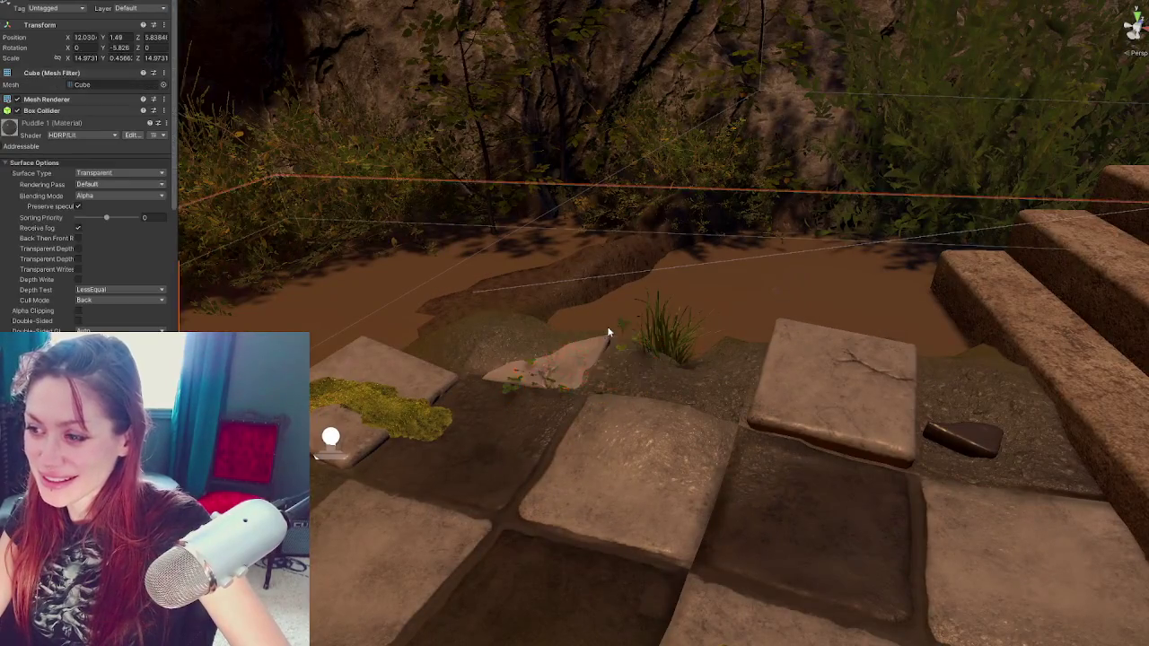
left_click_drag(608, 331, 596, 337)
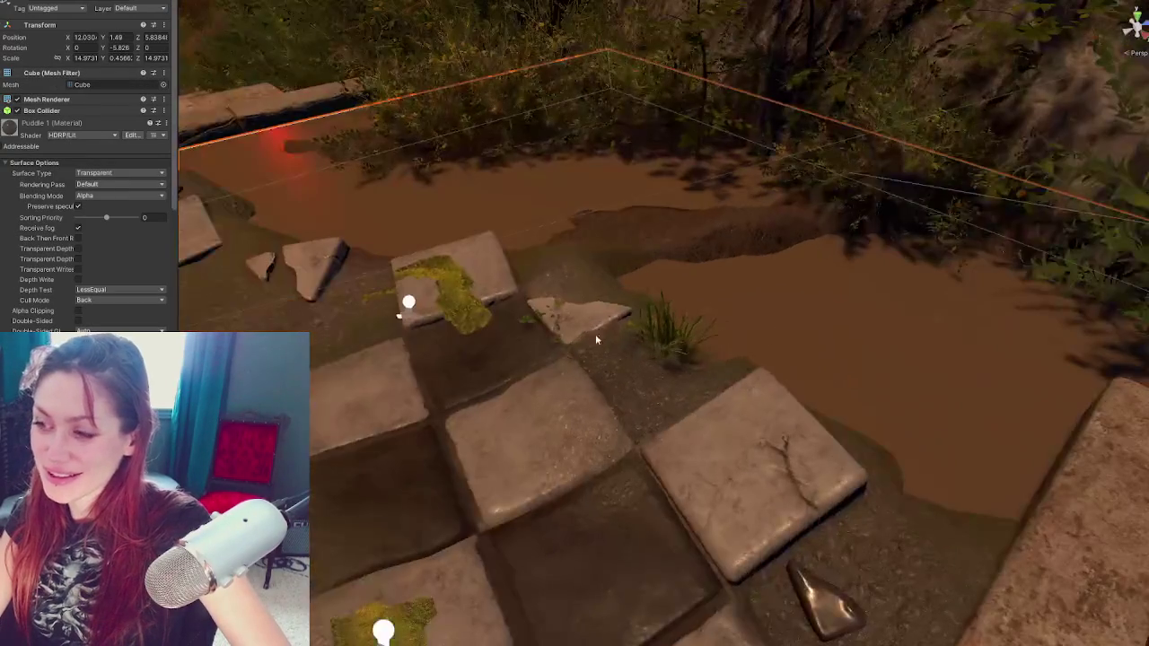
Shift the grass clover patch left and duplicate it with Ctrl+D
left_click(527, 329)
mouse_move(527, 329)
left_mouse_down()
mouse_move(709, 387)
mouse_move(536, 377)
mouse_move(503, 334)
mouse_move(505, 358)
mouse_move(603, 260)
mouse_move(454, 225)
mouse_move(351, 227)
left_mouse_up()
key("e")
key("ctrl+d")
key("w")
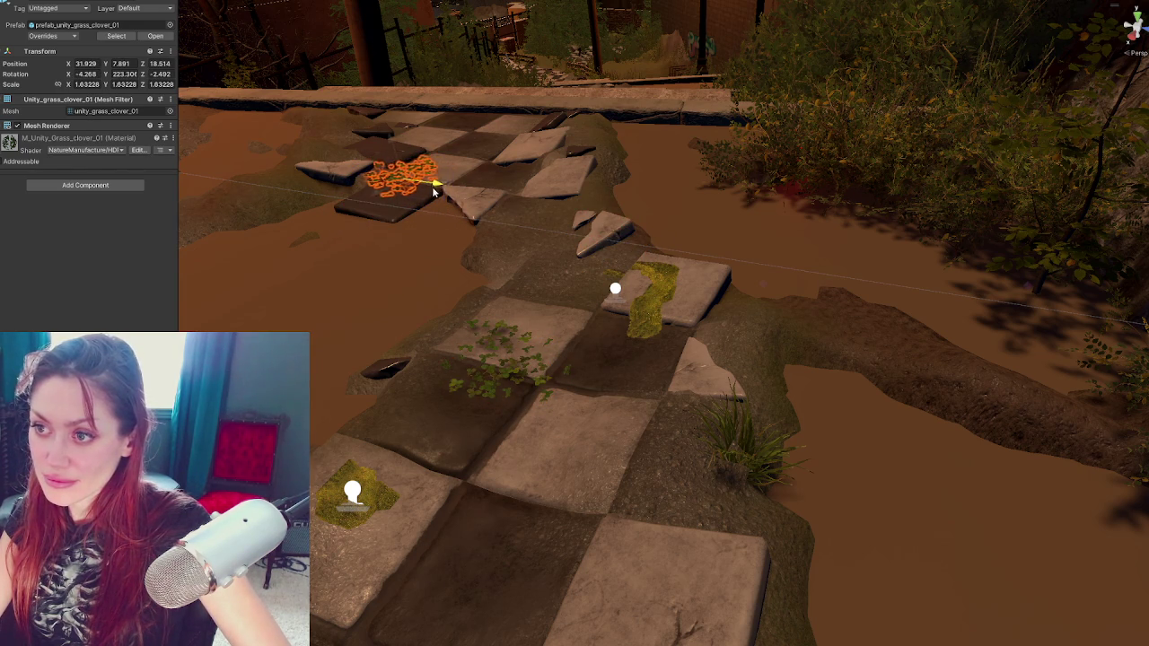
Place the clover copy on the far tiles near the wall and rotate it
left_click(377, 196)
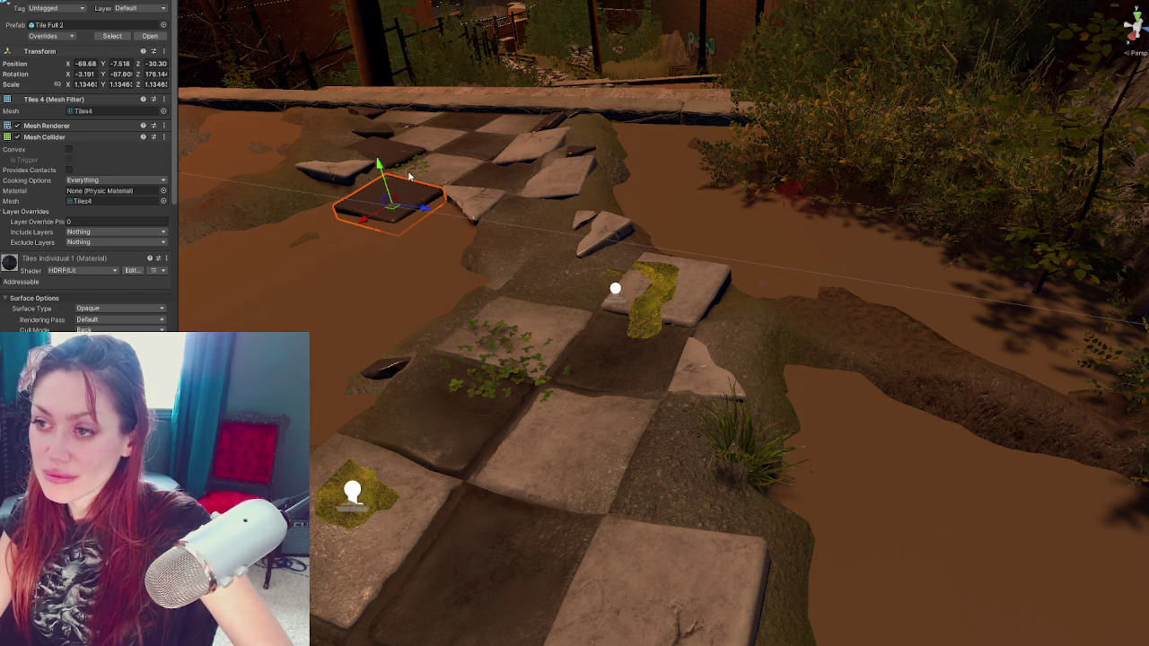
left_click(413, 173)
left_click_drag(375, 192, 482, 136)
key("e")
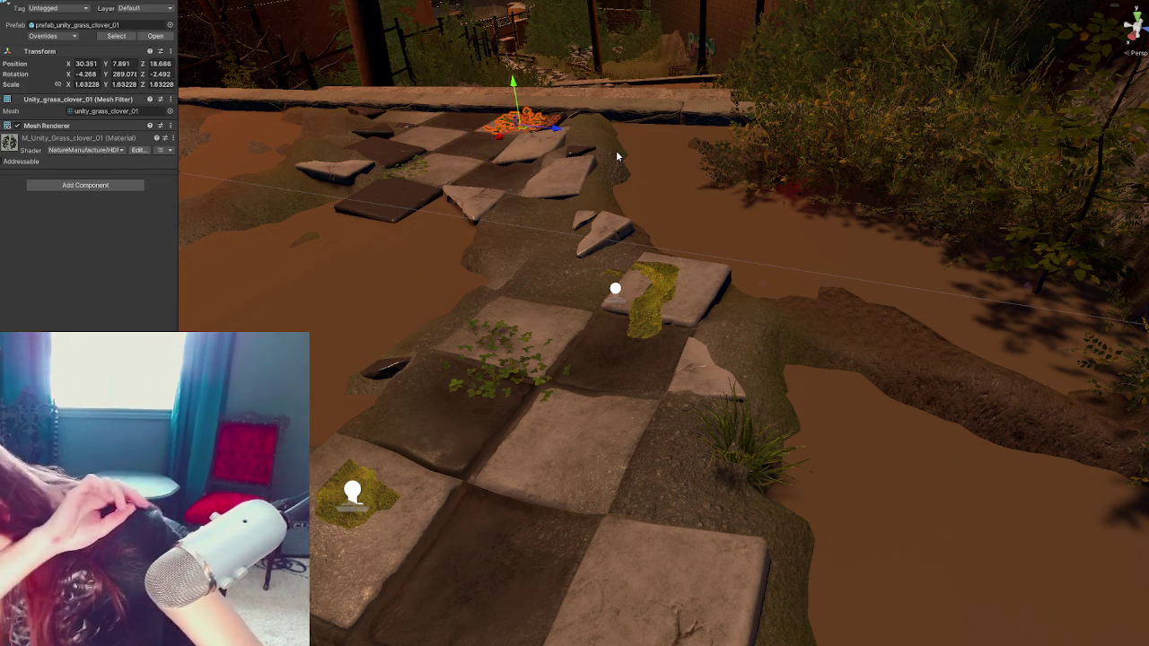
key("f")
left_click_drag(767, 320, 706, 293, "alt")
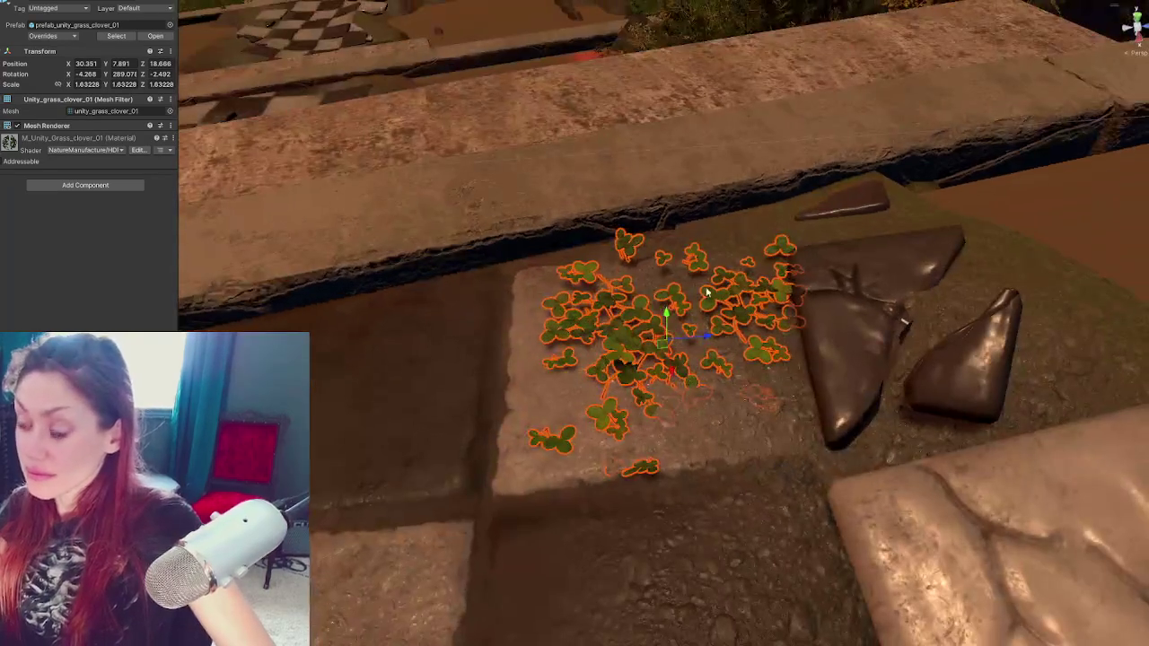
scroll(663, 308, "down", 4)
mouse_move(840, 369)
left_mouse_down()
mouse_move(629, 251)
mouse_move(802, 430)
mouse_move(546, 242)
mouse_move(543, 386)
mouse_move(529, 375)
left_mouse_up()
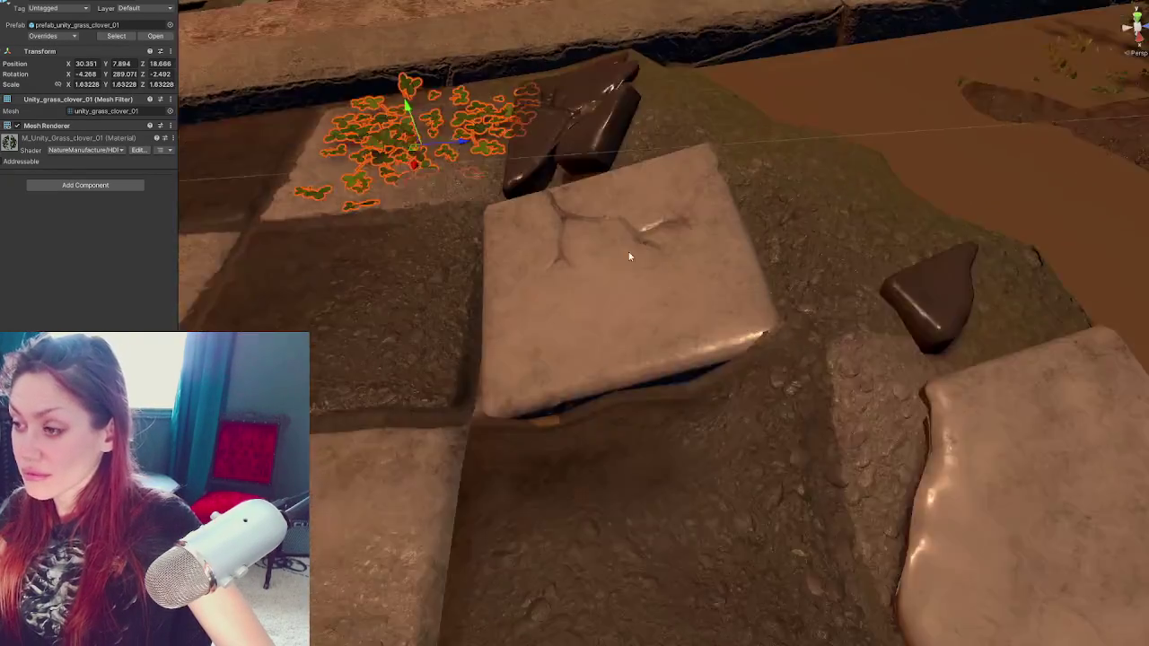
left_click(546, 240)
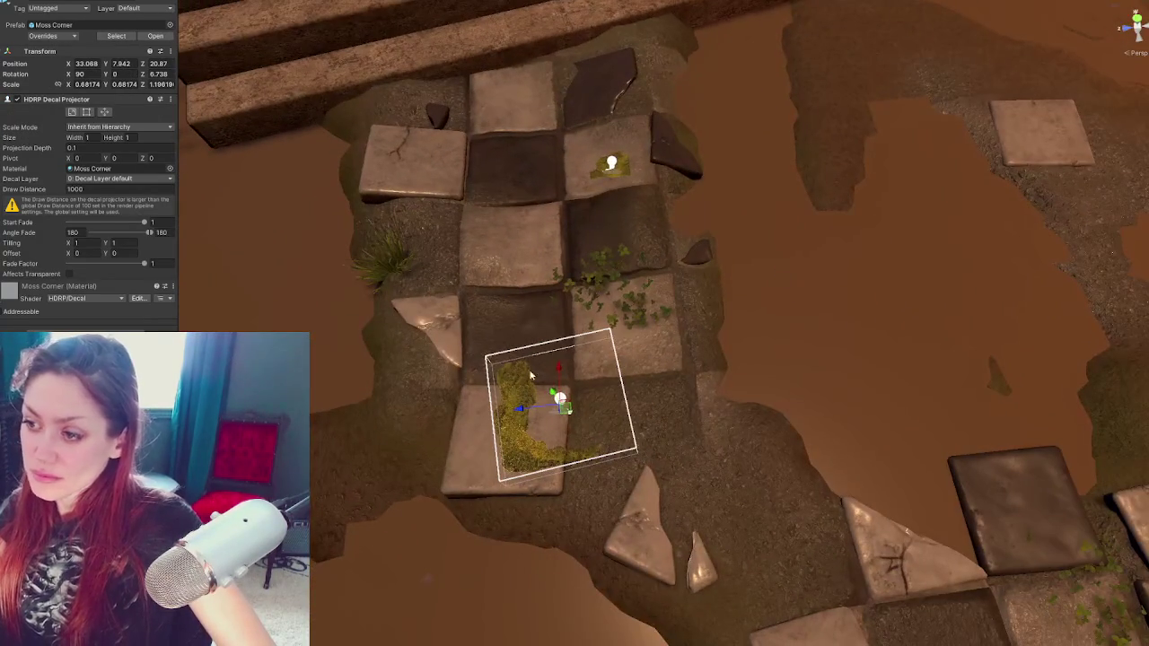
Move the moss corner decal up onto the dark path tile
left_click(460, 348)
left_click(506, 381)
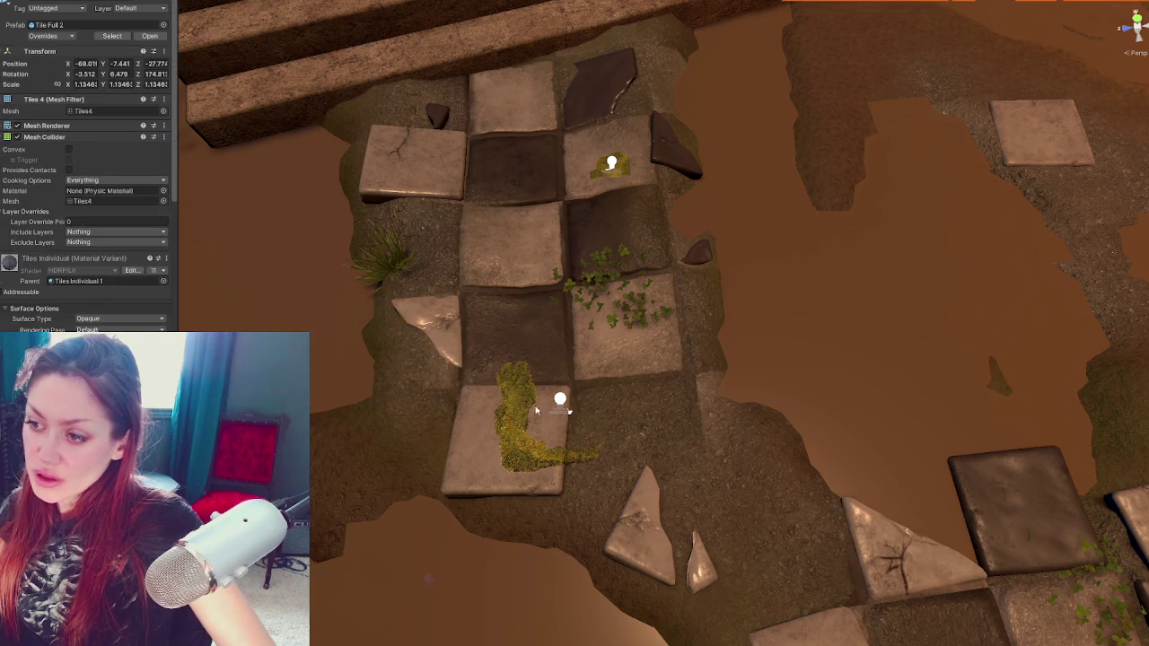
left_click(505, 381)
left_click_drag(564, 387, 569, 310)
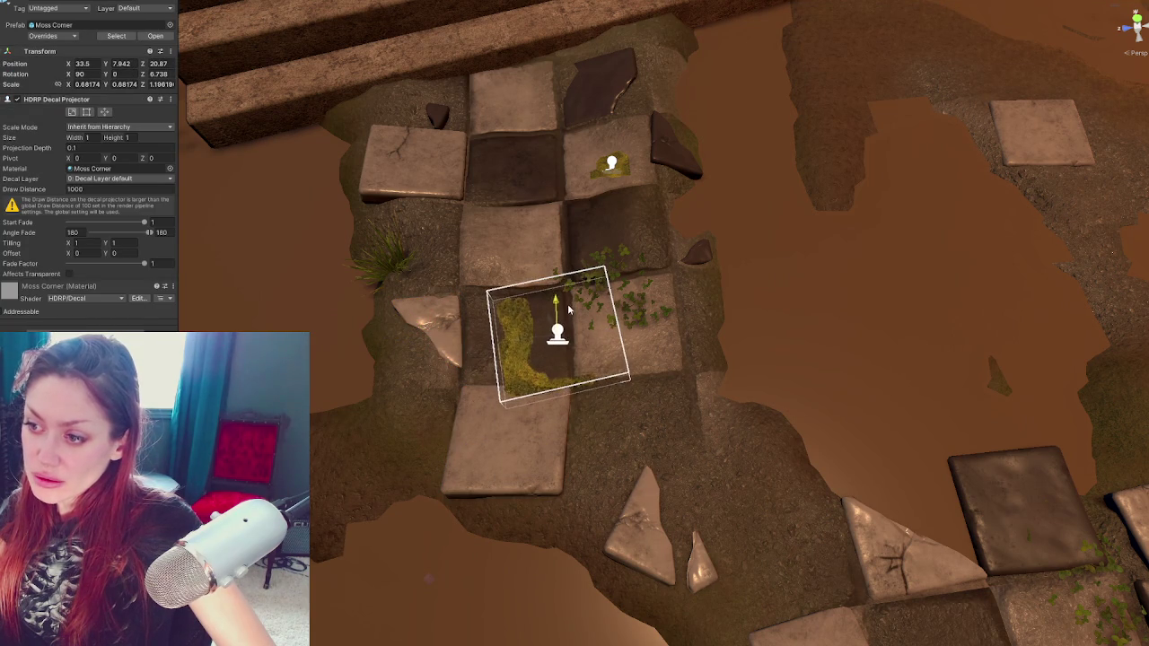
left_click(521, 337)
left_click(521, 337)
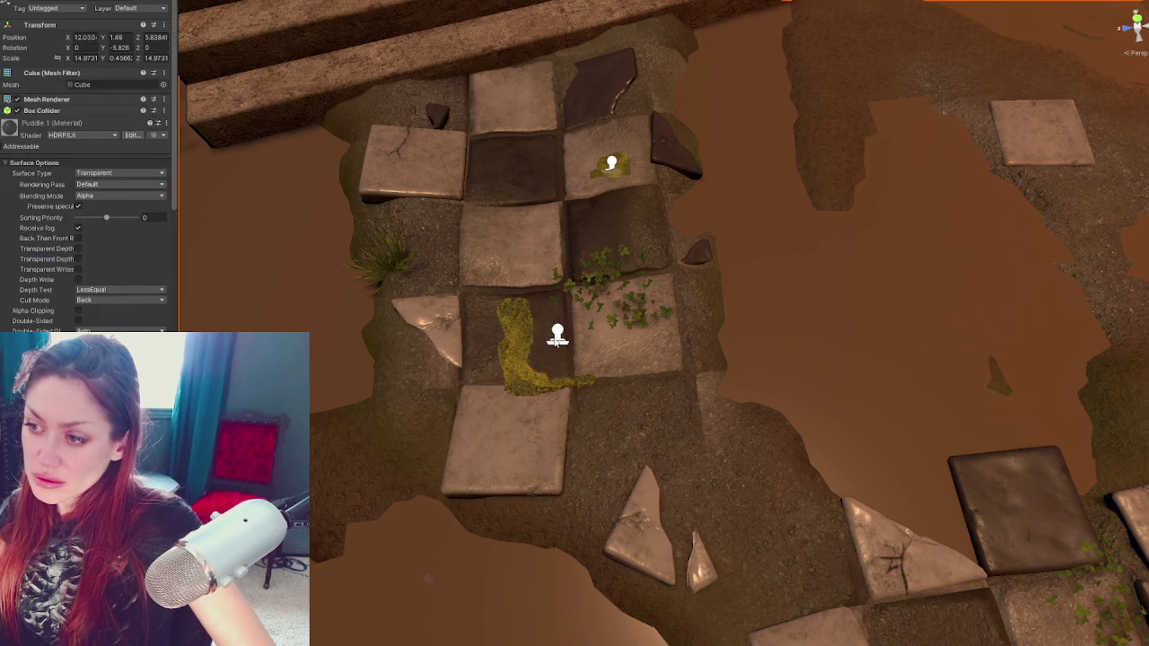
left_click(522, 338)
mouse_move(522, 338)
left_mouse_down()
mouse_move(437, 348)
mouse_move(715, 309)
left_mouse_up()
key("f")
Tilt Tile Full 2 slightly with the rotate gizmo
left_click(575, 219)
key("e")
left_click_drag(580, 227, 566, 189)
key("w")
mouse_move(862, 236)
left_mouse_down()
mouse_move(896, 247)
mouse_move(878, 254)
left_mouse_up()
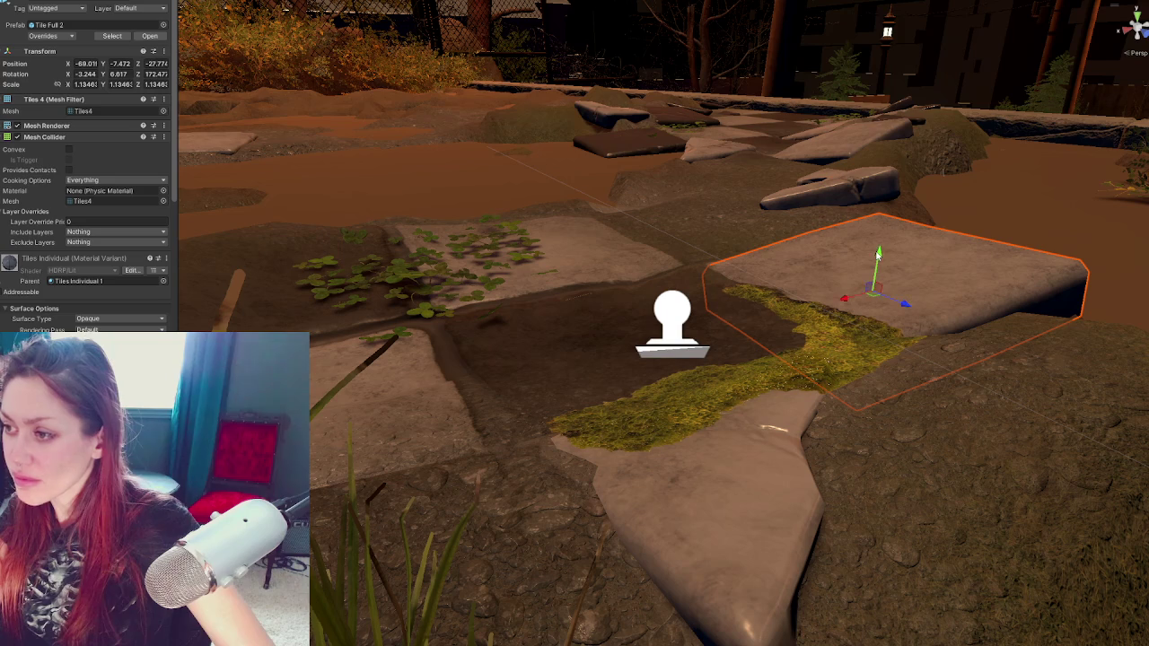
mouse_move(500, 298)
left_mouse_down()
mouse_move(573, 280)
mouse_move(776, 419)
mouse_move(846, 370)
left_mouse_up()
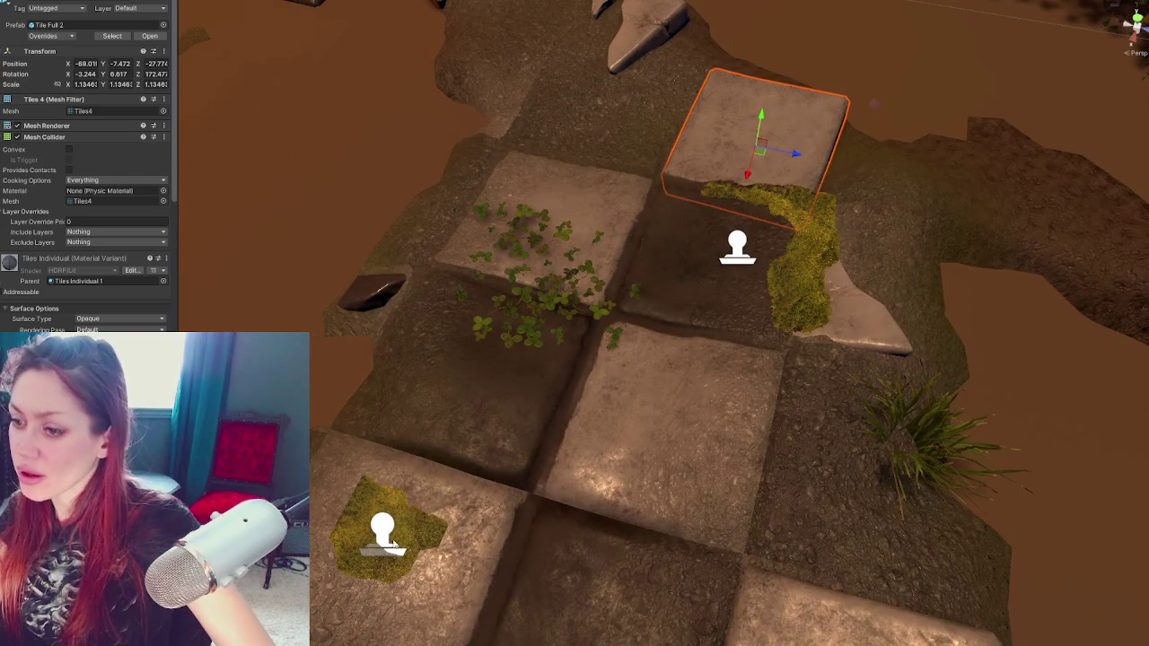
Move the small moss decal across the tiles beside the earlier moss
left_click(384, 535)
scroll(393, 539, "down", 3)
left_click_drag(444, 489, 446, 396)
mouse_move(381, 358)
left_mouse_down()
mouse_move(394, 364)
mouse_move(395, 353)
left_mouse_up()
scroll(528, 396, "down", 2)
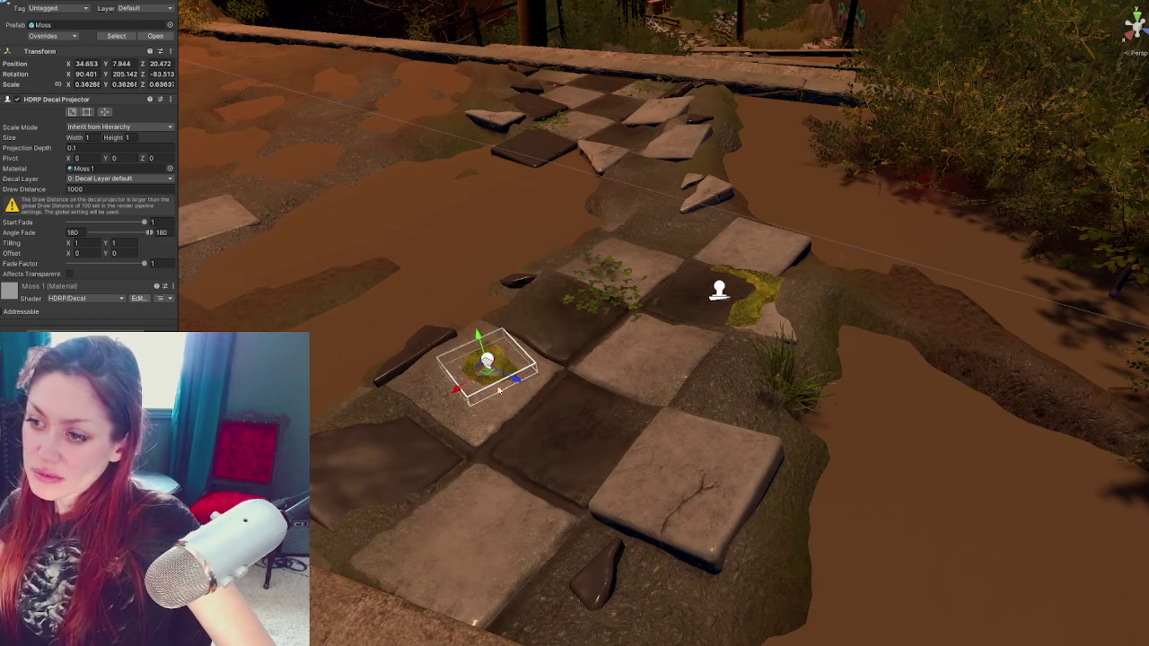
mouse_move(457, 392)
left_mouse_down()
mouse_move(380, 449)
mouse_move(497, 497)
mouse_move(494, 467)
mouse_move(508, 485)
mouse_move(648, 334)
mouse_move(691, 305)
left_mouse_up()
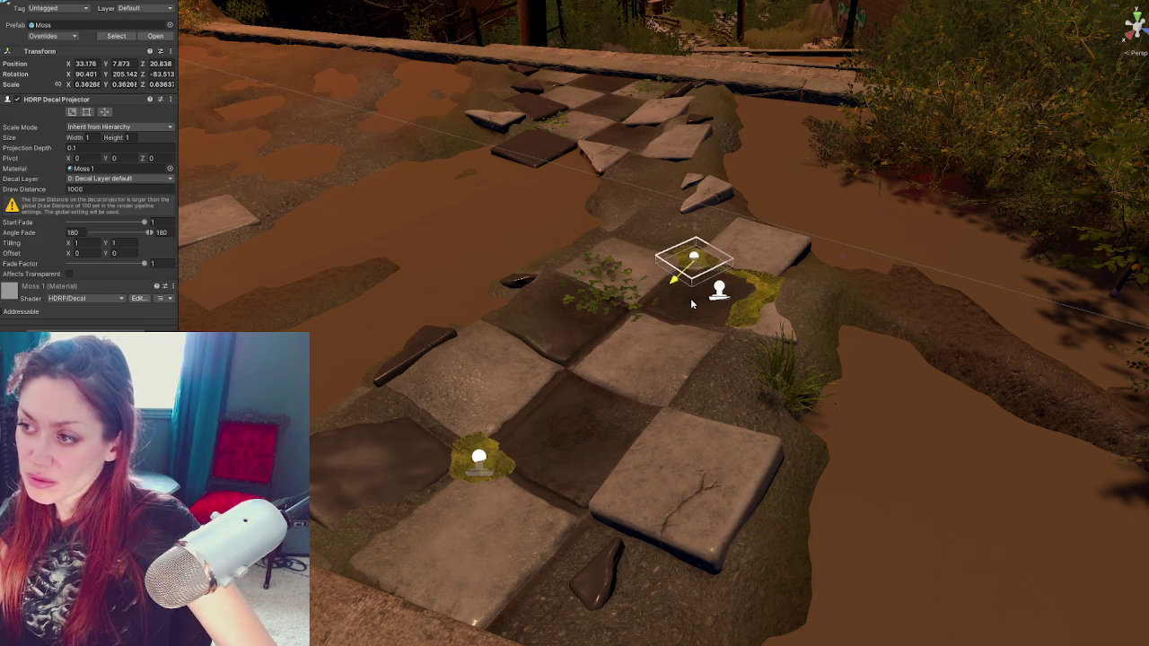
key("e")
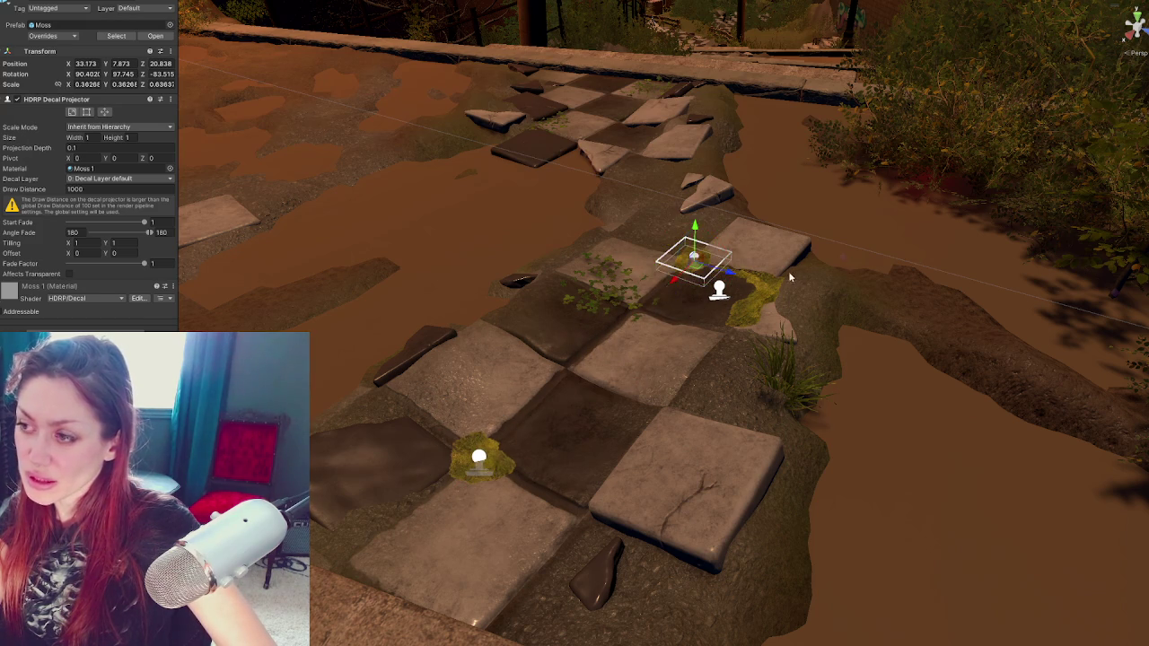
left_click_drag(680, 181, 648, 326)
left_click(647, 326)
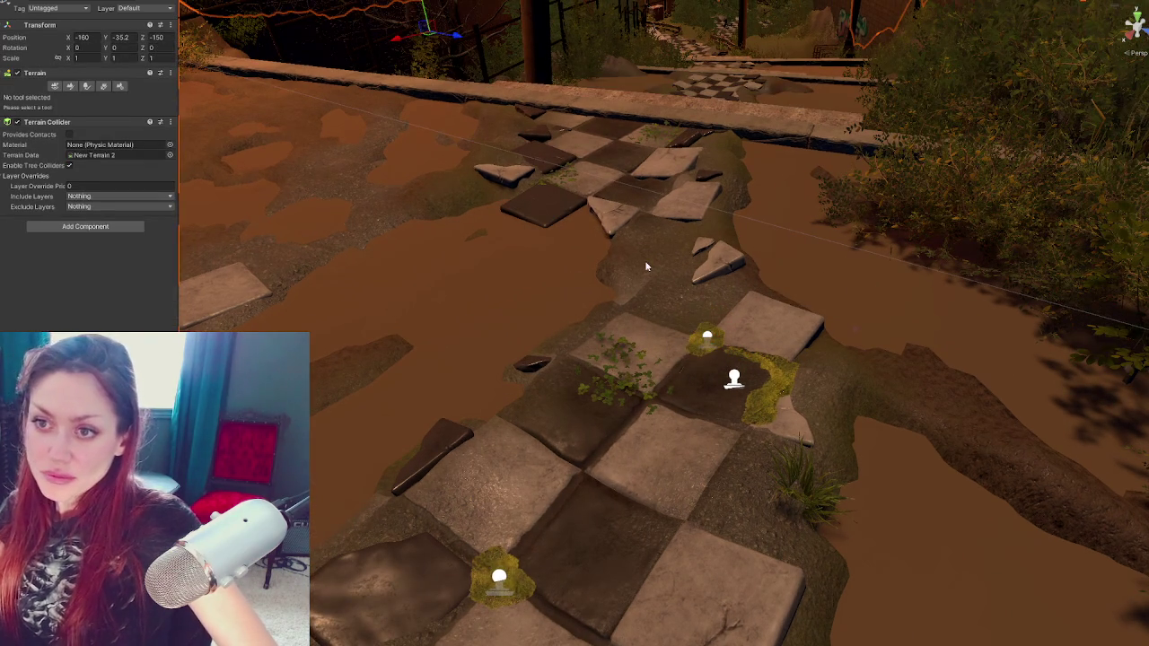
Select the terrain and pick Pebbles_C_TerrainLayer from its terrain layers list
left_click(645, 308)
scroll(91, 248, "down", 5)
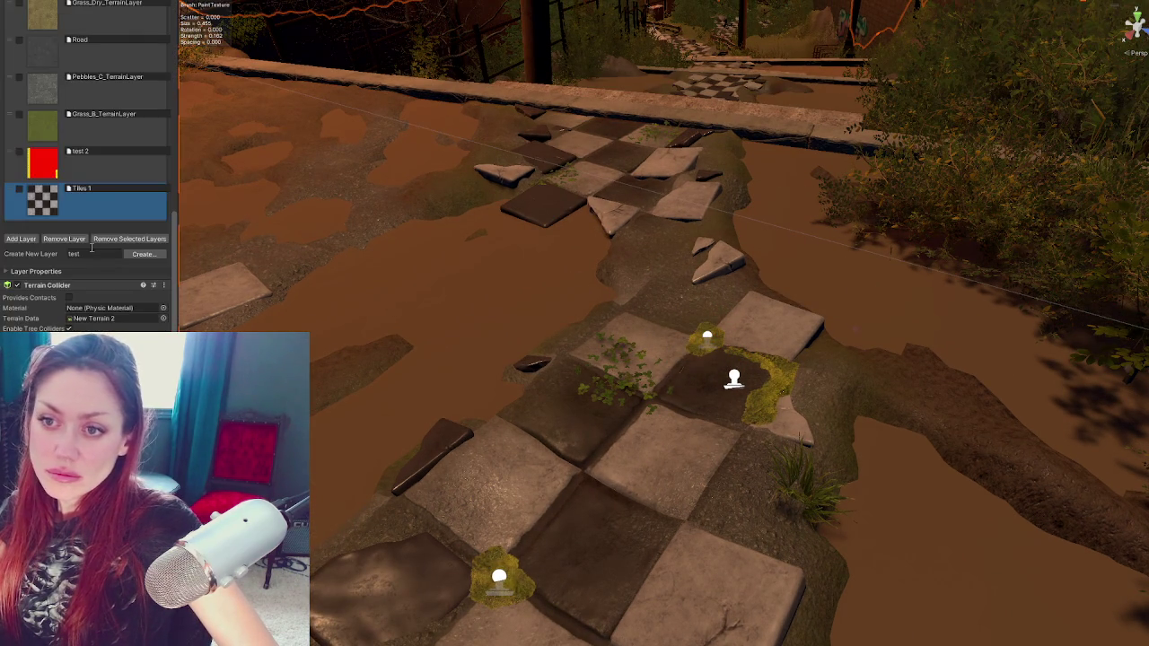
left_click(53, 87)
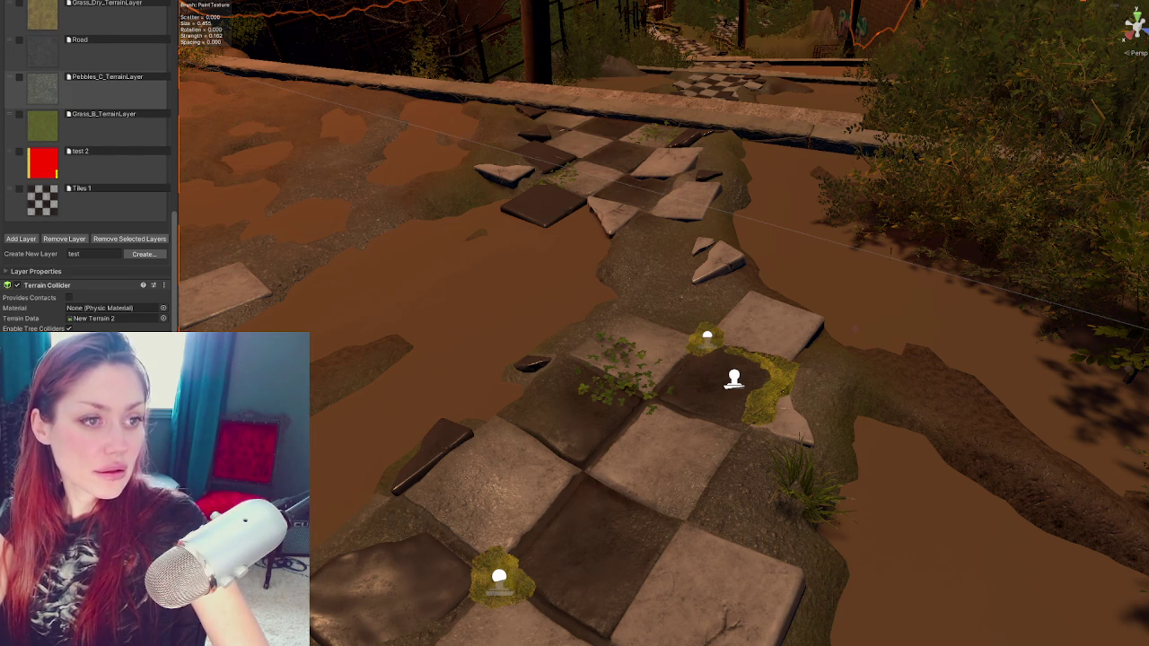
key("alt+Tab")
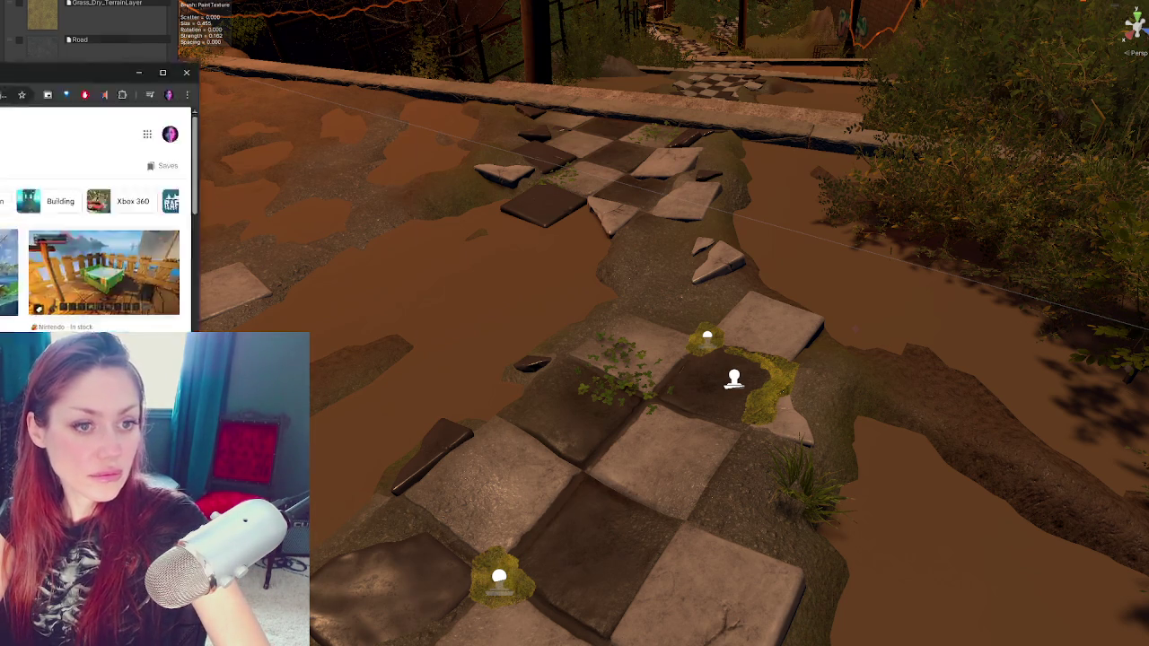
Preview raft screenshots: Raft Wiki, wooden towers, teal raft house, beginner's guide, shark attack
left_click(442, 214)
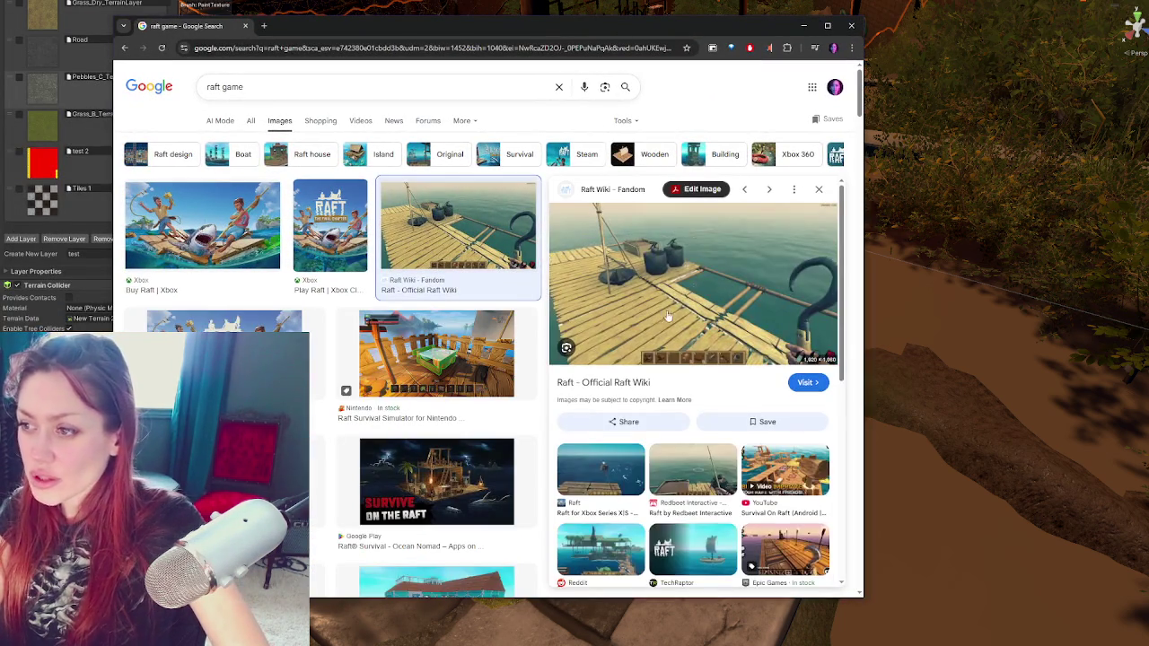
scroll(431, 359, "down", 2)
left_click(224, 269)
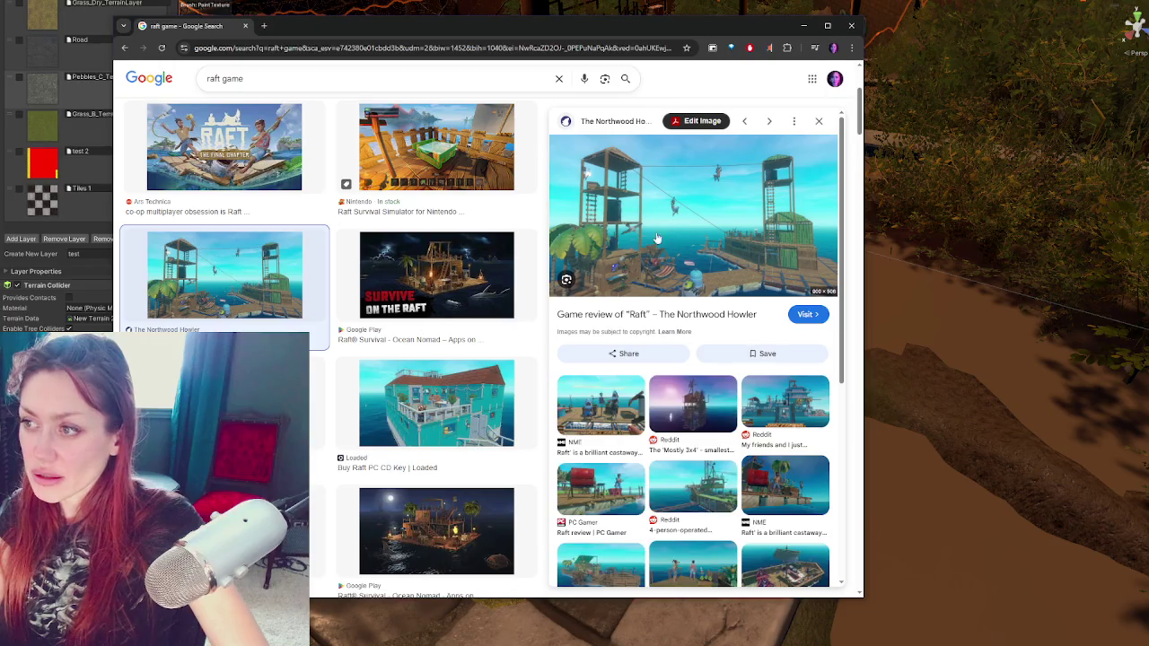
left_click(442, 395)
scroll(444, 388, "down", 3)
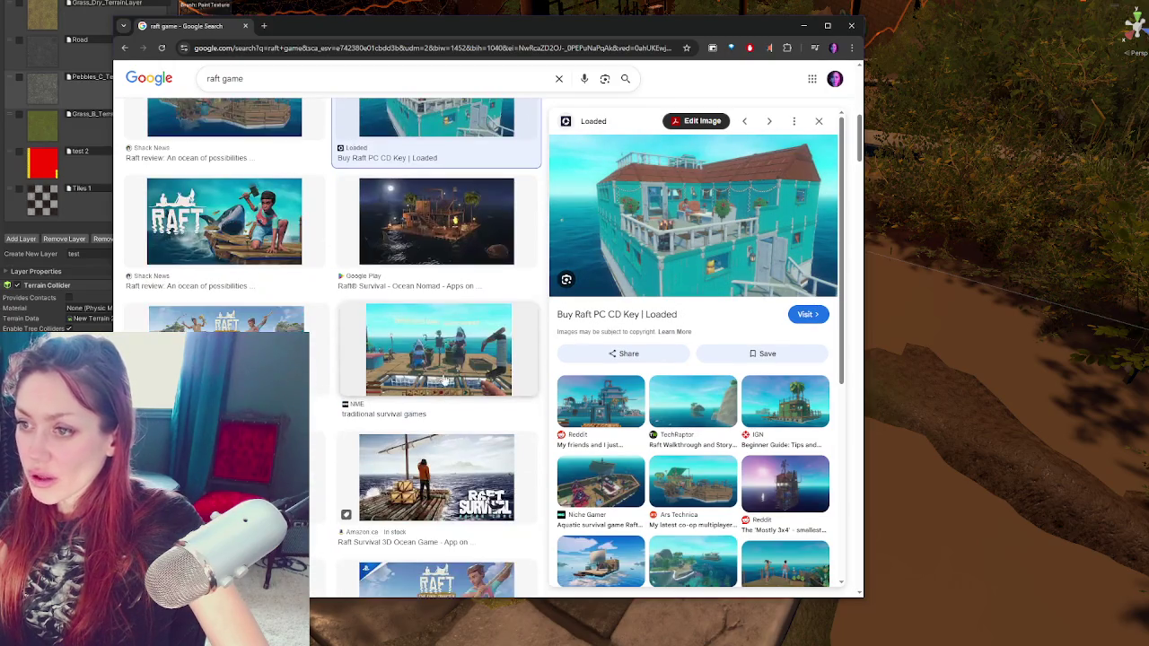
left_click(225, 476)
scroll(388, 334, "down", 3)
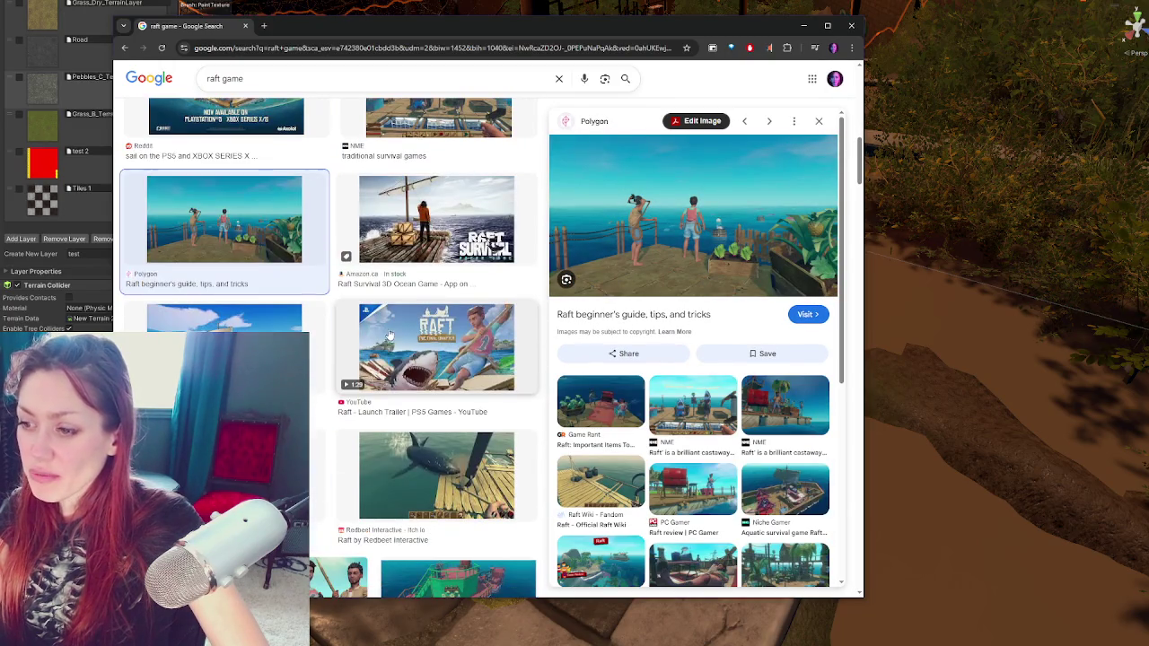
left_click(433, 467)
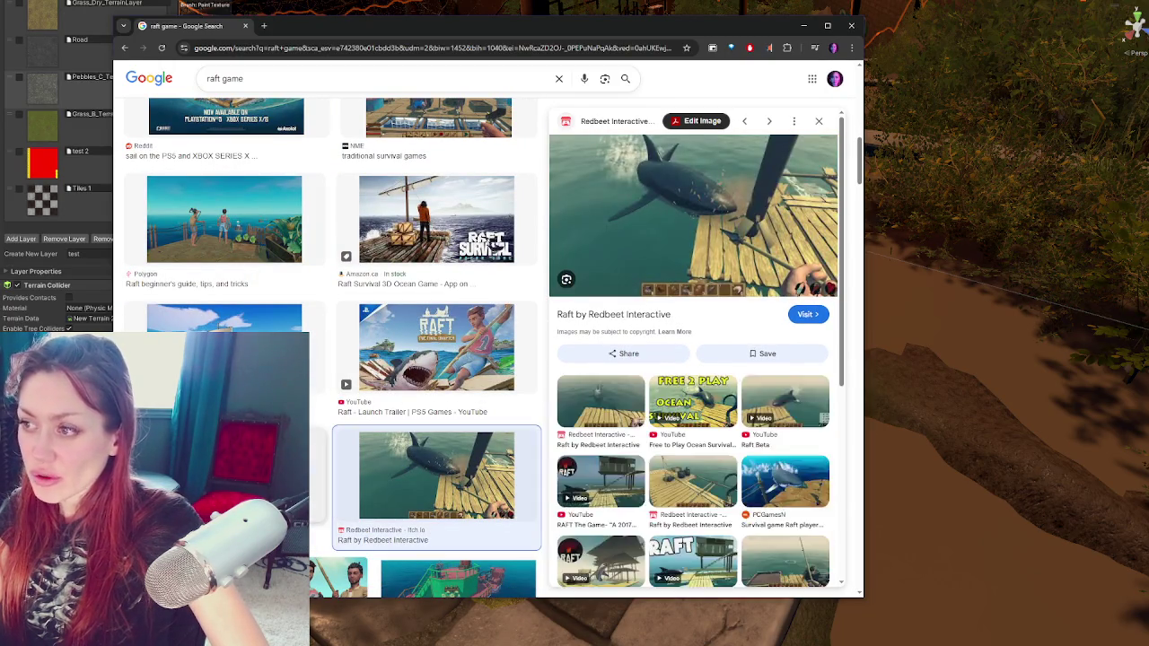
key("Left")
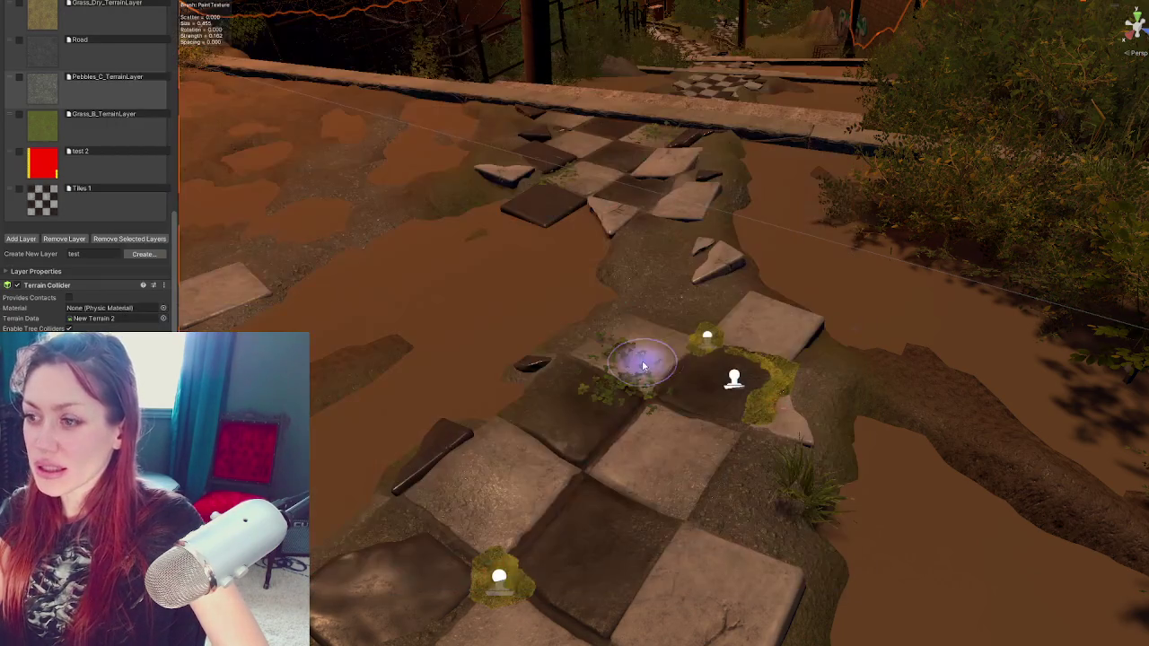
left_click(851, 25)
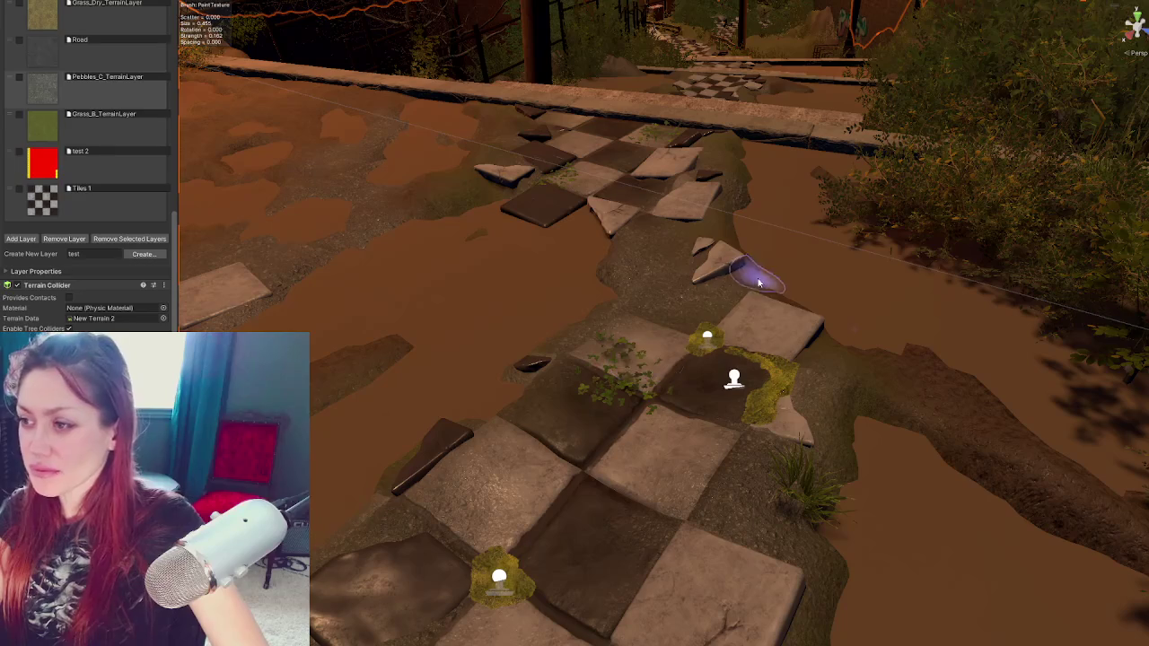
Orbit around the checkered path and put away the terrain paint brush with Q
mouse_move(610, 275)
left_mouse_down()
mouse_move(964, 386)
mouse_move(810, 371)
left_mouse_up()
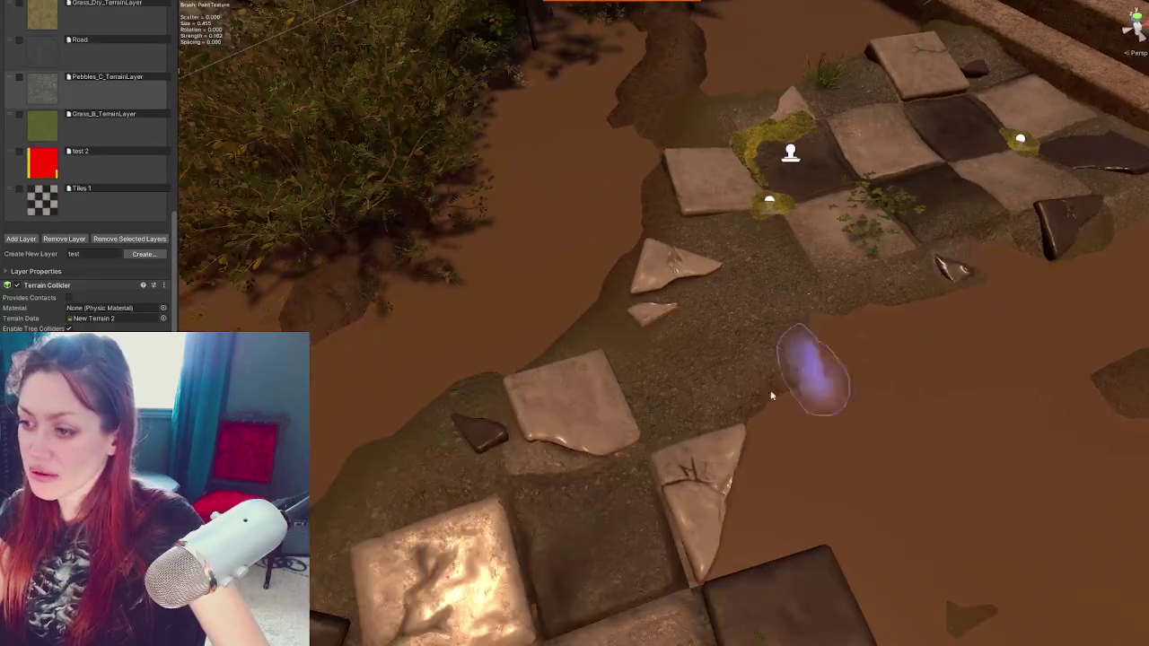
mouse_move(700, 318)
left_mouse_down()
mouse_move(641, 300)
mouse_move(508, 338)
mouse_move(431, 339)
left_mouse_up()
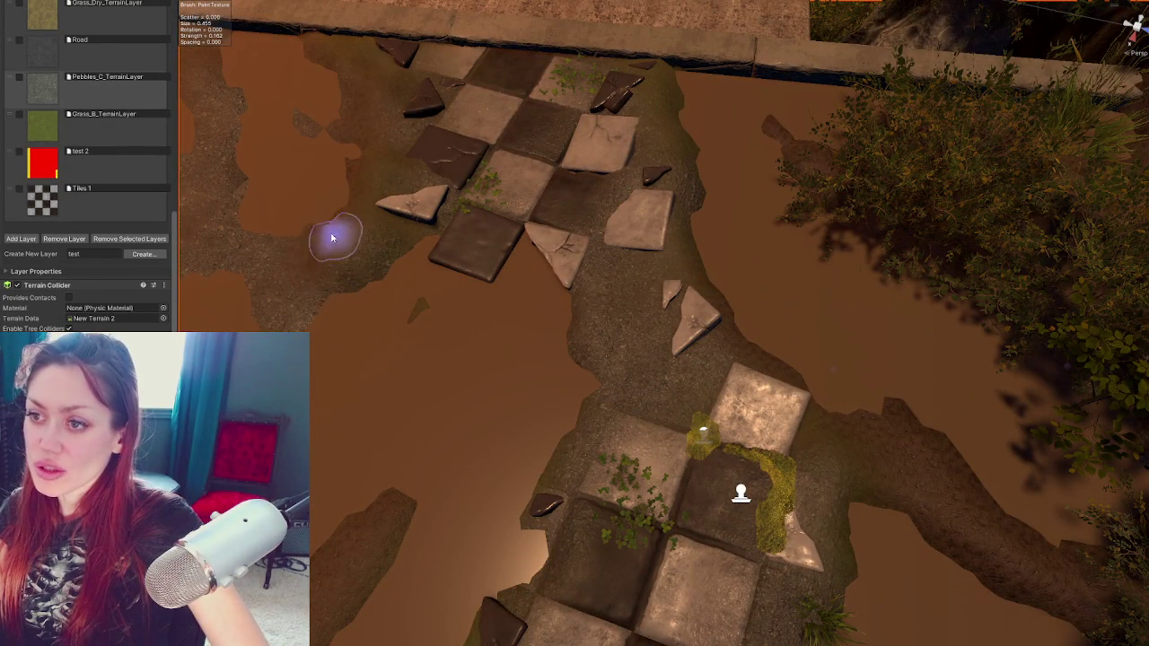
mouse_move(539, 348)
left_mouse_down()
mouse_move(736, 385)
mouse_move(688, 193)
left_mouse_up()
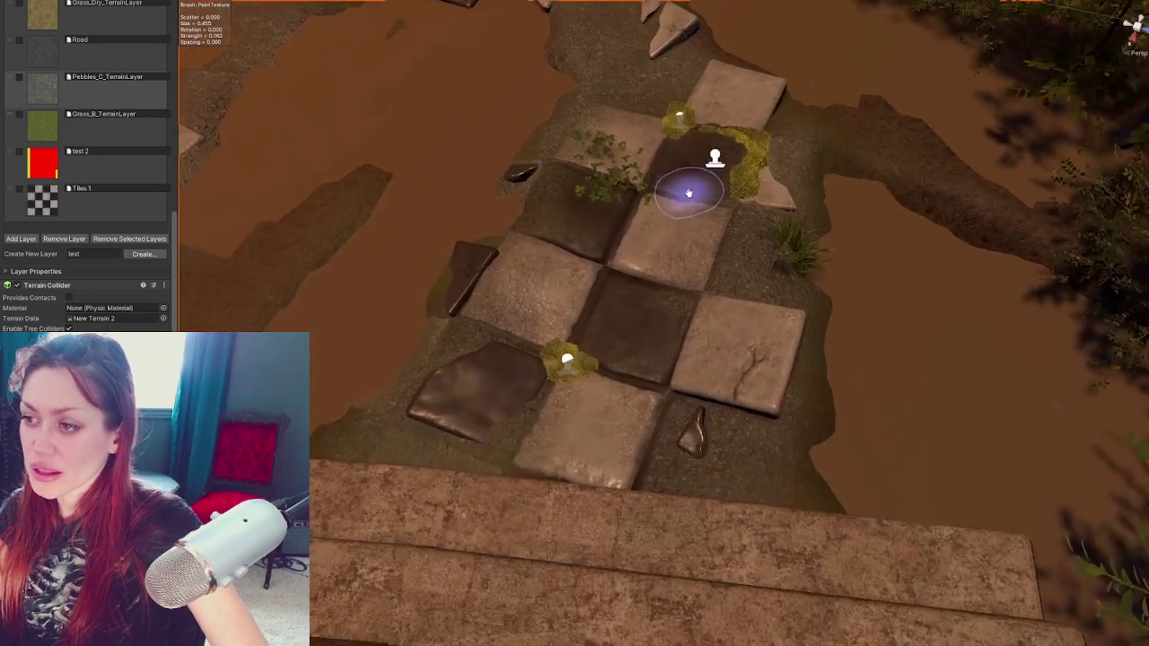
key("q")
mouse_move(626, 318)
left_mouse_down()
mouse_move(733, 243)
mouse_move(618, 318)
mouse_move(754, 357)
left_mouse_up()
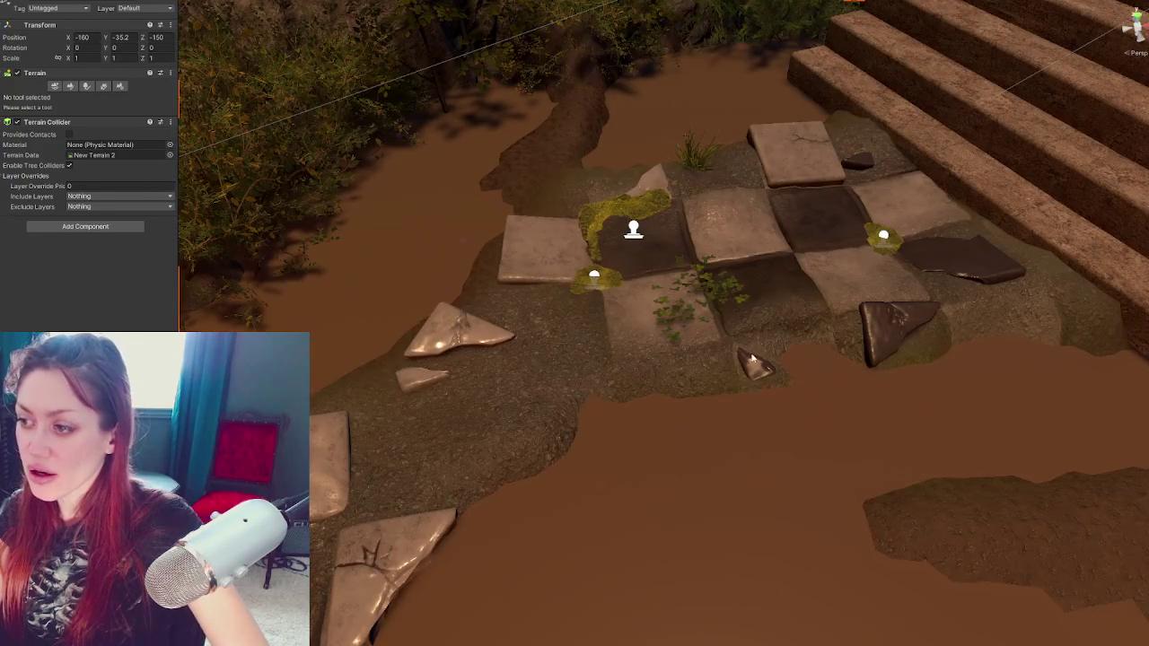
Turn and tilt the small dark rock so it lies flatter, half-sunk in the ground
left_click(759, 377)
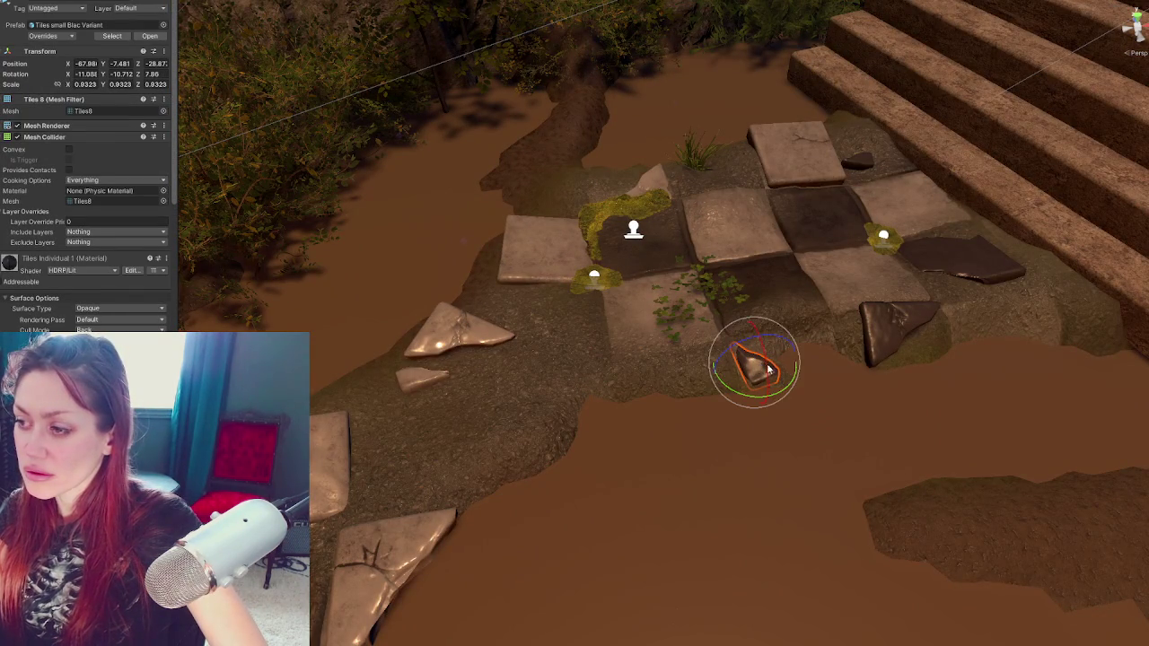
mouse_move(530, 368)
left_mouse_down()
mouse_move(786, 388)
mouse_move(768, 389)
mouse_move(759, 347)
mouse_move(781, 353)
left_mouse_up()
key("w")
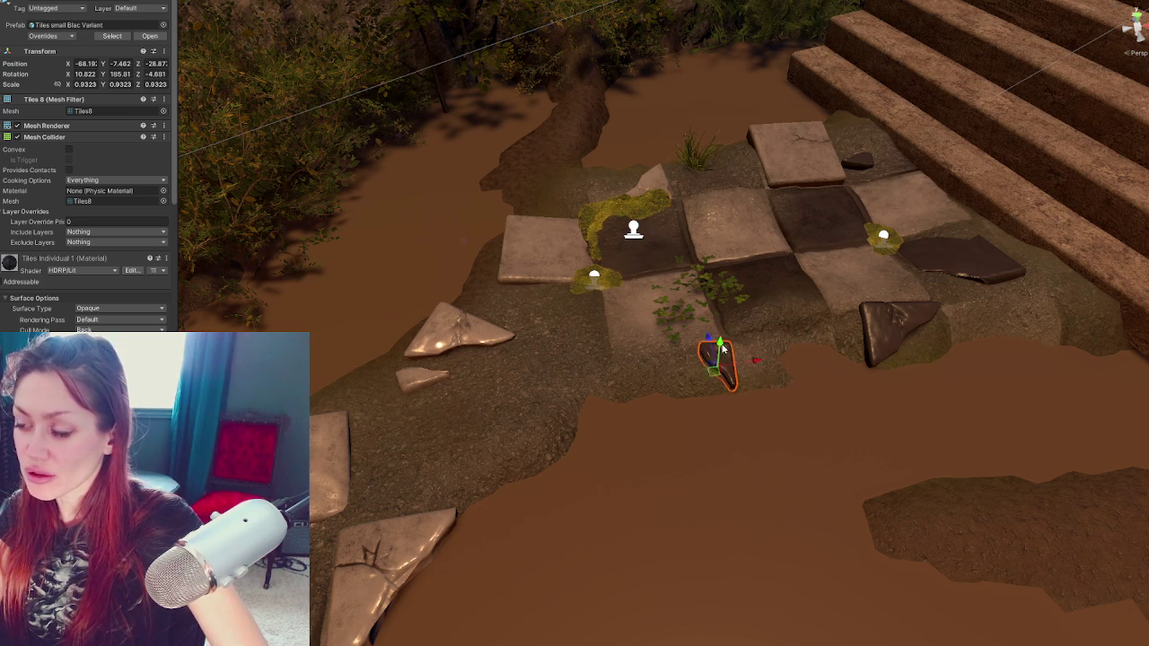
key("f")
mouse_move(707, 291)
left_mouse_down()
mouse_move(718, 302)
mouse_move(513, 287)
mouse_move(718, 277)
mouse_move(707, 310)
mouse_move(671, 297)
mouse_move(821, 403)
mouse_move(655, 317)
left_mouse_up()
key("e")
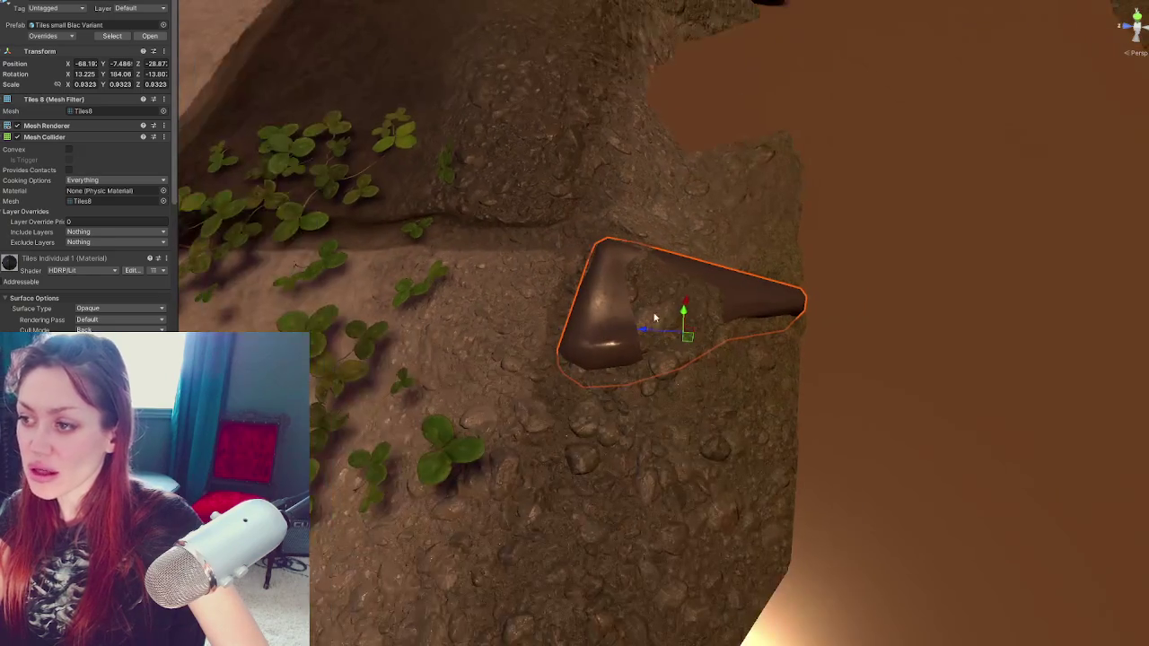
mouse_move(690, 363)
left_mouse_down()
mouse_move(714, 371)
mouse_move(690, 318)
left_mouse_up()
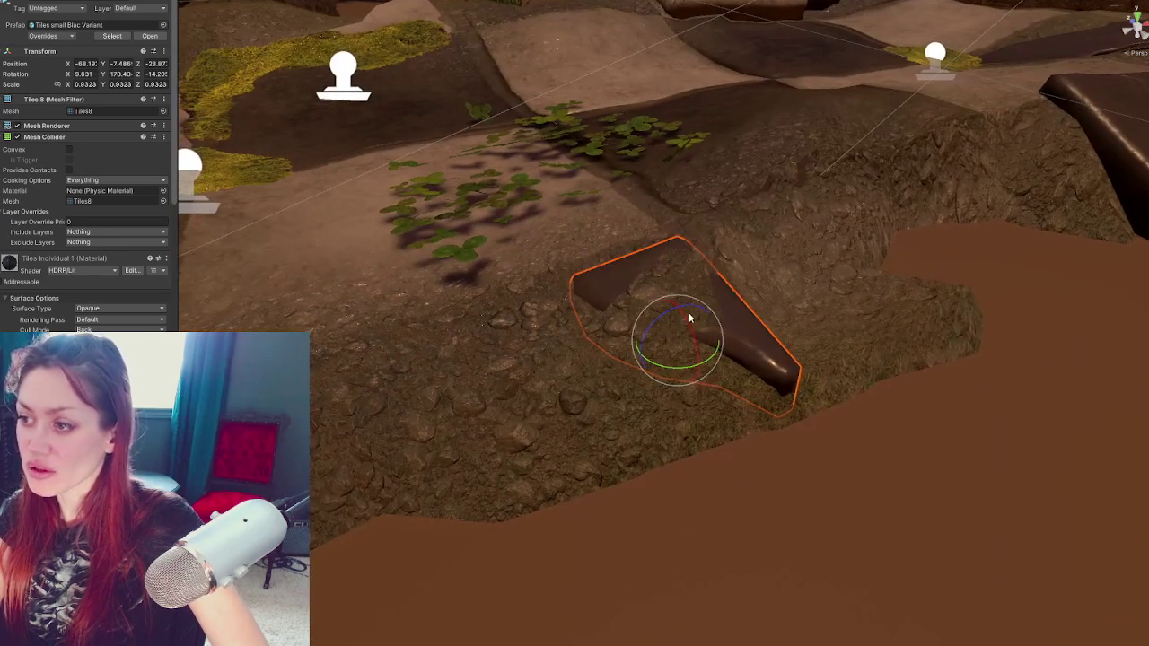
left_click_drag(631, 341, 624, 293)
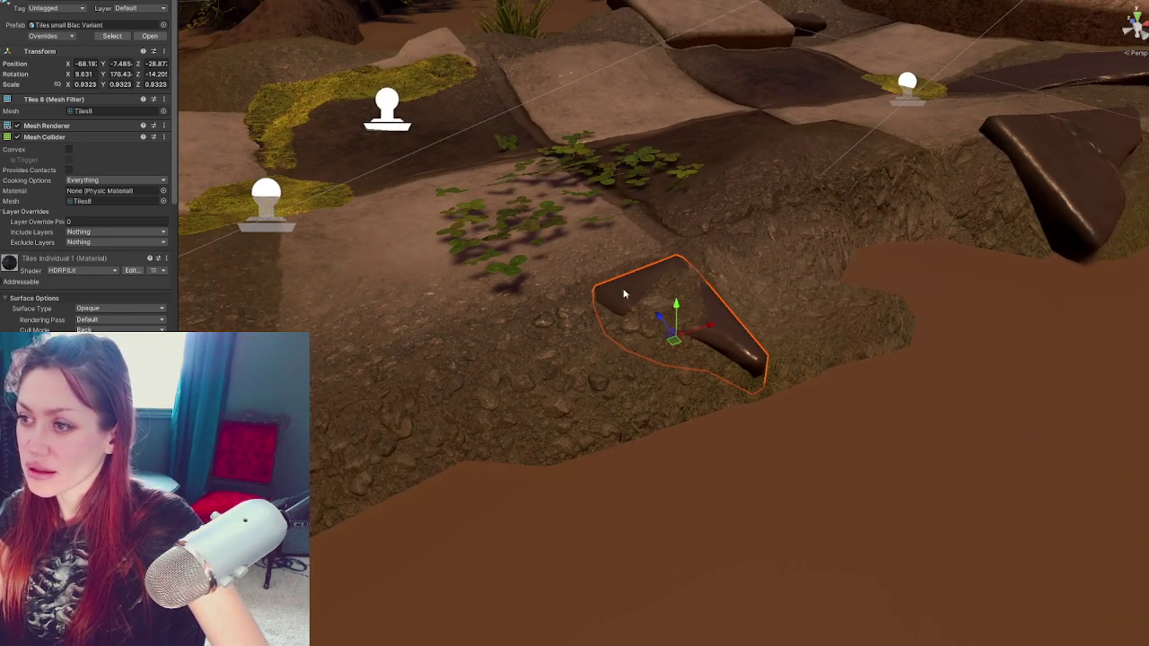
Nudge the clover patch slightly on its Y axis
left_click(538, 222)
mouse_move(562, 153)
left_mouse_down()
mouse_move(560, 168)
mouse_move(561, 156)
left_mouse_up()
left_click_drag(728, 162, 407, 140)
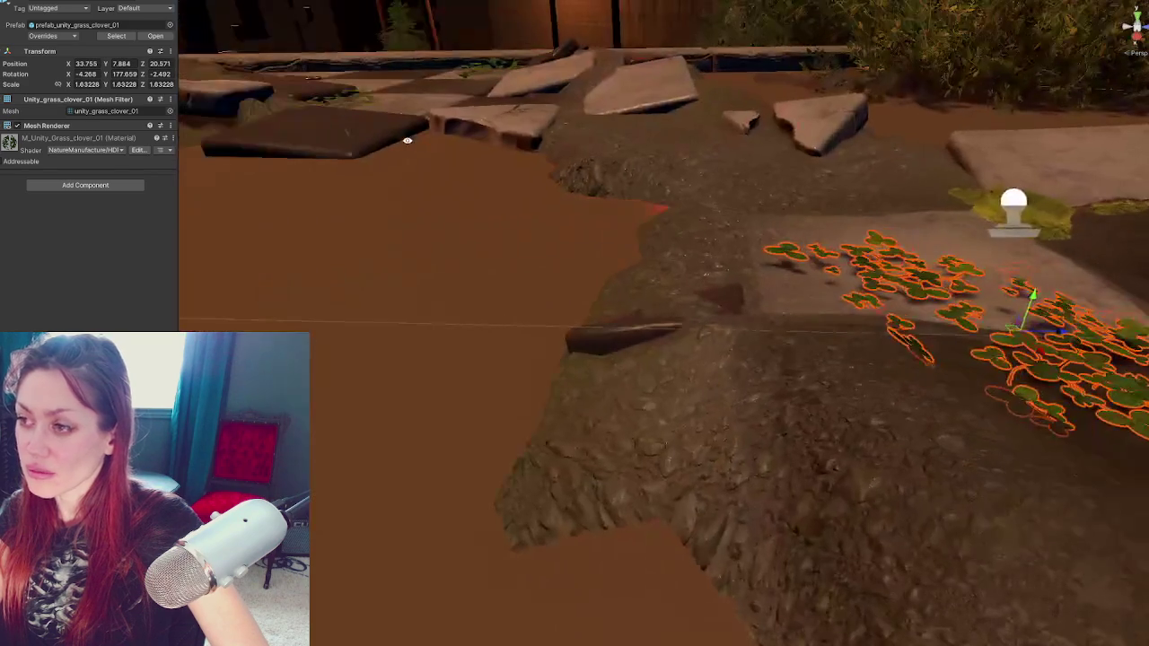
Set the terrain to Raise or Lower Terrain painting with a higher brush strength
left_click(790, 378)
left_click(70, 86)
left_click(56, 99)
left_click(56, 142)
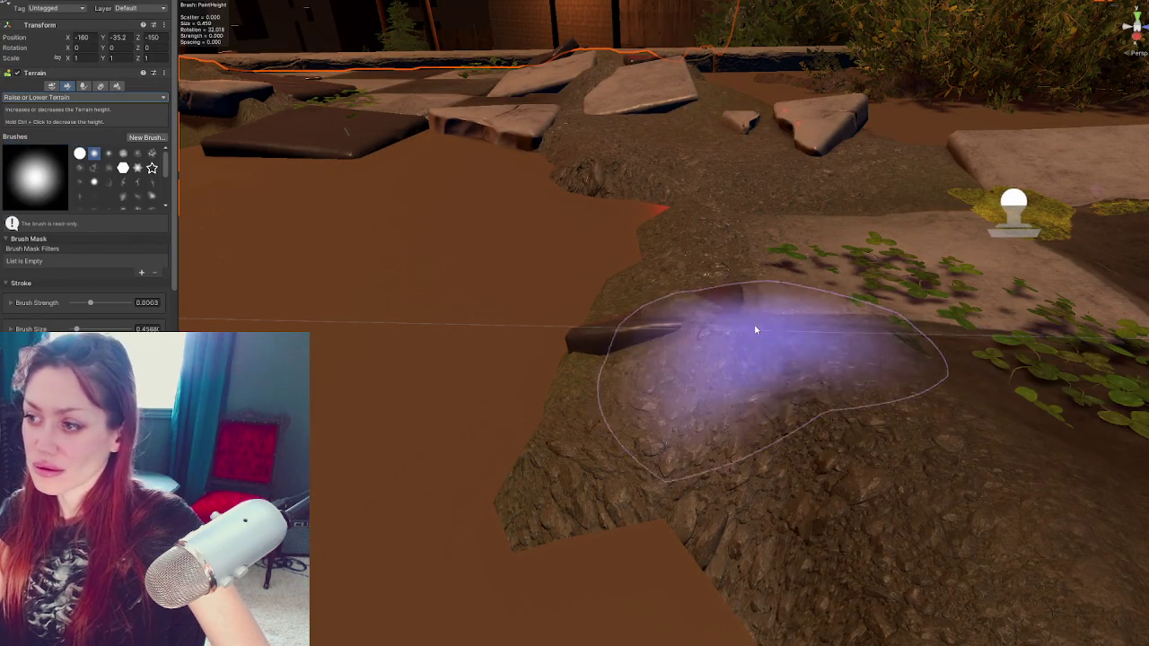
left_click(719, 308)
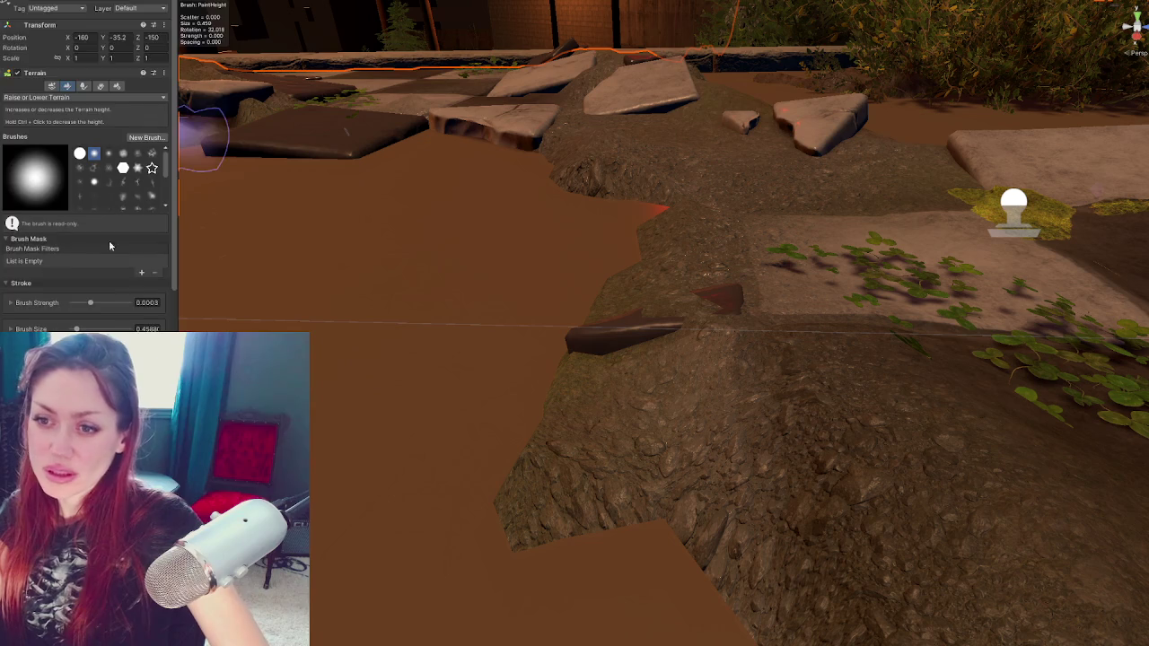
scroll(109, 239, "down", 5)
scroll(97, 237, "up", 4)
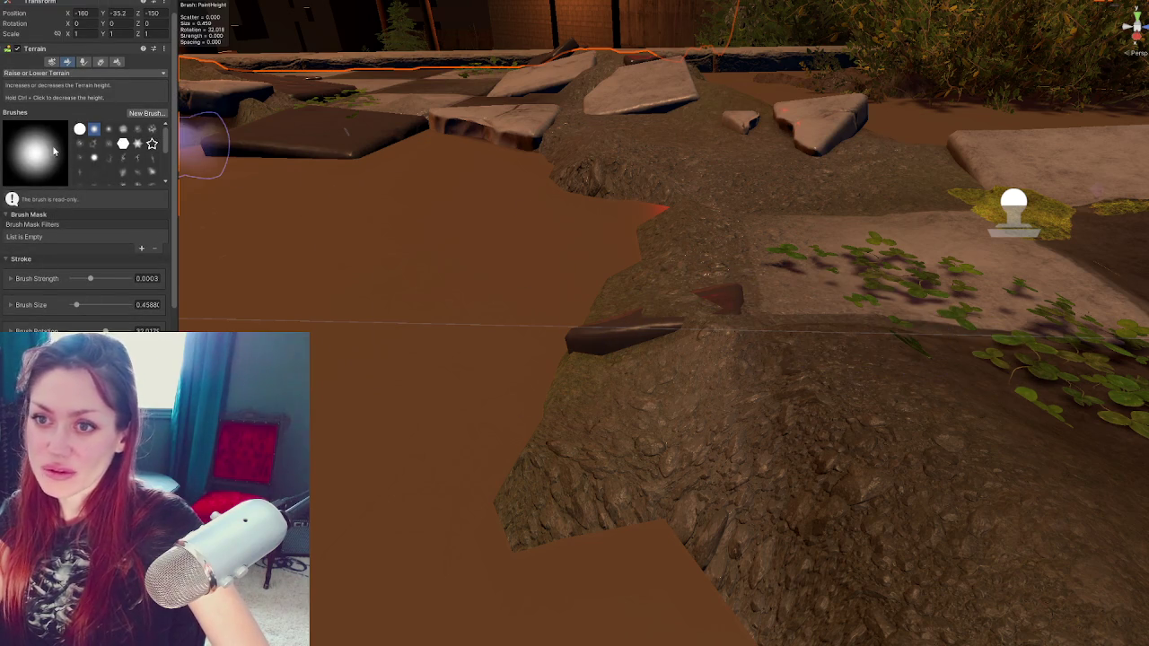
left_click(80, 285)
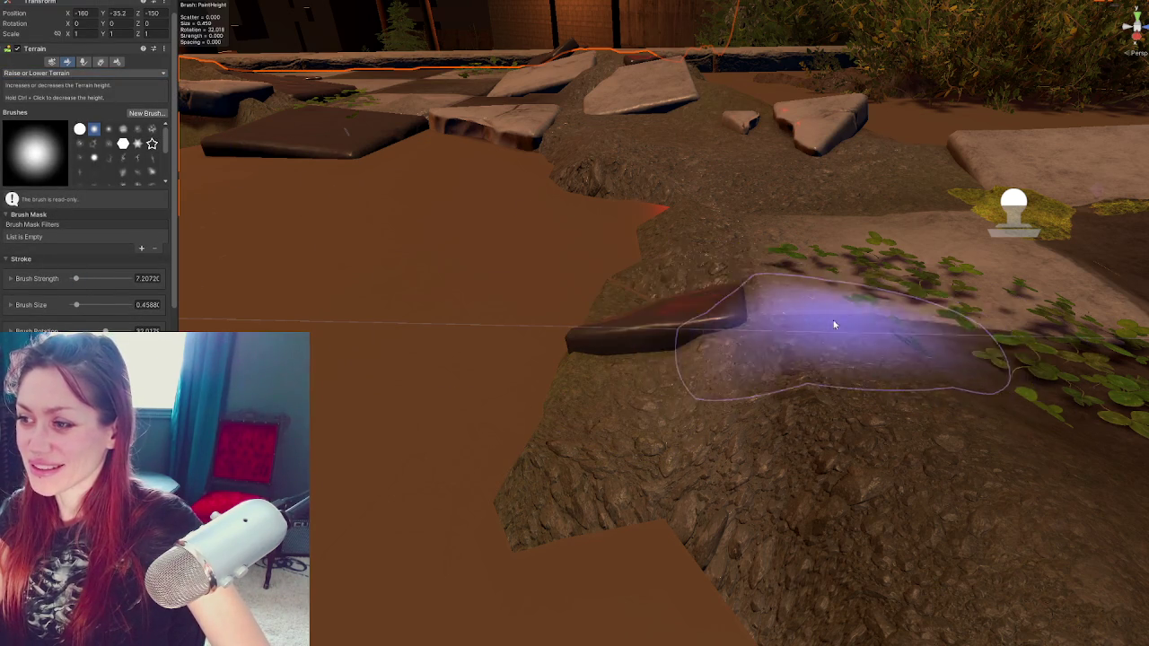
Build up the terrain around the dark slab
key("f")
mouse_move(799, 317)
left_mouse_down()
mouse_move(608, 372)
mouse_move(608, 347)
mouse_move(551, 270)
left_mouse_up()
key("f")
scroll(727, 267, "down", 5)
Nudge the clover patch's height to 7.882
left_click(471, 292)
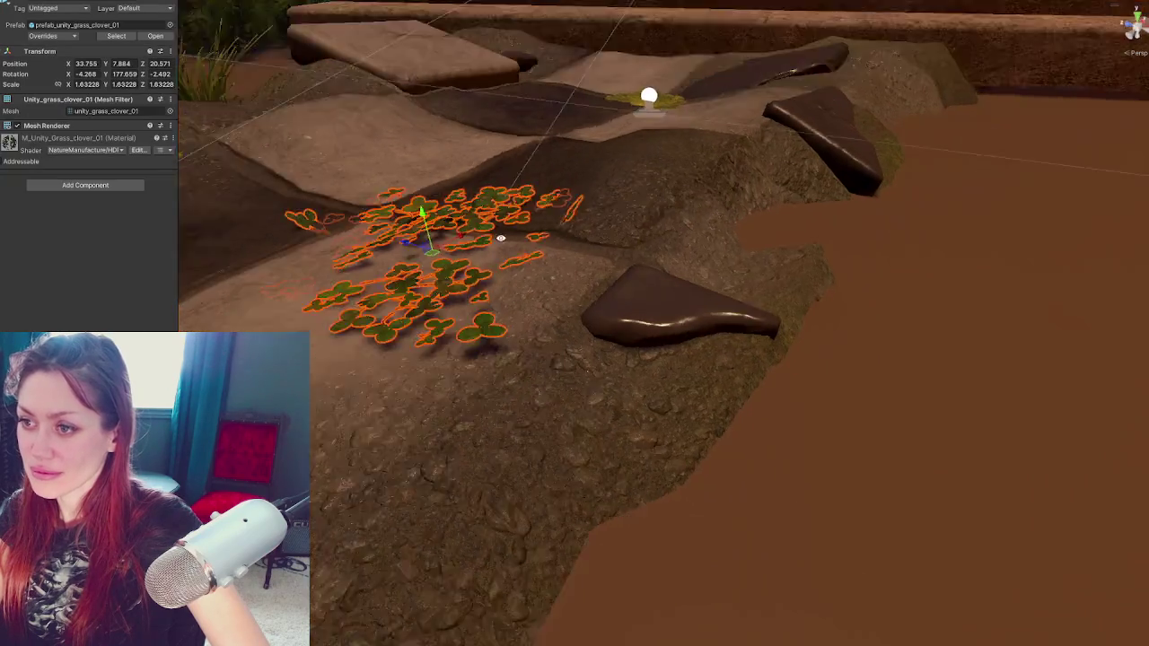
scroll(493, 229, "down", 5)
mouse_move(492, 228)
left_mouse_down()
mouse_move(891, 201)
mouse_move(627, 256)
mouse_move(737, 349)
left_mouse_up()
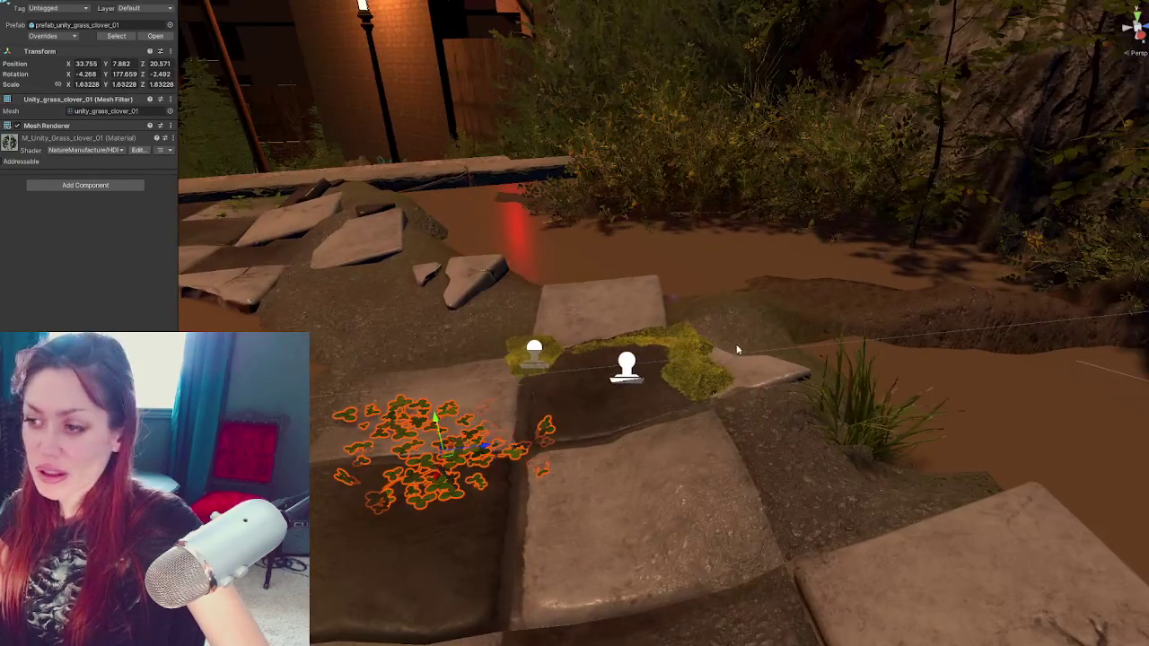
Scale the dark corner tile up to about 1.246
left_click(633, 369)
mouse_move(633, 370)
left_mouse_down()
mouse_move(762, 390)
mouse_move(672, 379)
mouse_move(691, 458)
mouse_move(733, 515)
left_mouse_up()
scroll(672, 379, "down", 3)
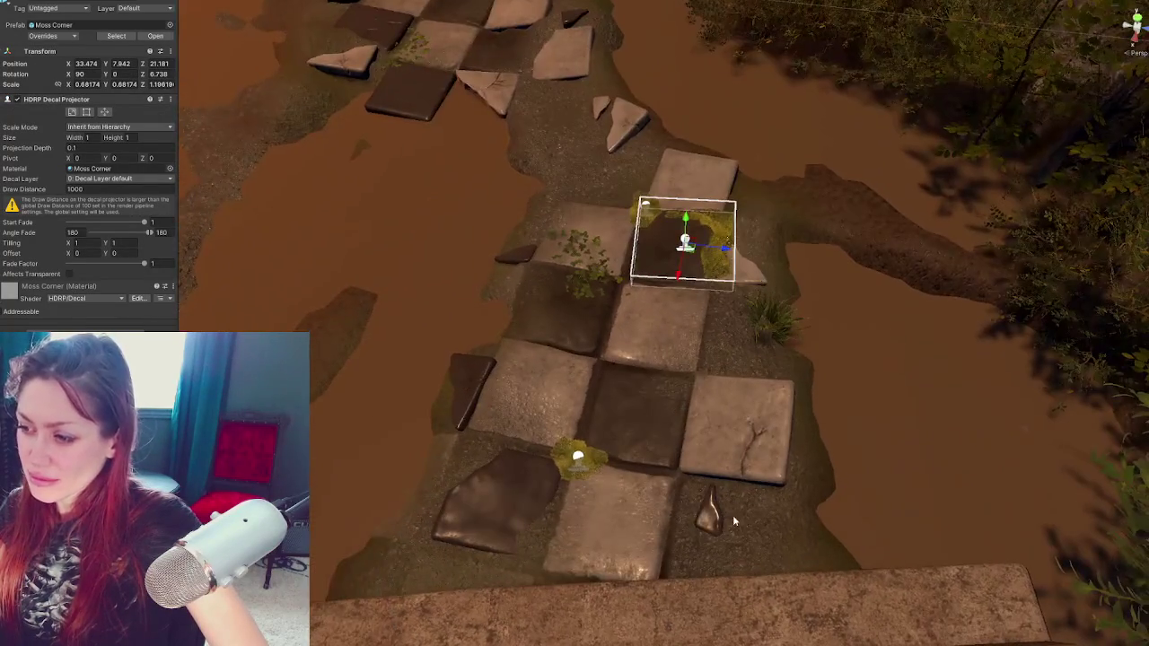
left_click(713, 510)
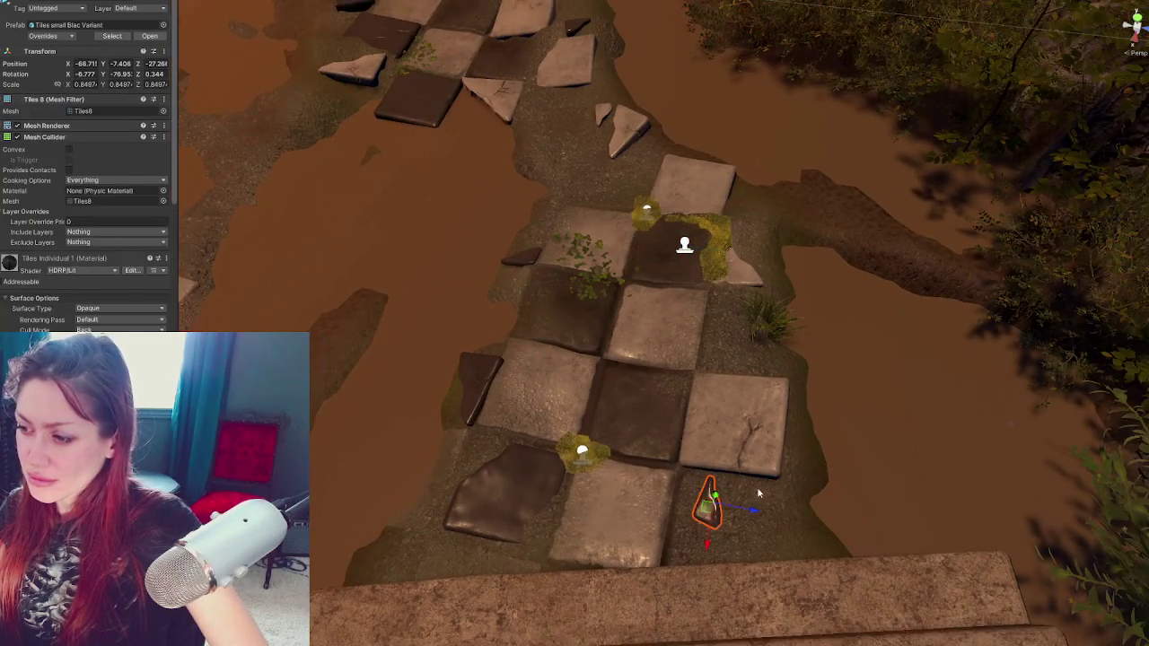
left_click(530, 501)
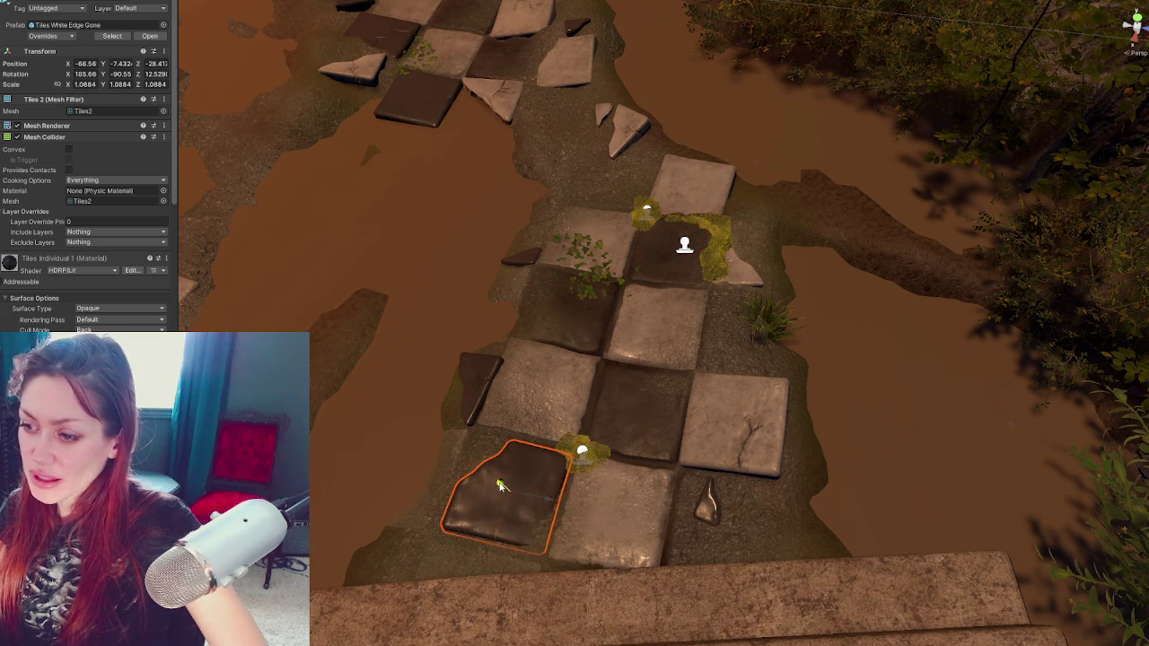
key("r")
left_click_drag(510, 494, 518, 500)
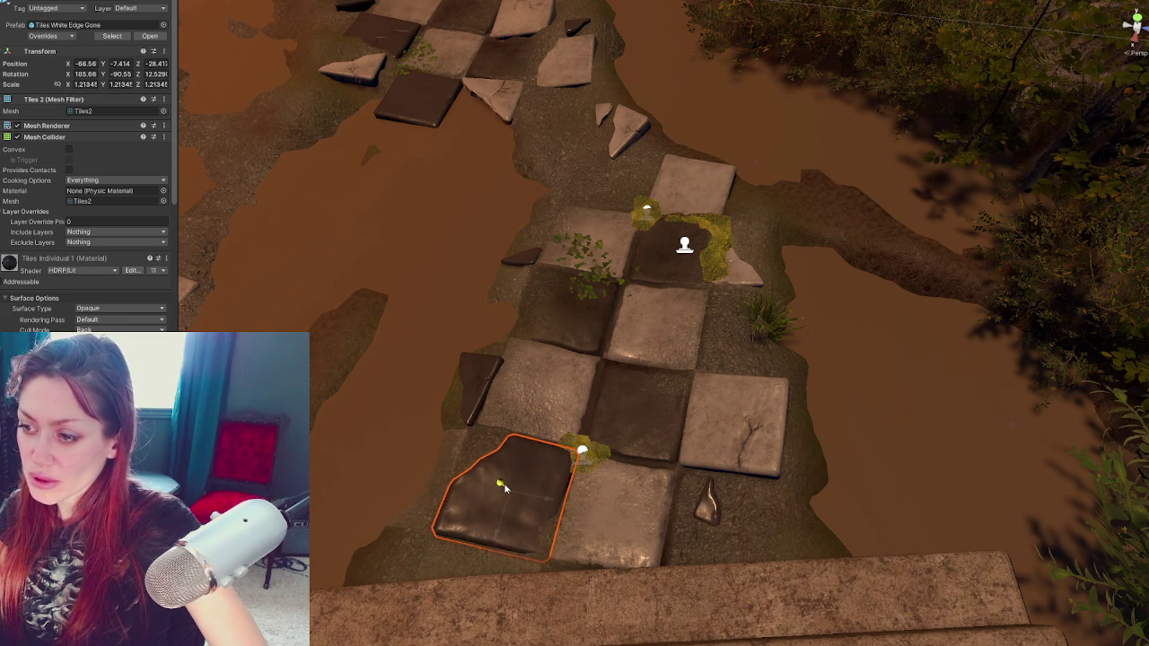
Rotate the dark corner tile slightly and enlarge it a little more
key("e")
key("f")
mouse_move(762, 431)
left_mouse_down()
mouse_move(444, 305)
mouse_move(570, 347)
left_mouse_up()
mouse_move(682, 334)
left_mouse_down()
mouse_move(1090, 375)
mouse_move(942, 397)
mouse_move(720, 403)
left_mouse_up()
key("w")
mouse_move(567, 376)
left_mouse_down()
mouse_move(599, 377)
mouse_move(600, 388)
left_mouse_up()
left_click_drag(629, 244, 634, 251)
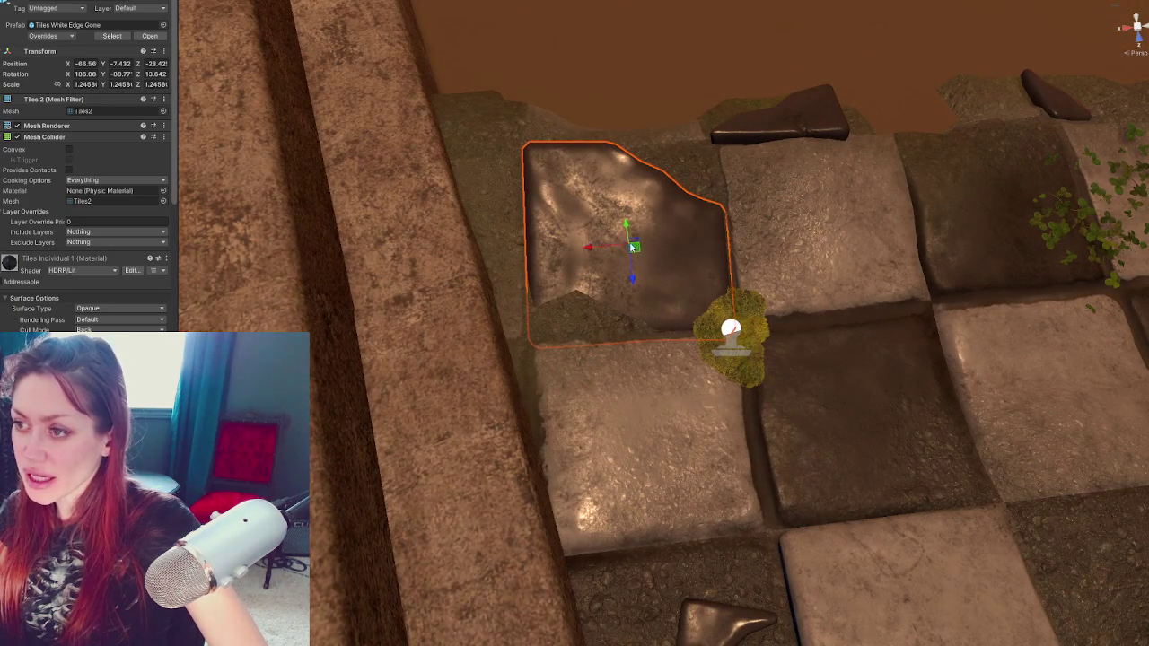
left_click_drag(721, 245, 665, 294)
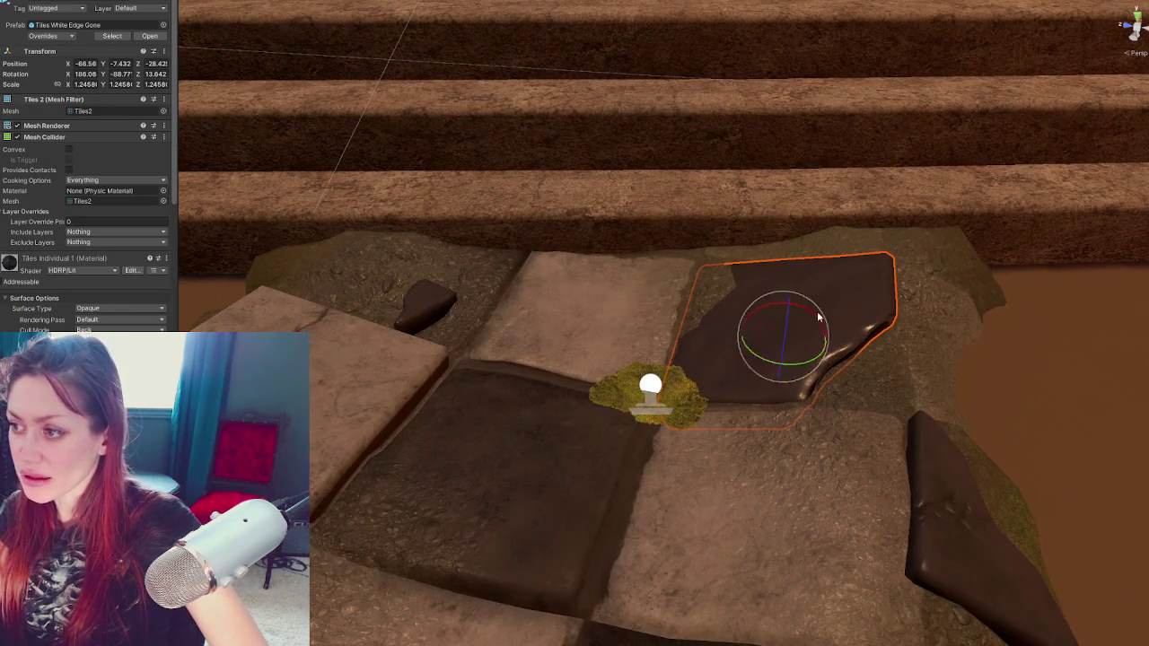
left_click_drag(809, 316, 378, 276)
Turn and tilt the dark tile to roughly 184, -91.6, 12.1 rotation
key("e")
left_click_drag(566, 413, 580, 415)
scroll(569, 381, "up", 3)
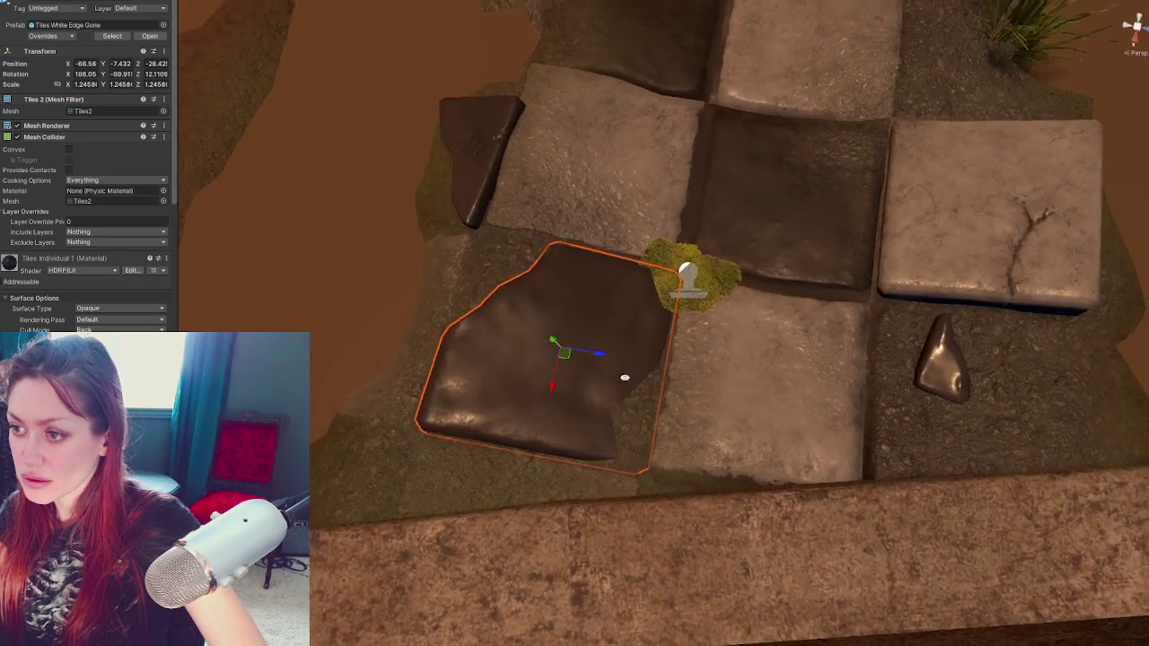
scroll(545, 350, "down", 5)
left_click(545, 350)
left_click(545, 350)
key("e")
left_click_drag(545, 350, 592, 366)
scroll(676, 374, "up", 2)
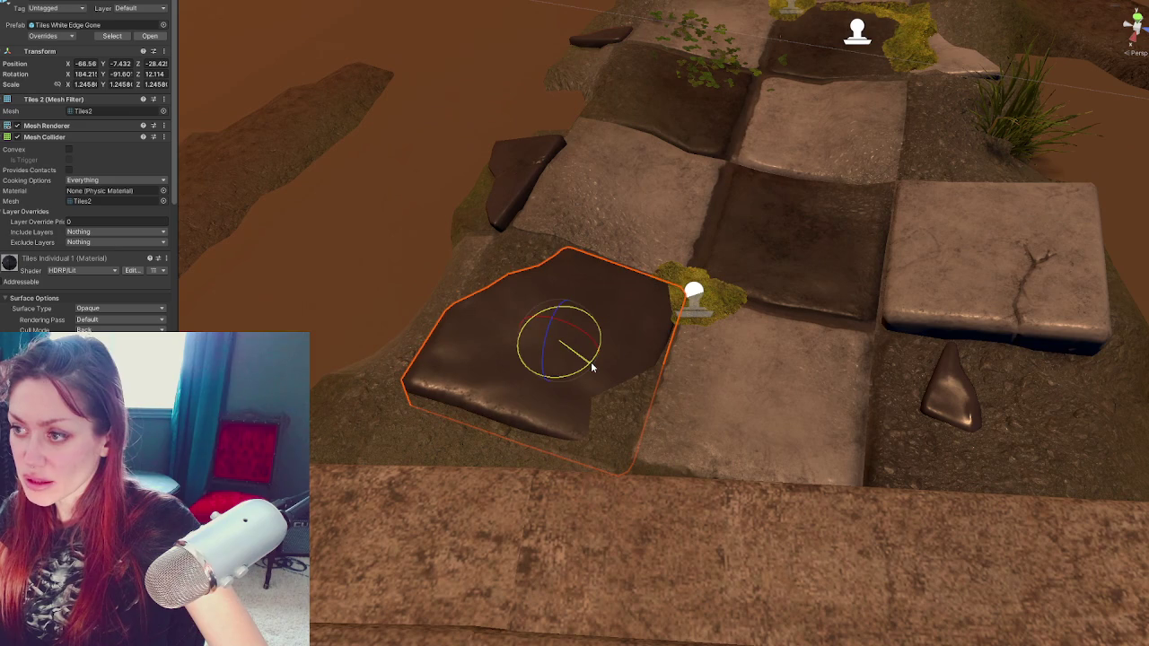
left_click(766, 401)
left_click(70, 87)
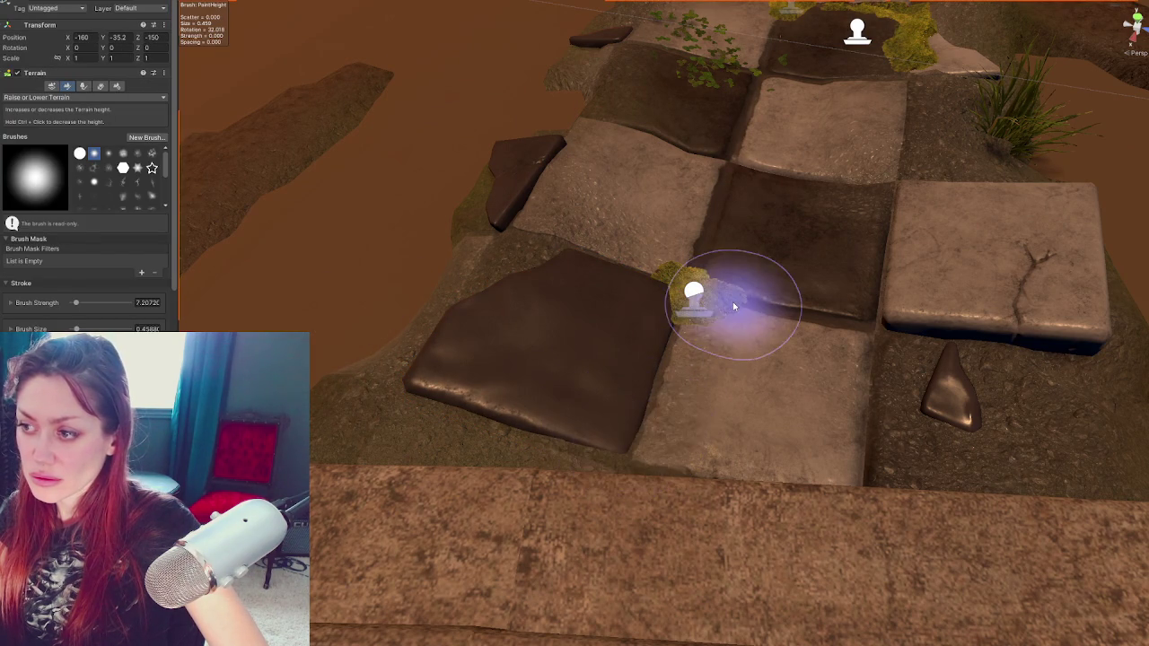
Lift the Moss decal slightly on Y
left_click(696, 295)
left_click_drag(695, 275, 702, 277)
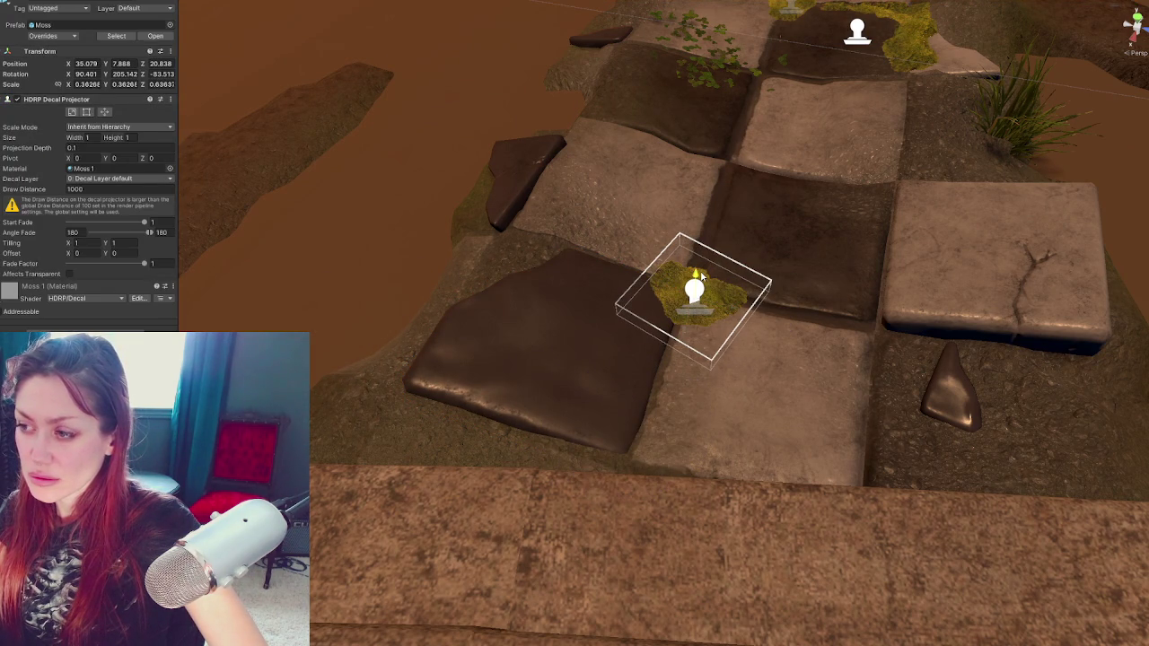
left_click(775, 356)
Move and turn the Tiles Corner Small rock closer to the path's left edge
left_click(472, 264)
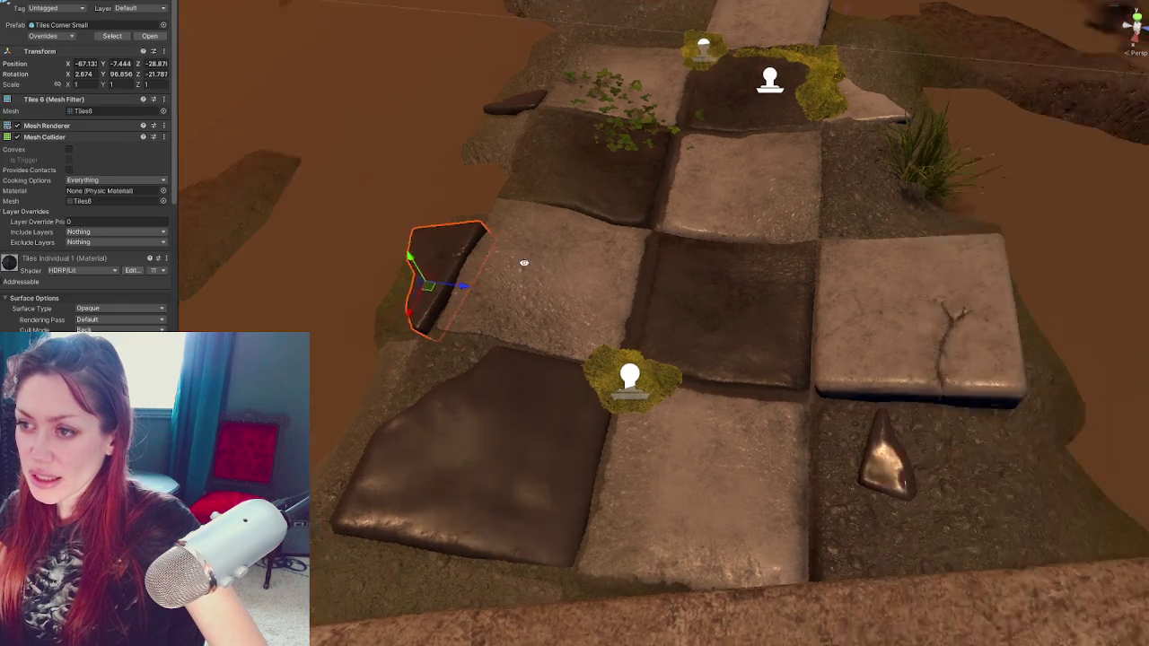
left_click_drag(619, 449, 611, 429)
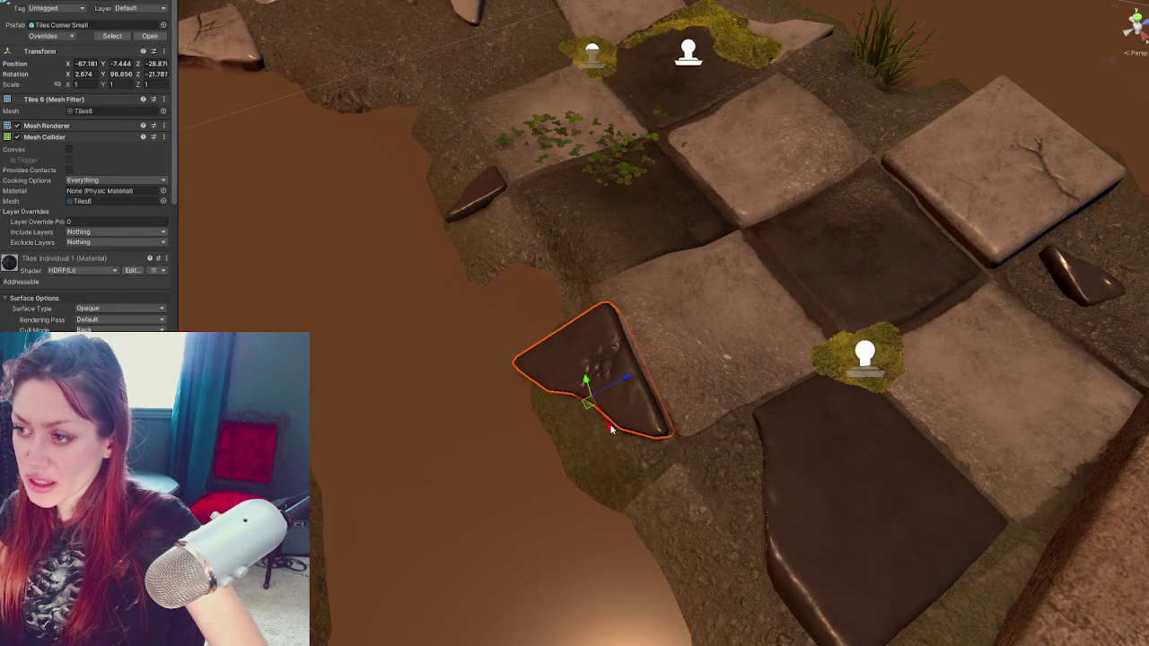
left_click_drag(622, 377, 625, 384)
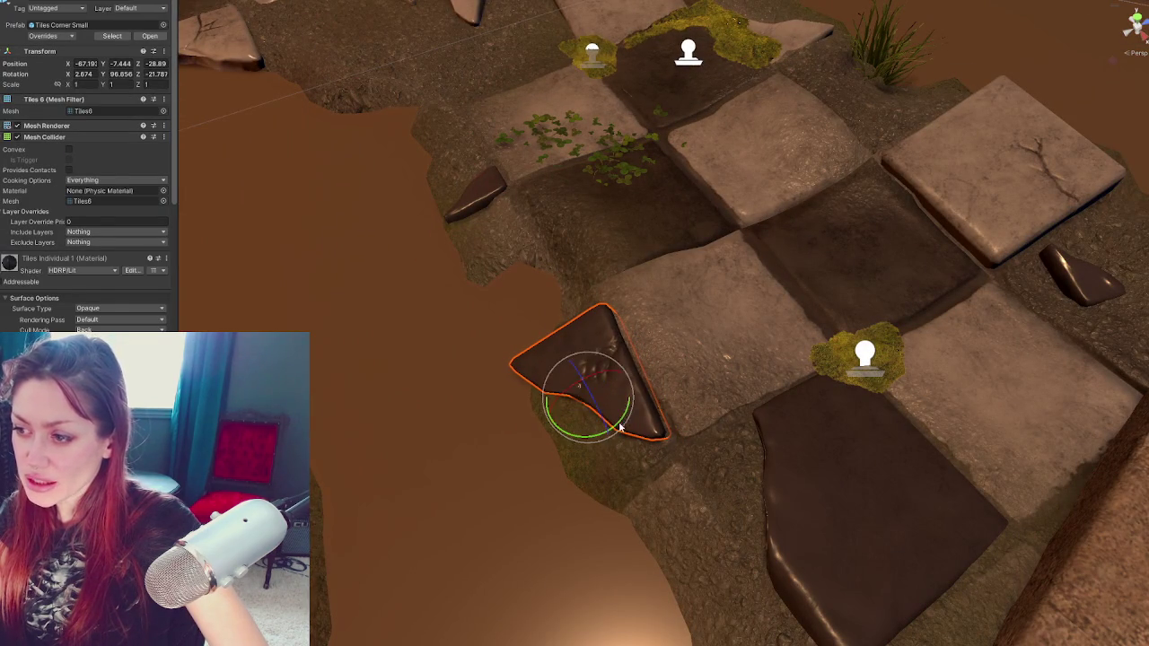
left_click_drag(620, 429, 631, 421)
left_click_drag(621, 382, 581, 392)
left_click_drag(810, 356, 556, 388)
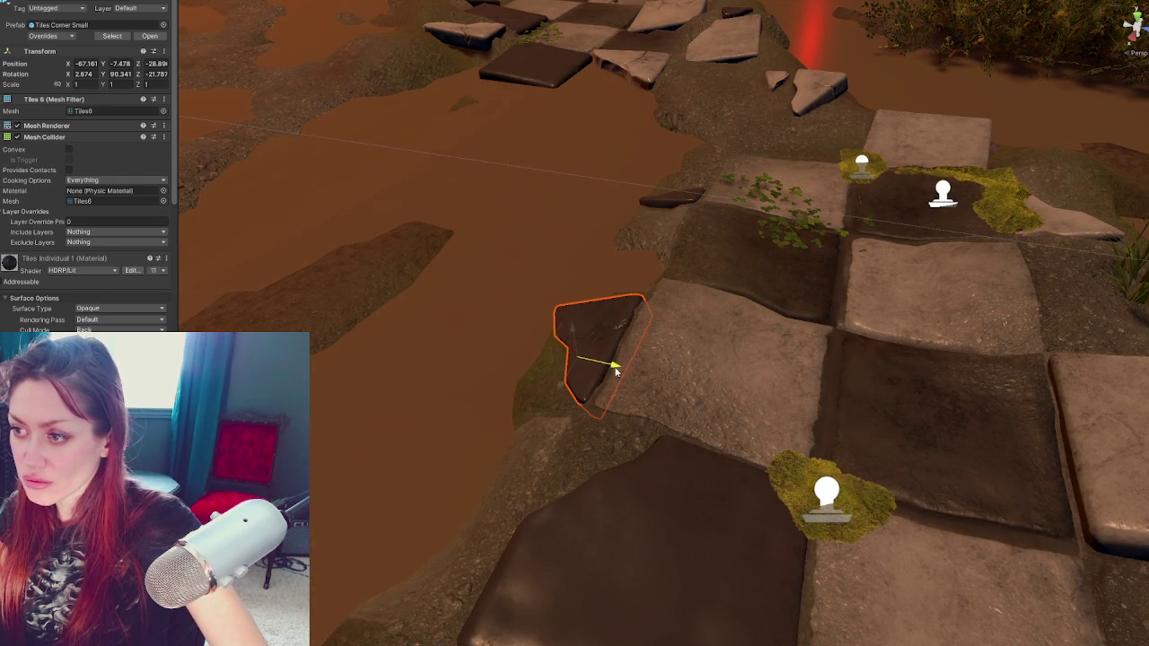
left_click(859, 359)
mouse_move(859, 359)
left_mouse_down()
mouse_move(712, 342)
mouse_move(751, 325)
left_mouse_up()
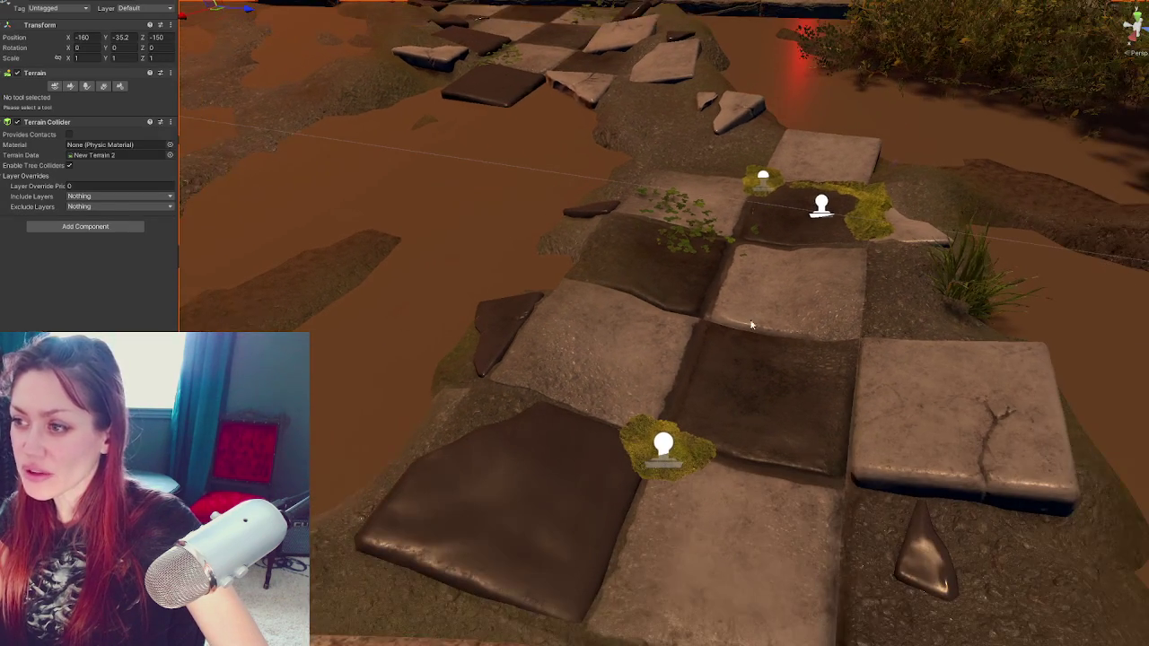
Tilt the small dark rock beyond the checkerboard slightly
left_click(598, 210)
left_click_drag(577, 226, 626, 210)
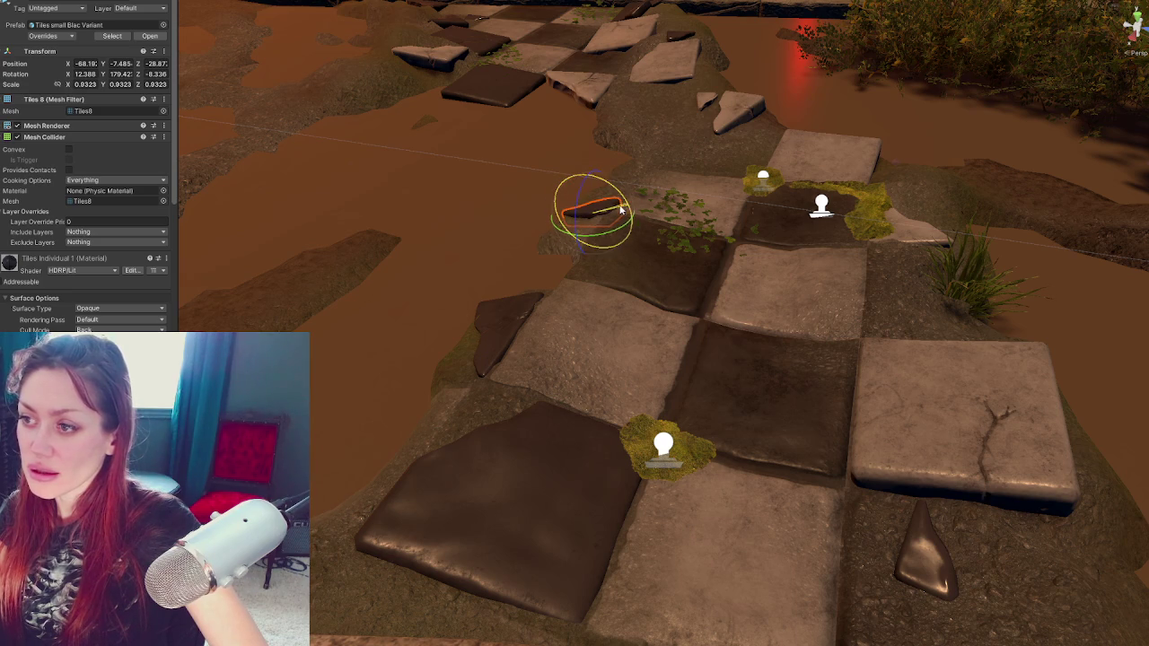
left_click(956, 292)
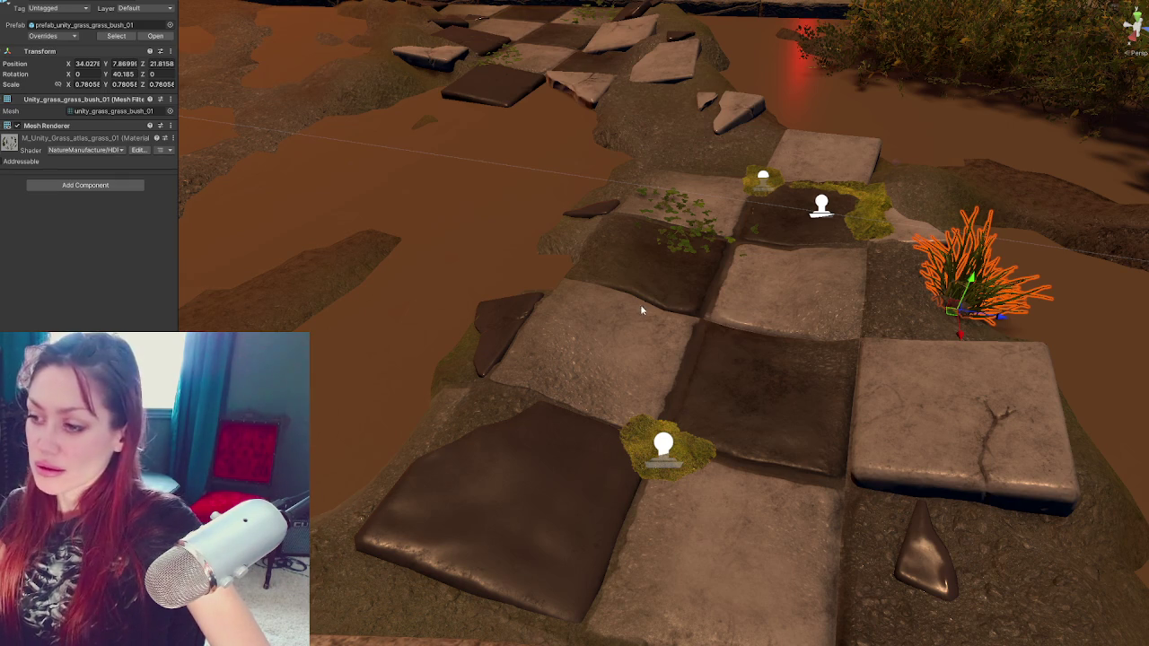
mouse_move(929, 306)
left_mouse_down()
mouse_move(323, 177)
mouse_move(179, 224)
mouse_move(239, 277)
mouse_move(692, 377)
mouse_move(575, 376)
mouse_move(723, 400)
left_mouse_up()
left_click(722, 400)
Sink the cracked stone tile slightly into the ground, nudge it in depth and tilt it a little
key("f")
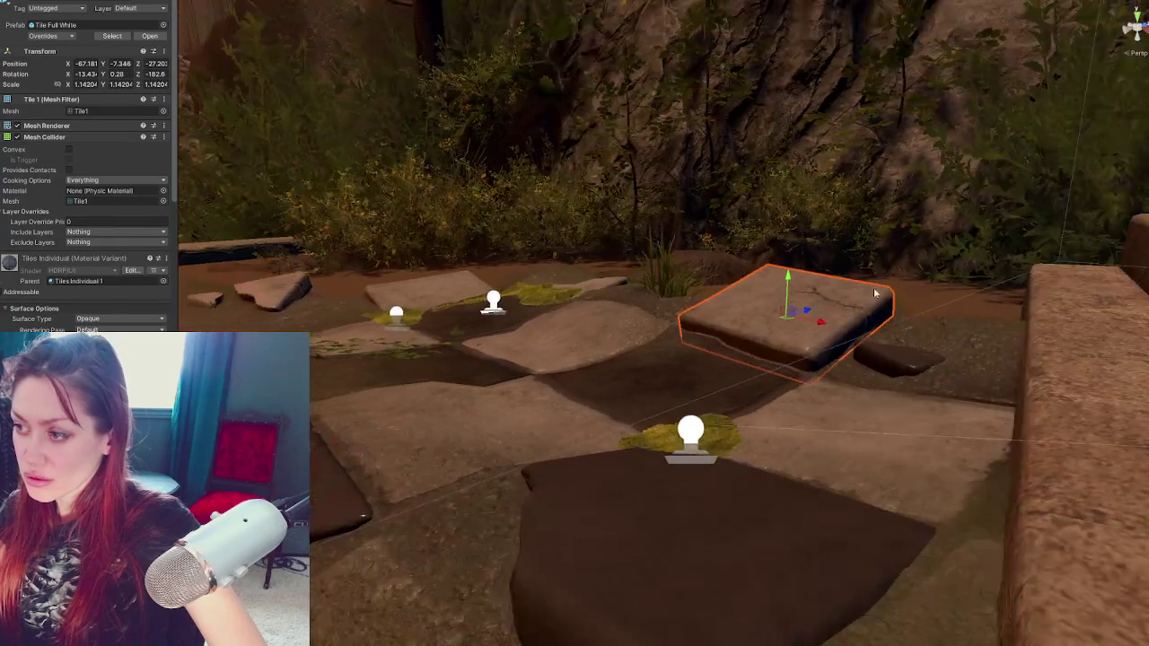
mouse_move(787, 281)
left_mouse_down()
mouse_move(802, 403)
mouse_move(827, 352)
mouse_move(785, 346)
mouse_move(778, 328)
left_mouse_up()
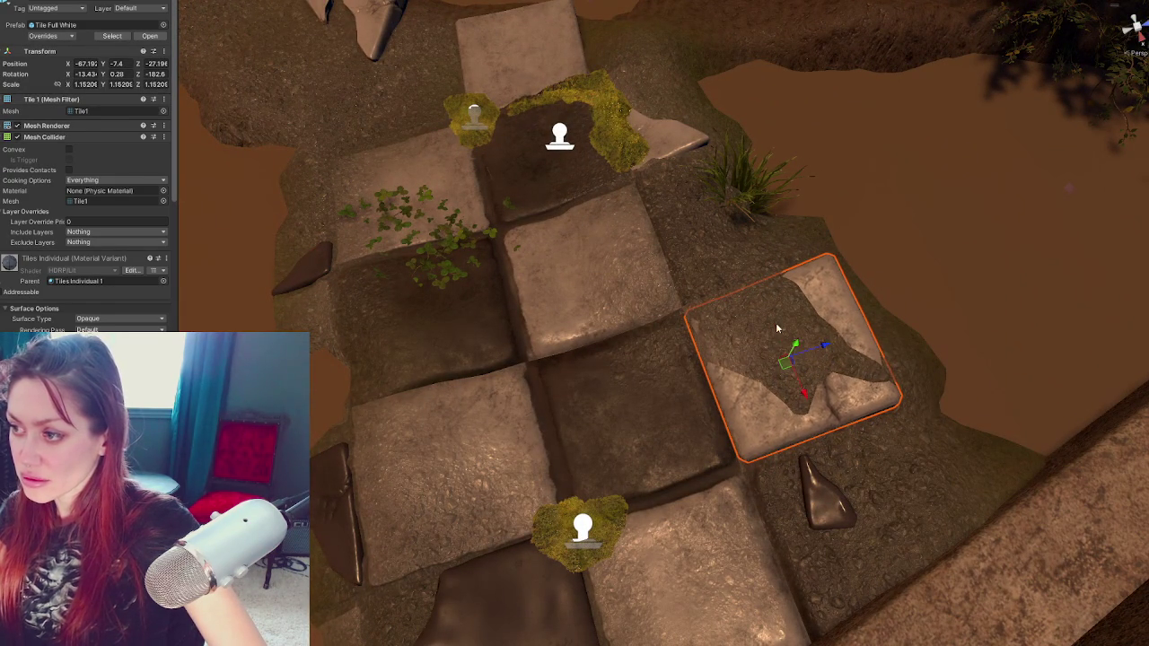
mouse_move(804, 393)
left_mouse_down()
mouse_move(795, 385)
mouse_move(828, 348)
mouse_move(796, 372)
mouse_move(770, 333)
mouse_move(789, 402)
left_mouse_up()
key("e")
left_click_drag(795, 352, 765, 350)
key("w")
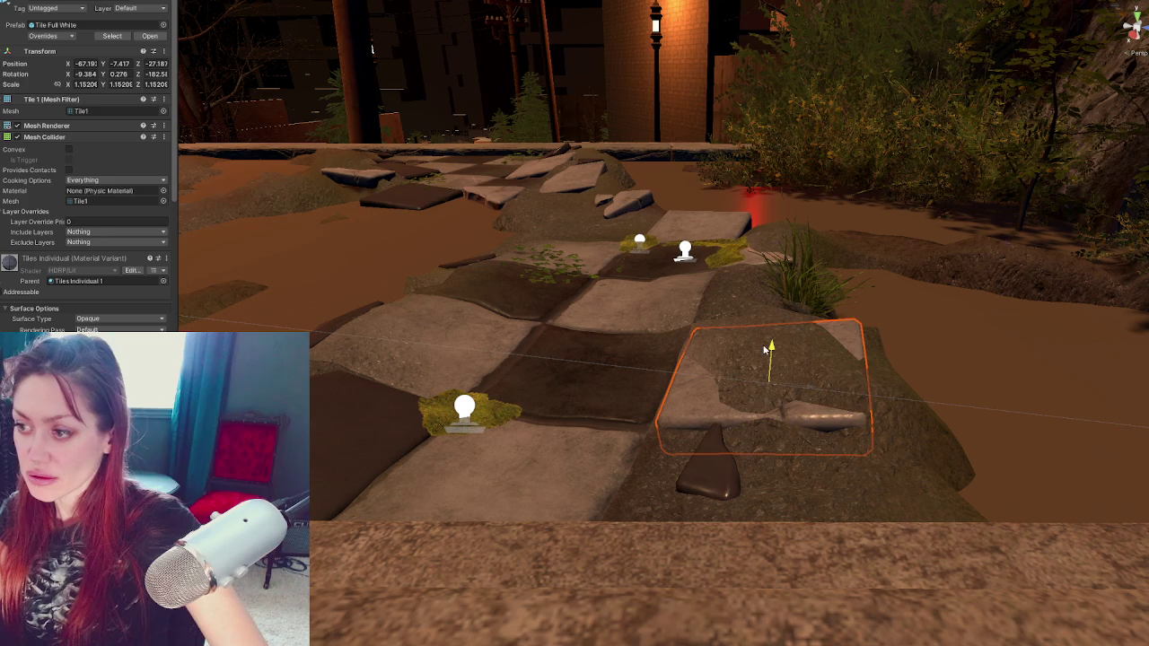
Select the terrain around the tile and start the Raise or Lower Terrain brush
left_click(519, 327)
left_click(70, 86)
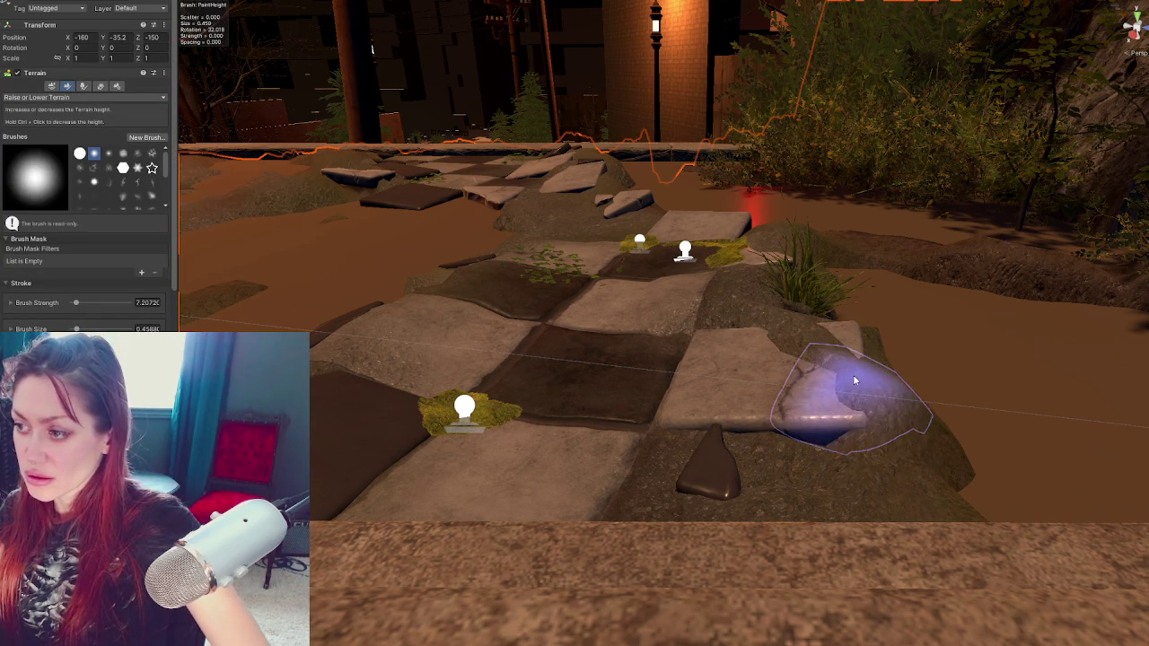
left_click(789, 384)
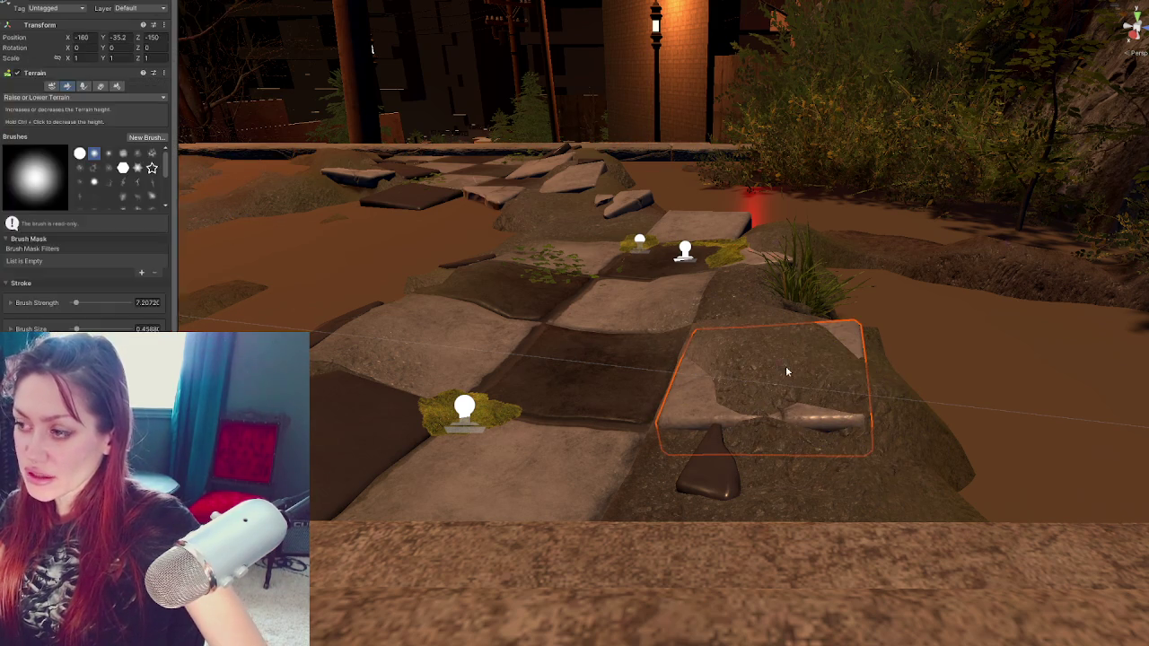
key("w")
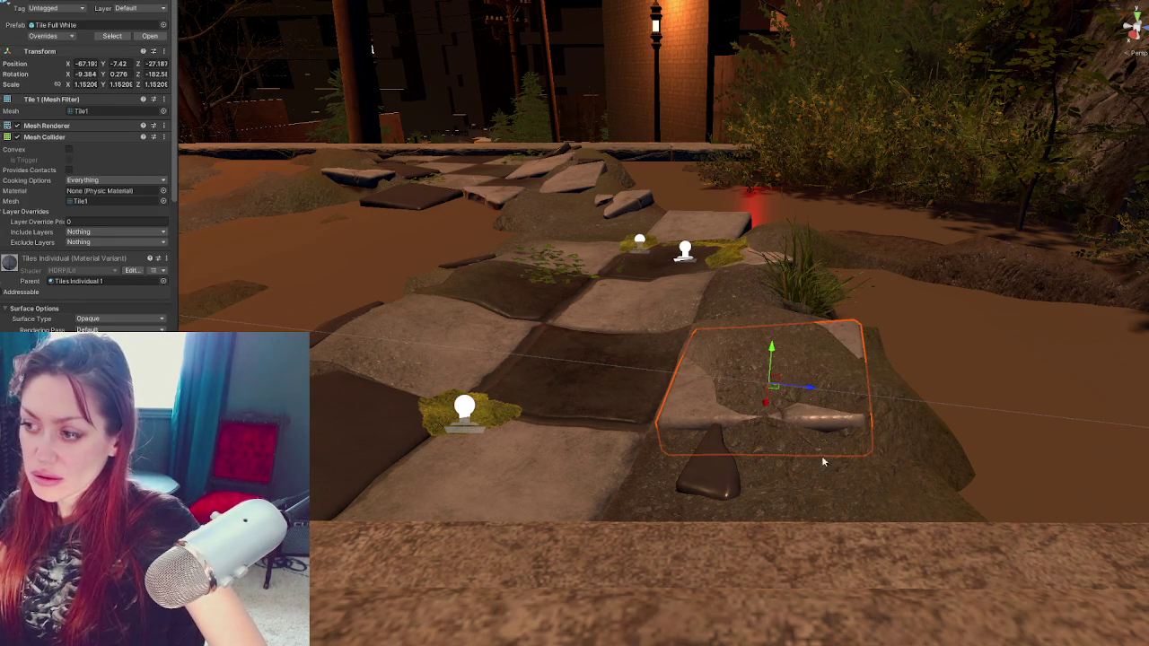
left_click(830, 484)
left_click(70, 86)
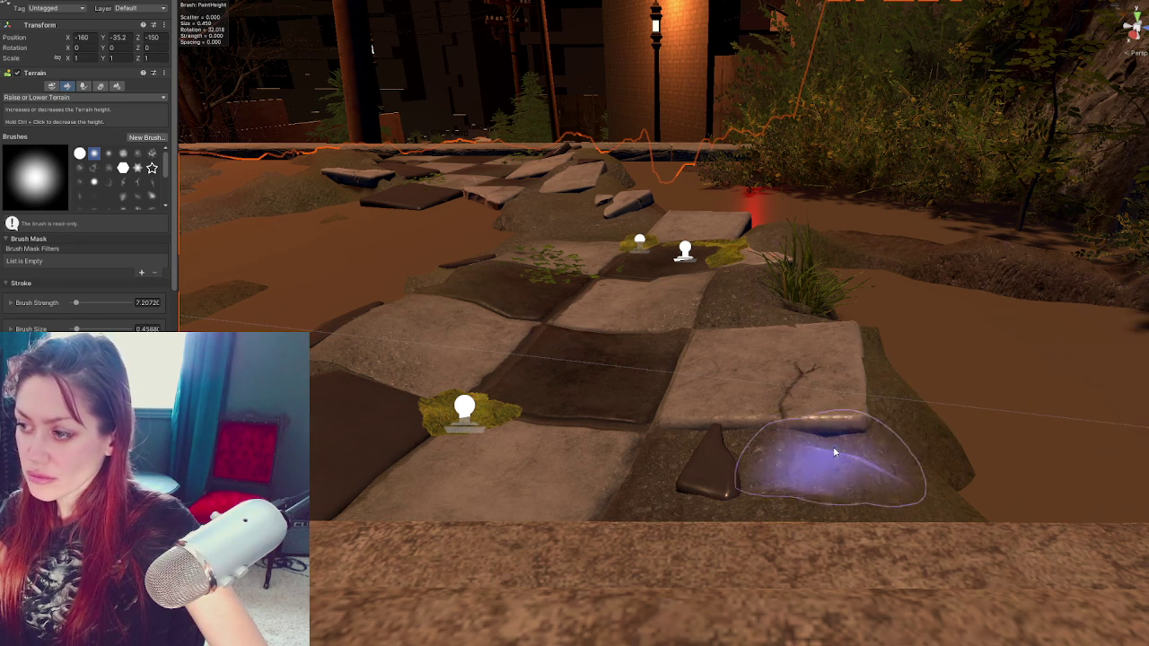
left_click(73, 97)
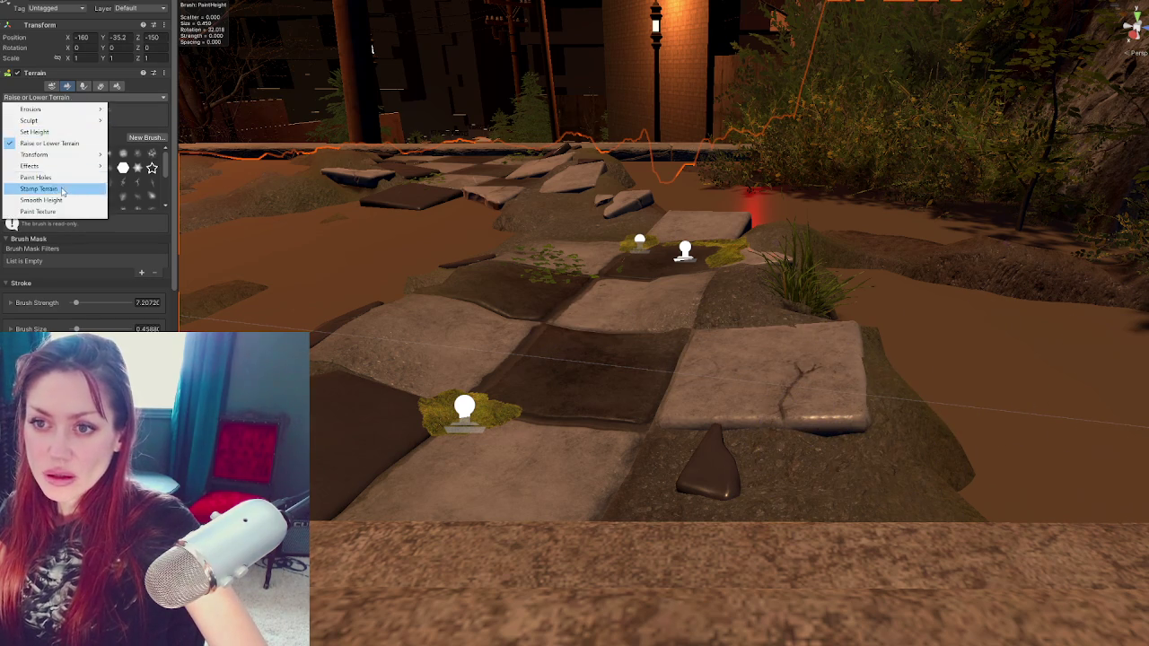
Switch the terrain brush to Smooth Height and turn the view toward the stone stairs
left_click(36, 187)
scroll(85, 264, "down", 4)
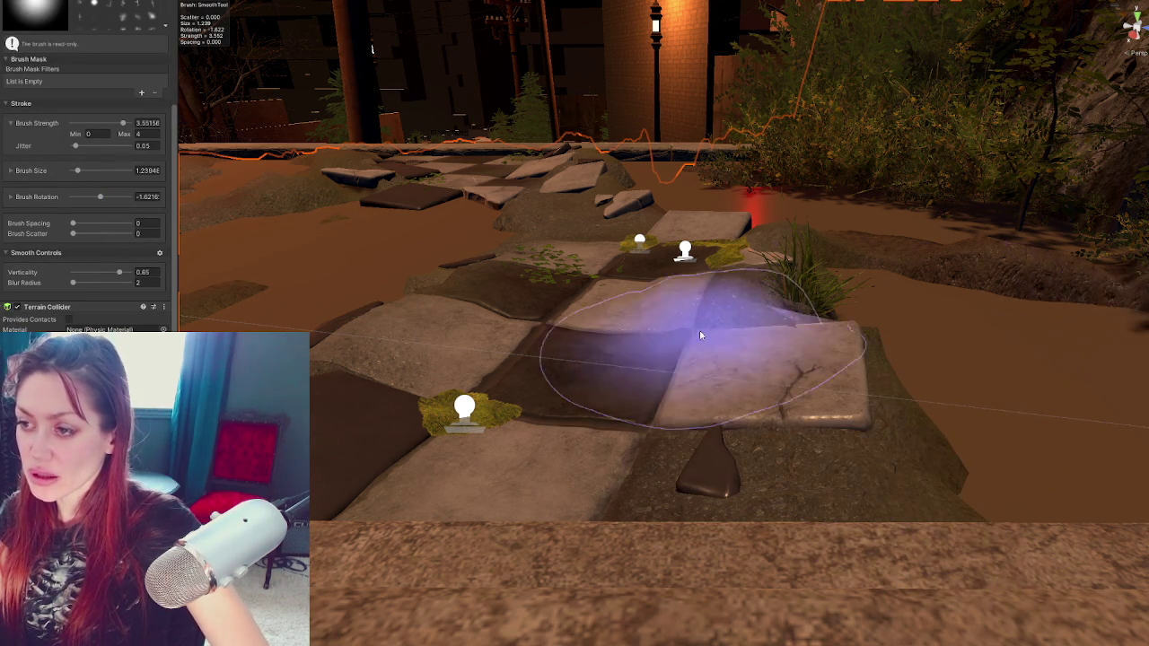
scroll(629, 350, "up", 2)
scroll(593, 378, "up", 2)
mouse_move(639, 386)
left_mouse_down()
mouse_move(877, 367)
mouse_move(862, 436)
mouse_move(775, 356)
mouse_move(764, 419)
mouse_move(647, 513)
mouse_move(585, 403)
mouse_move(709, 379)
left_mouse_up()
Leave the terrain brush and inspect several puddle cubes and an object beside the path
key("q")
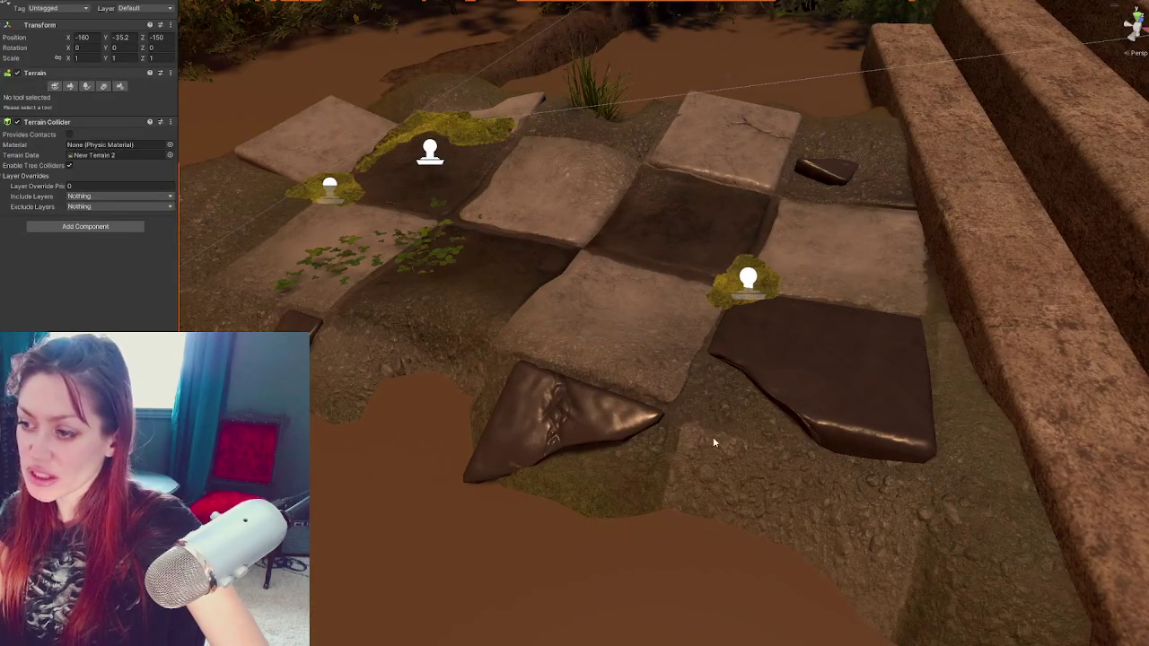
left_click(715, 442)
scroll(81, 162, "down", 3)
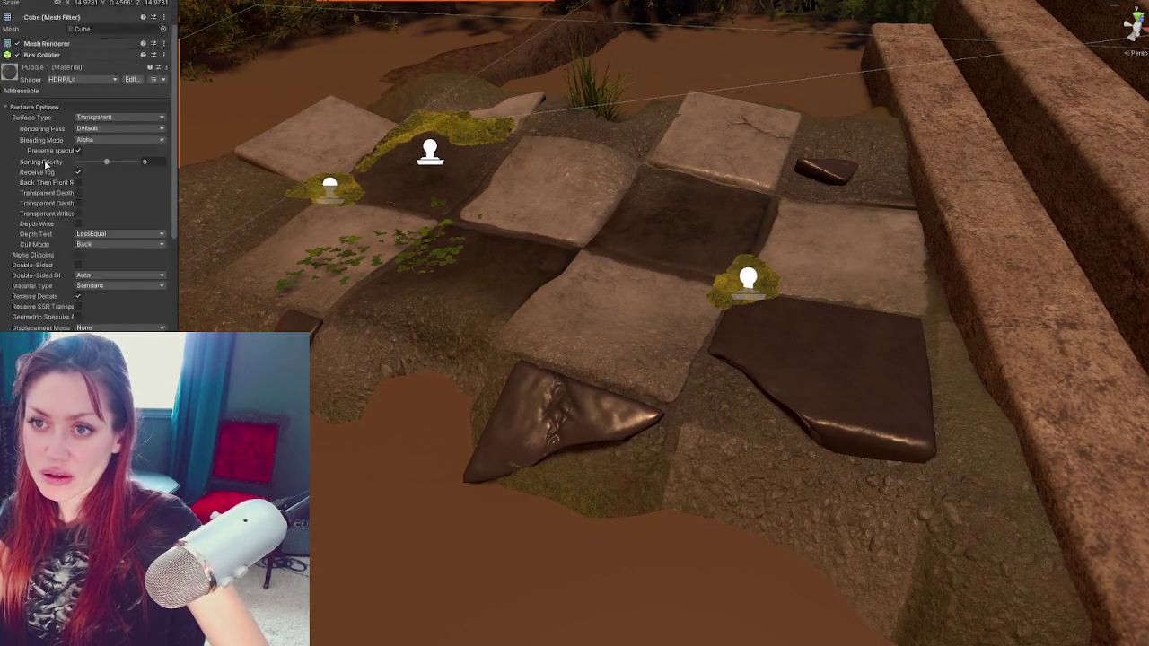
left_click(464, 303)
left_click(765, 474)
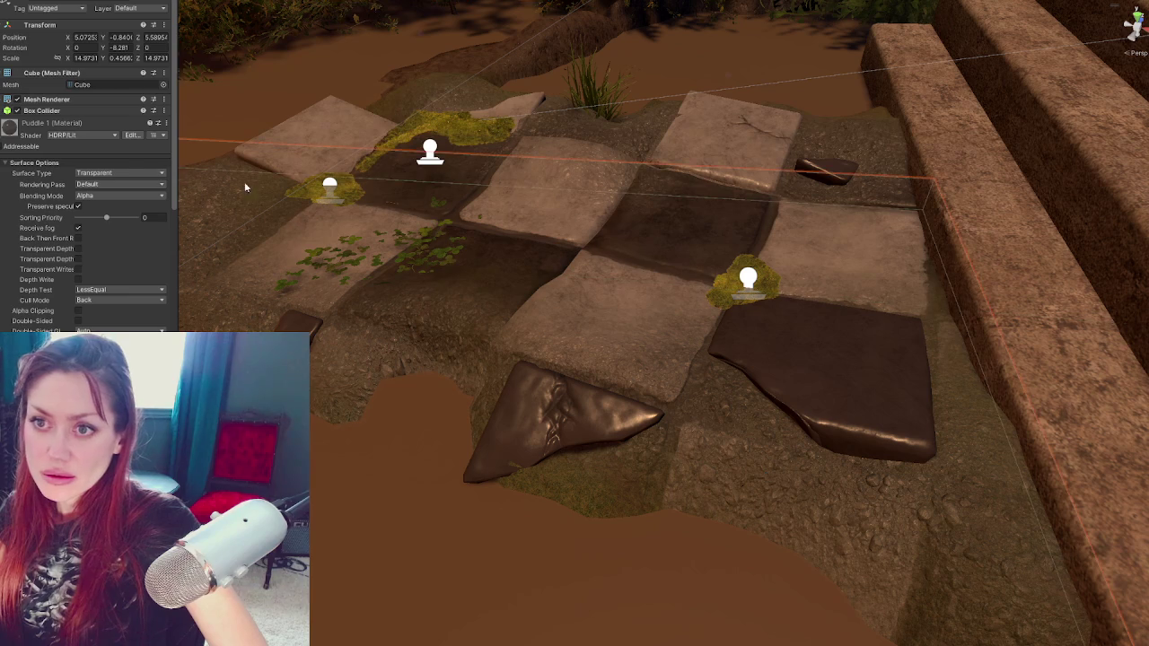
left_click(240, 271)
left_click(824, 465)
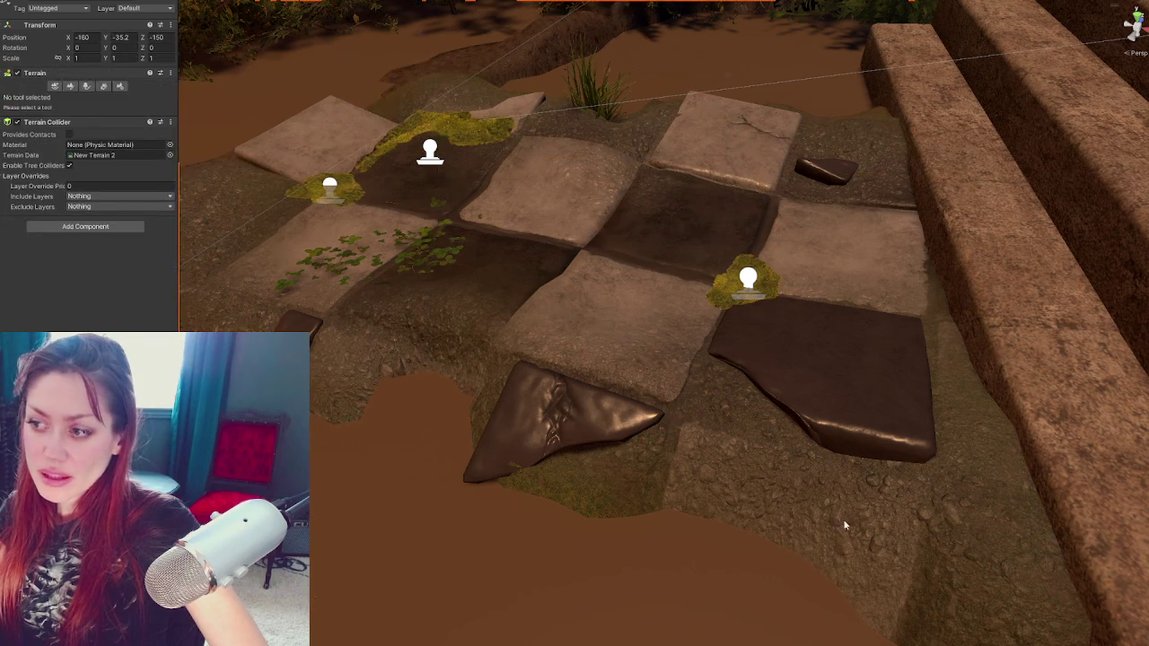
left_click(848, 526)
left_click(224, 185)
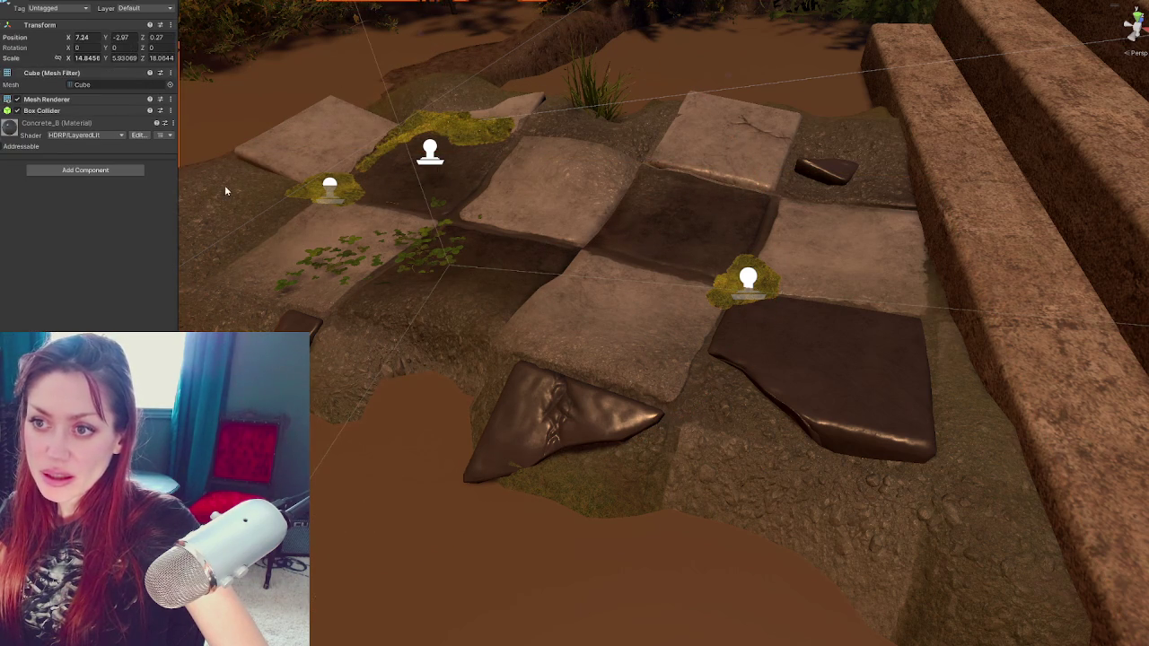
left_click(328, 383)
Select the terrain and set its brush back to Raise or Lower Terrain
left_click(328, 382)
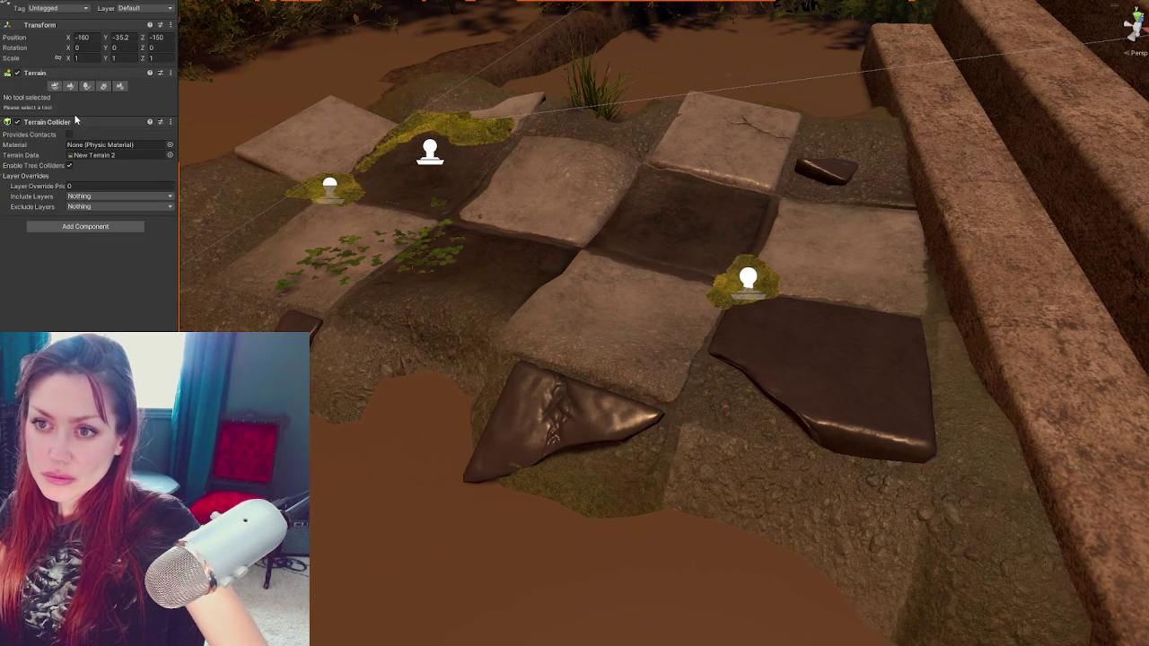
left_click(70, 86)
scroll(91, 249, "down", 5)
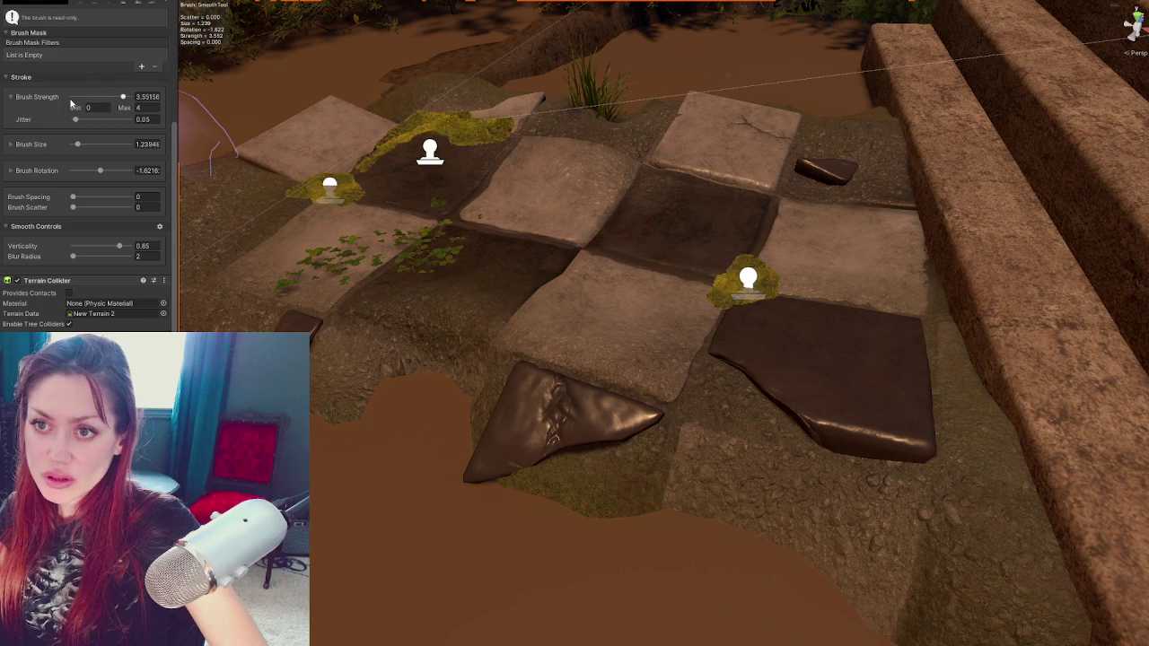
scroll(54, 86, "up", 3)
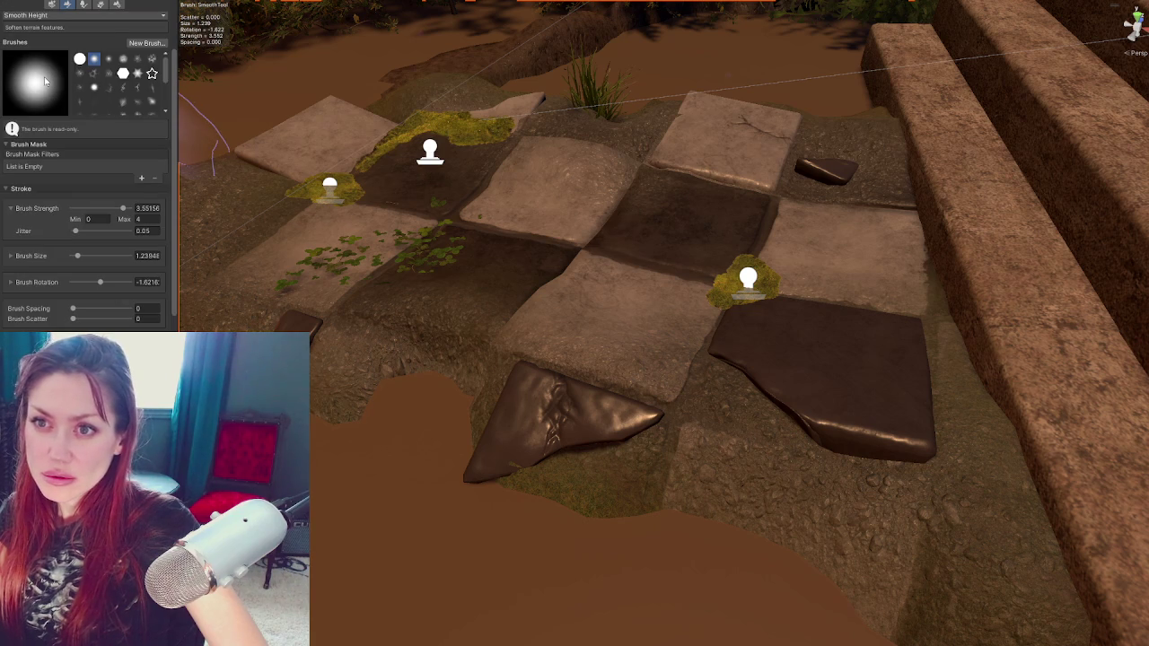
left_click(36, 15)
left_click(36, 22)
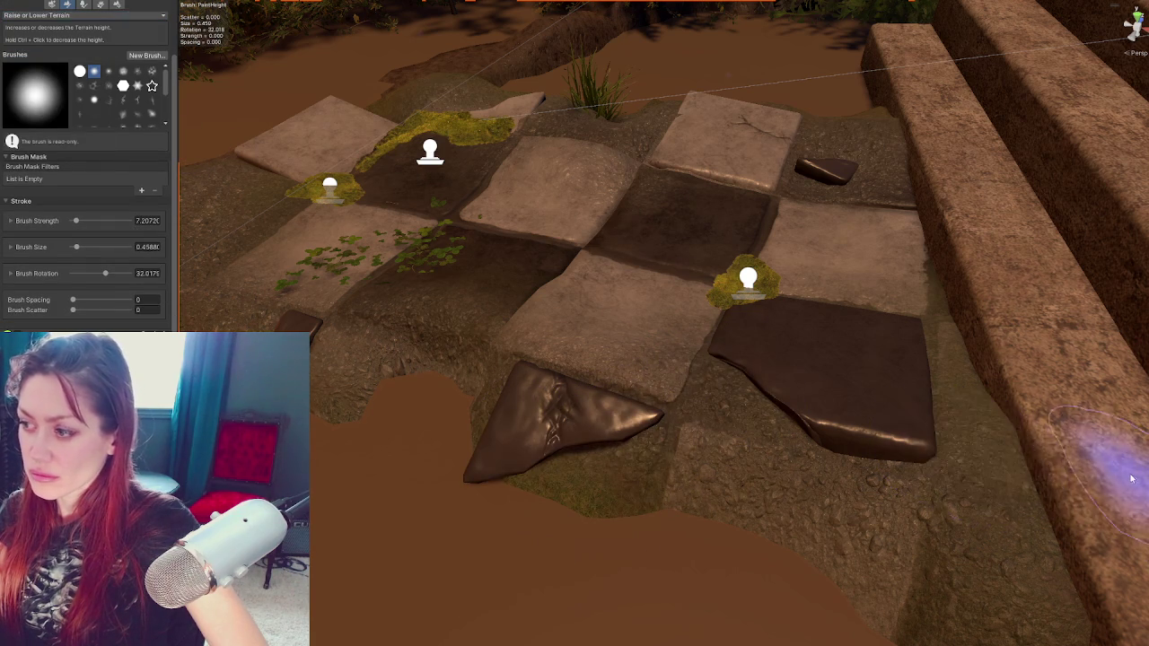
mouse_move(825, 282)
left_mouse_down()
mouse_move(910, 347)
mouse_move(706, 339)
left_mouse_up()
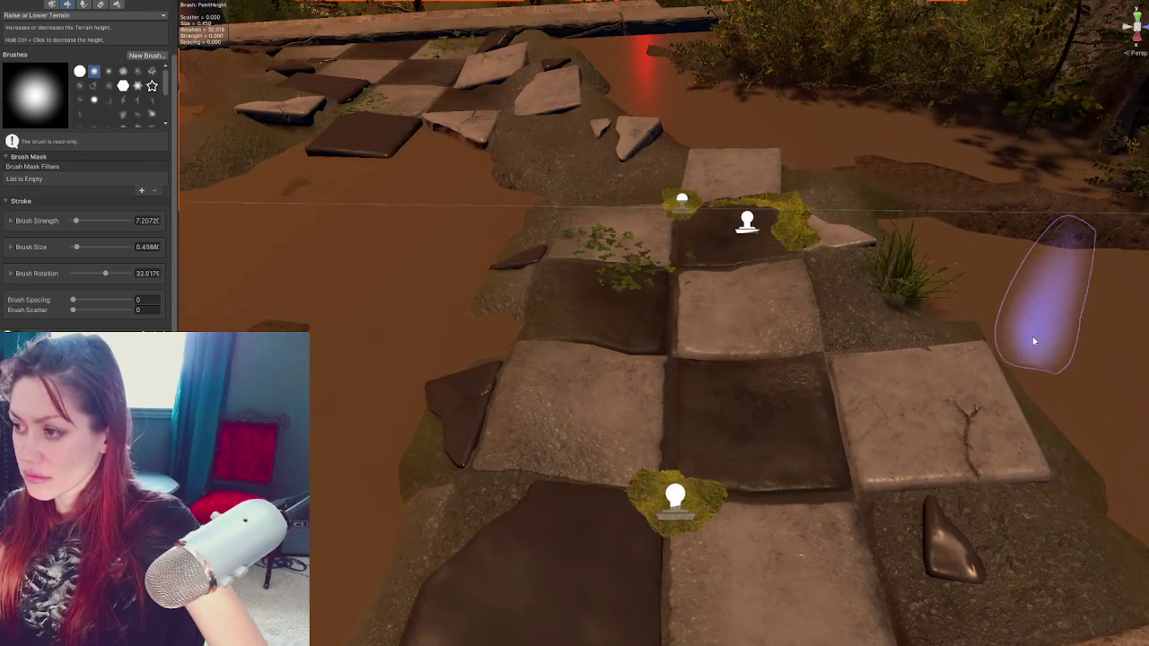
scroll(903, 329, "up", 3)
Turn the cracked stone tile to about 2.055 degrees on its vertical axis
key("w")
left_click(816, 402)
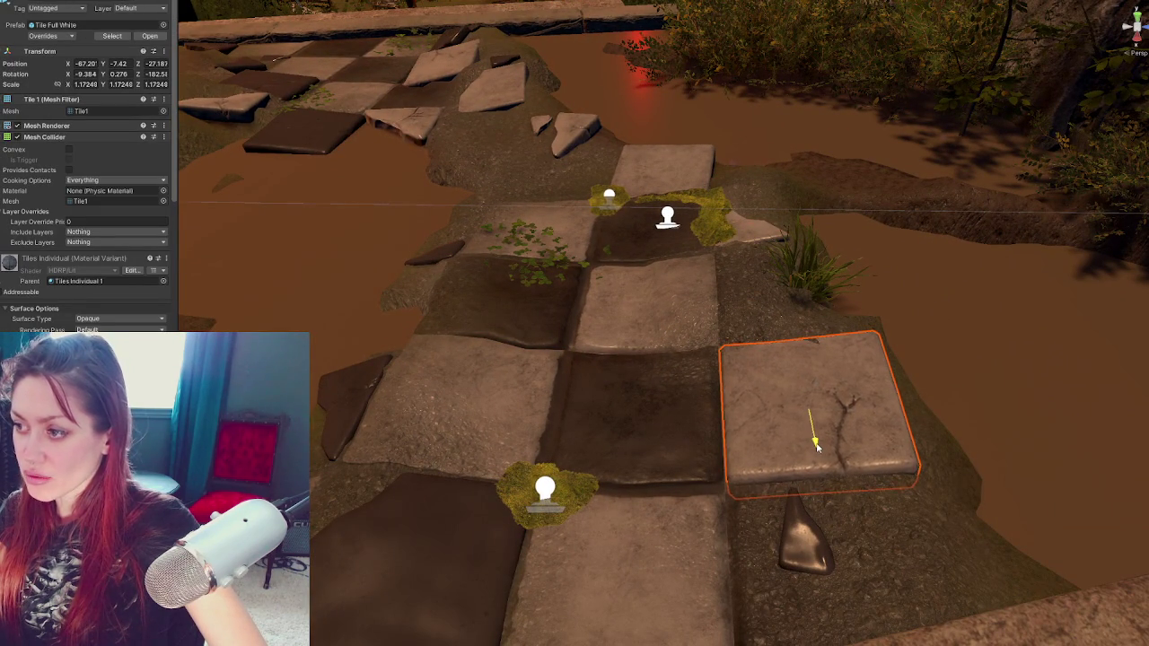
left_click_drag(835, 458, 831, 450)
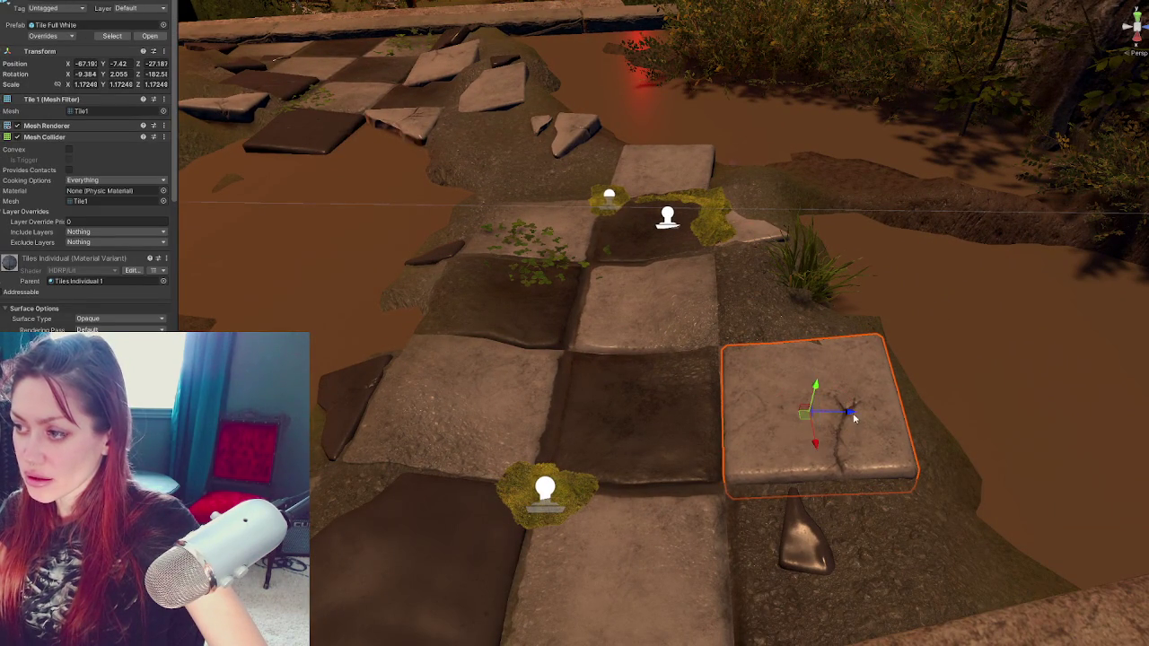
Reselect the terrain brush, then pick a puddle cube and the grass bush beside the path
left_click(785, 325)
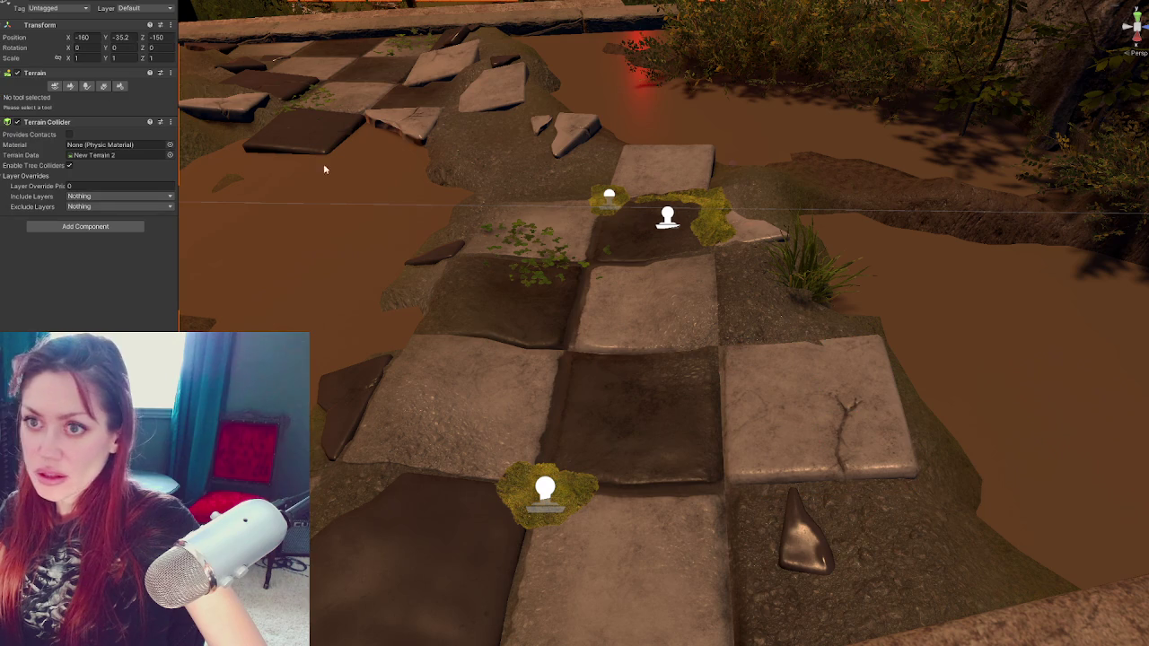
left_click(69, 85)
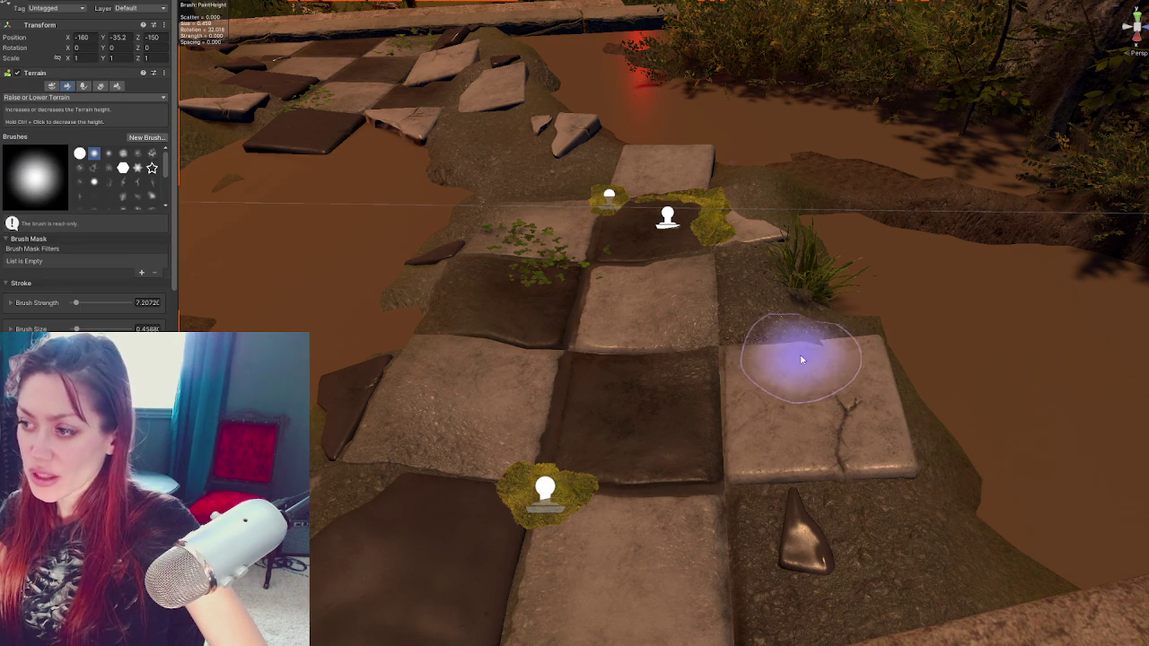
scroll(667, 359, "up", 3)
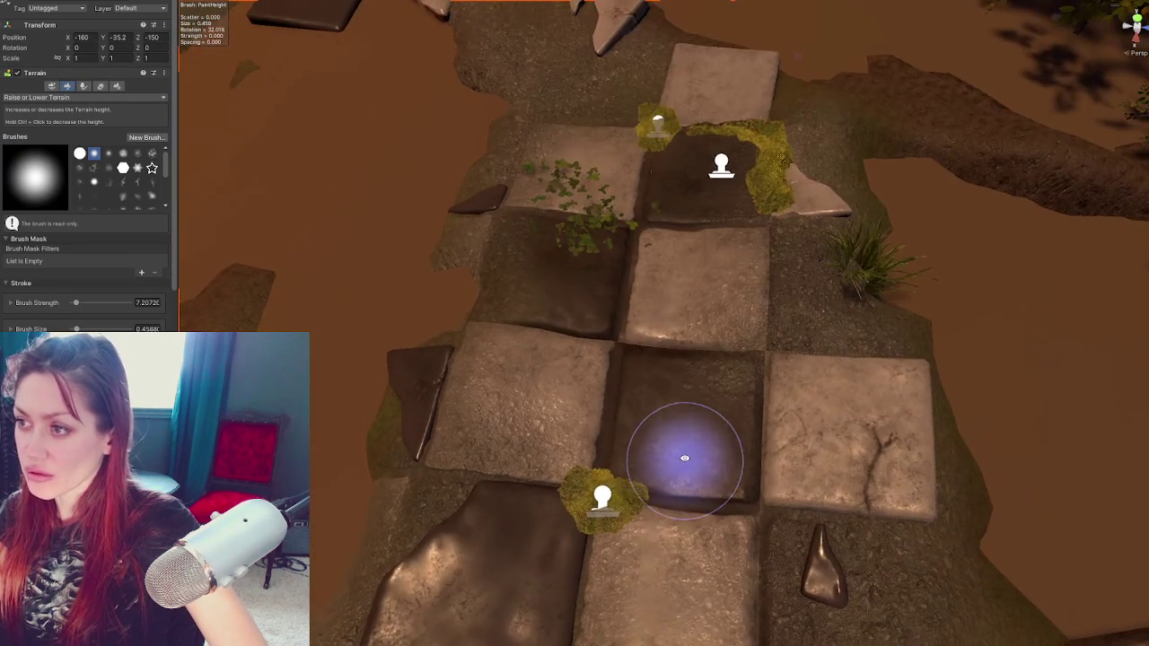
left_click(696, 435)
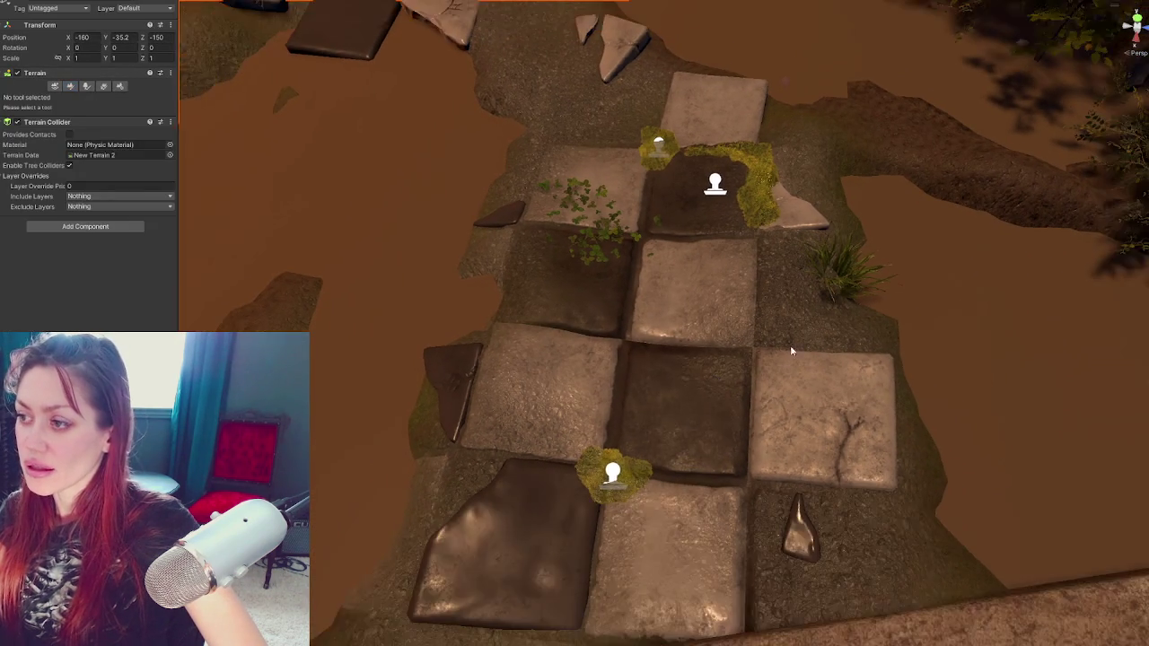
left_click_drag(905, 304, 794, 165)
left_click(909, 433)
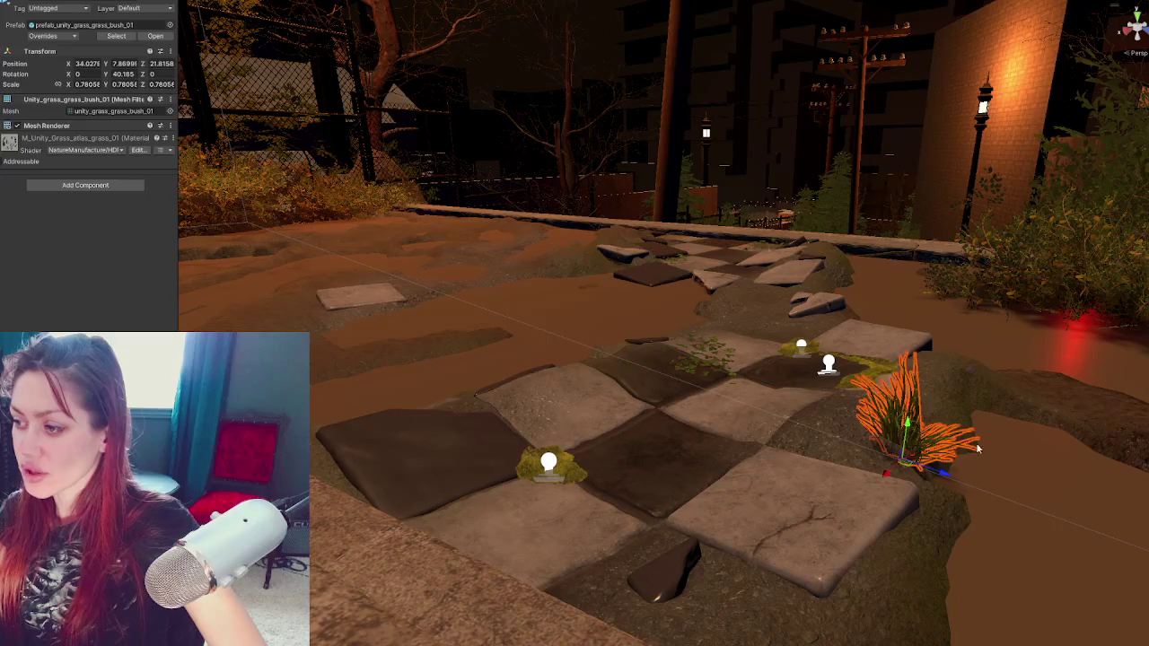
Shift the grass bush to the path's left side and raise it slightly
mouse_move(886, 476)
left_mouse_down()
mouse_move(875, 495)
mouse_move(890, 475)
mouse_move(867, 424)
mouse_move(758, 452)
left_mouse_up()
mouse_move(880, 529)
left_mouse_down()
mouse_move(556, 518)
mouse_move(483, 548)
left_mouse_up()
key("e")
left_click_drag(577, 524, 560, 519)
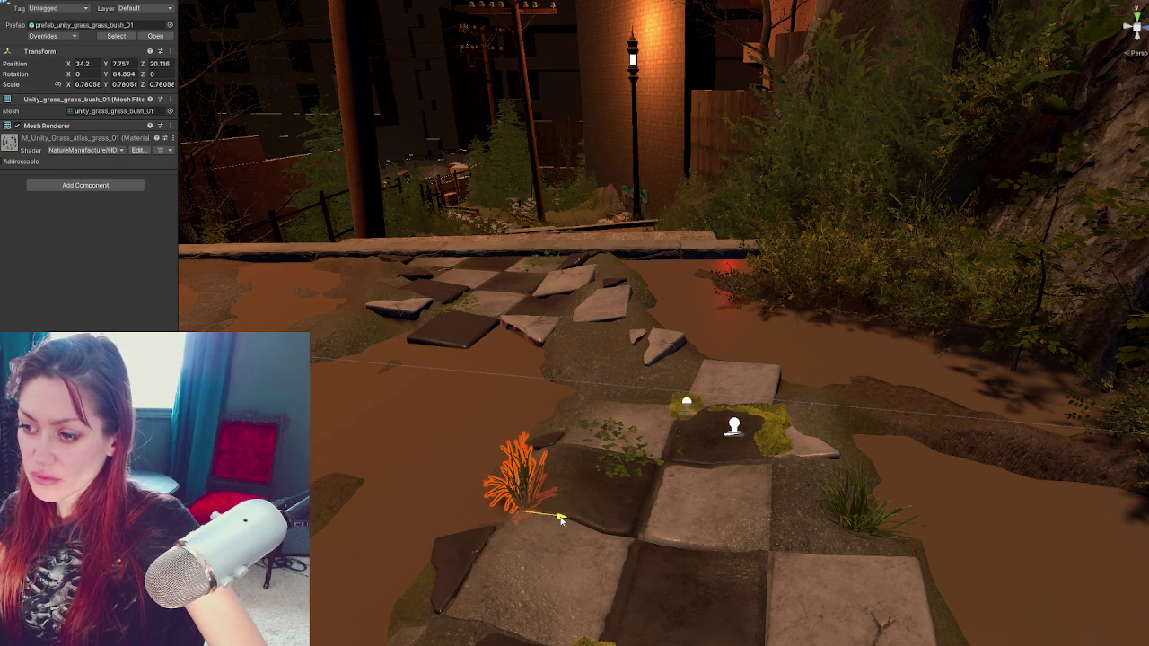
mouse_move(518, 482)
left_mouse_down()
mouse_move(459, 551)
mouse_move(481, 541)
mouse_move(519, 562)
left_mouse_up()
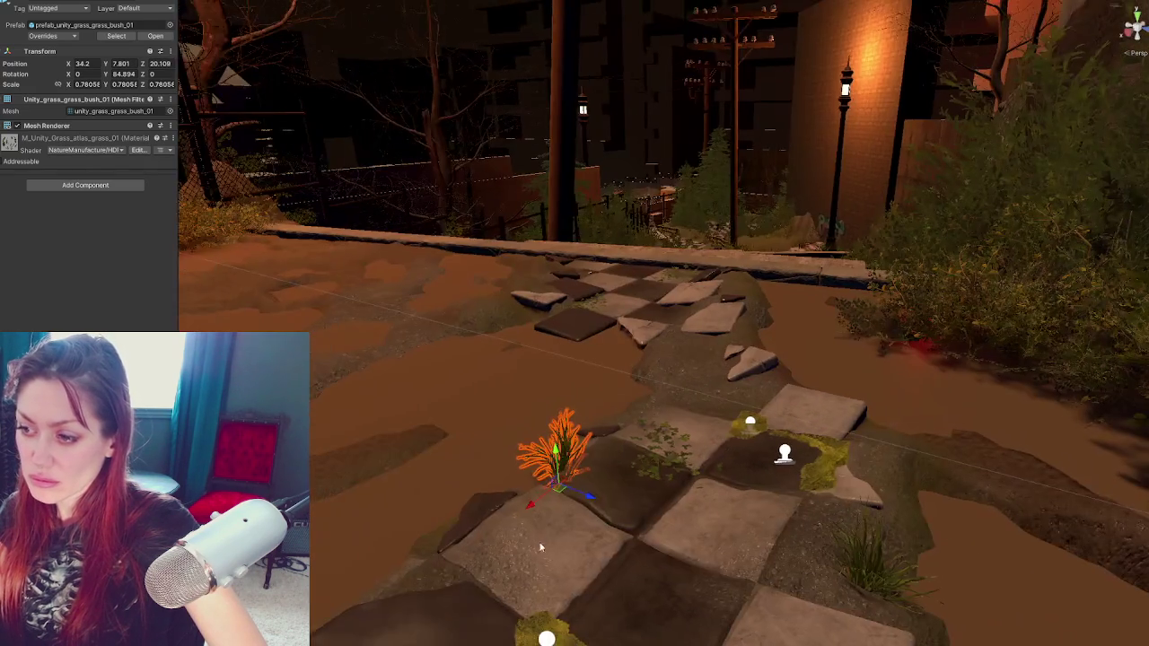
left_click(541, 548)
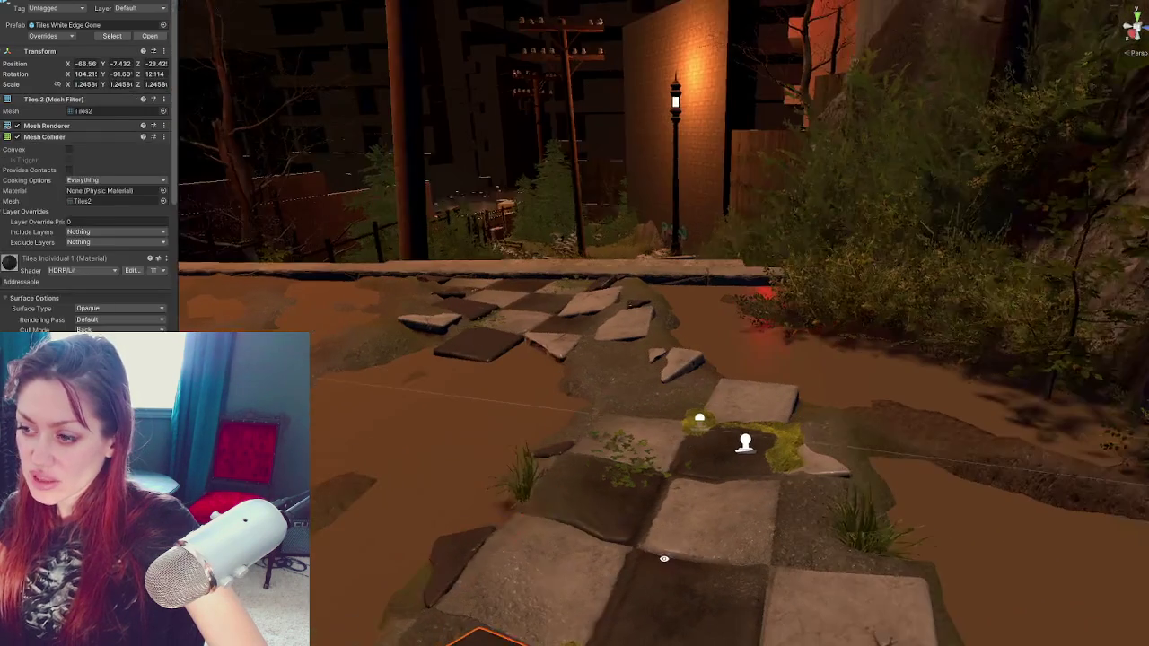
left_click(522, 472)
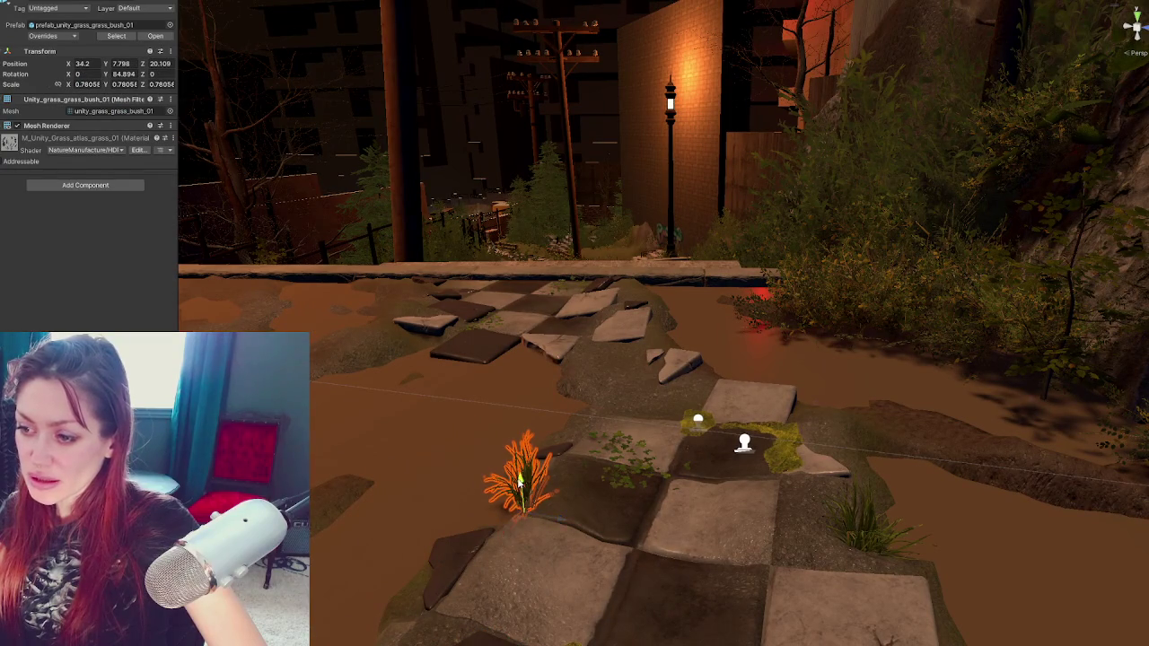
left_click_drag(519, 482, 519, 485)
Move the grass bush along the path and slide it down onto the tiles
left_click_drag(507, 541, 658, 377)
left_click_drag(709, 347, 467, 318)
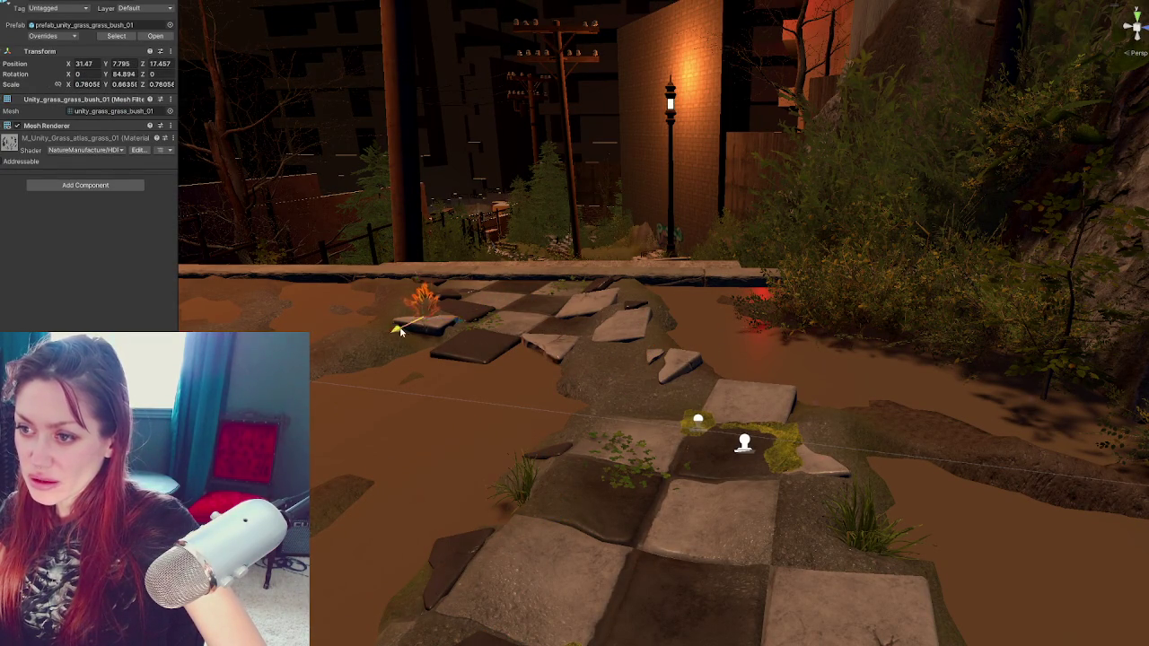
key("f")
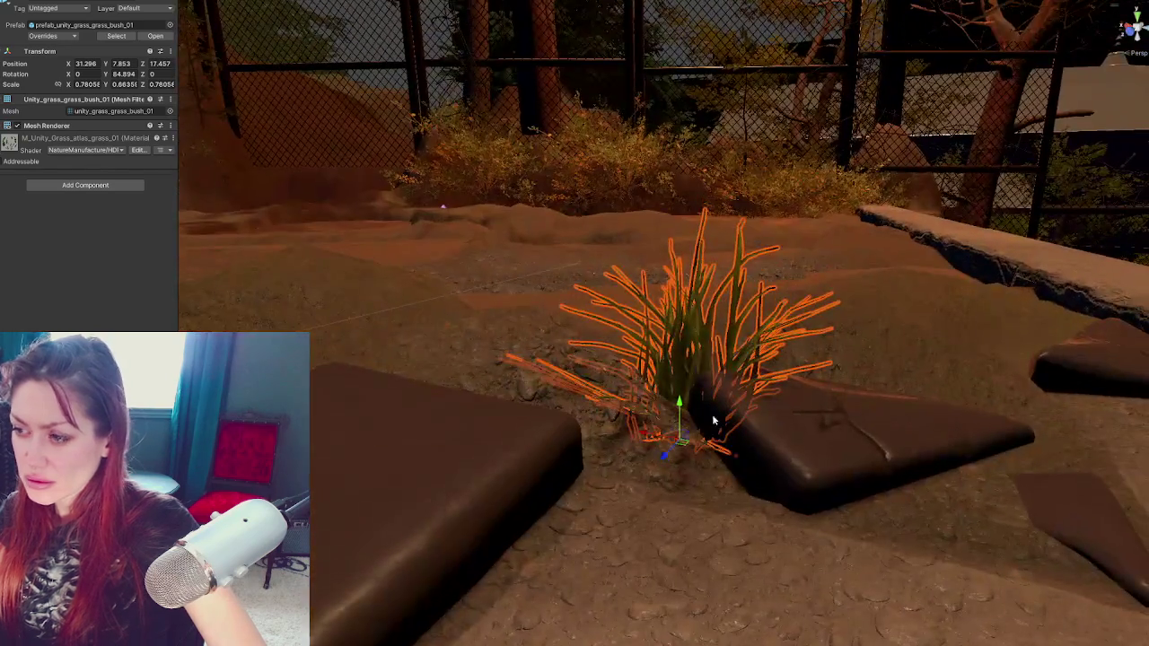
mouse_move(713, 420)
left_mouse_down()
mouse_move(644, 435)
mouse_move(531, 485)
mouse_move(571, 438)
mouse_move(552, 431)
mouse_move(826, 493)
mouse_move(772, 439)
mouse_move(613, 436)
mouse_move(803, 459)
mouse_move(623, 390)
mouse_move(696, 467)
left_mouse_up()
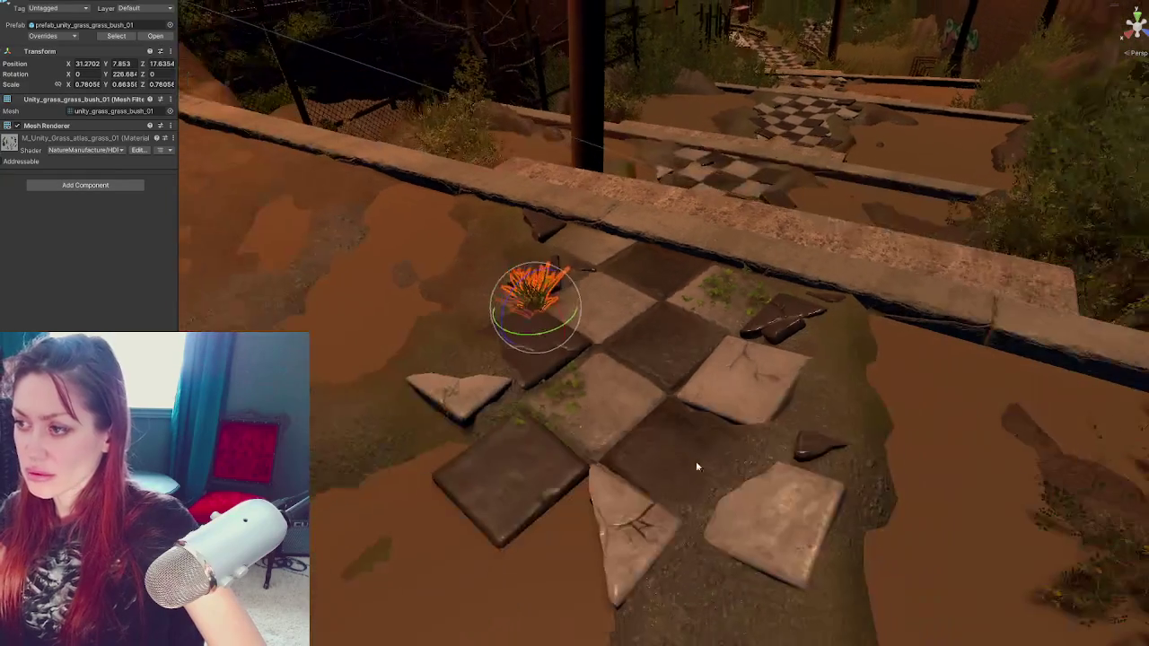
mouse_move(548, 313)
left_mouse_down()
mouse_move(779, 423)
mouse_move(772, 410)
left_mouse_up()
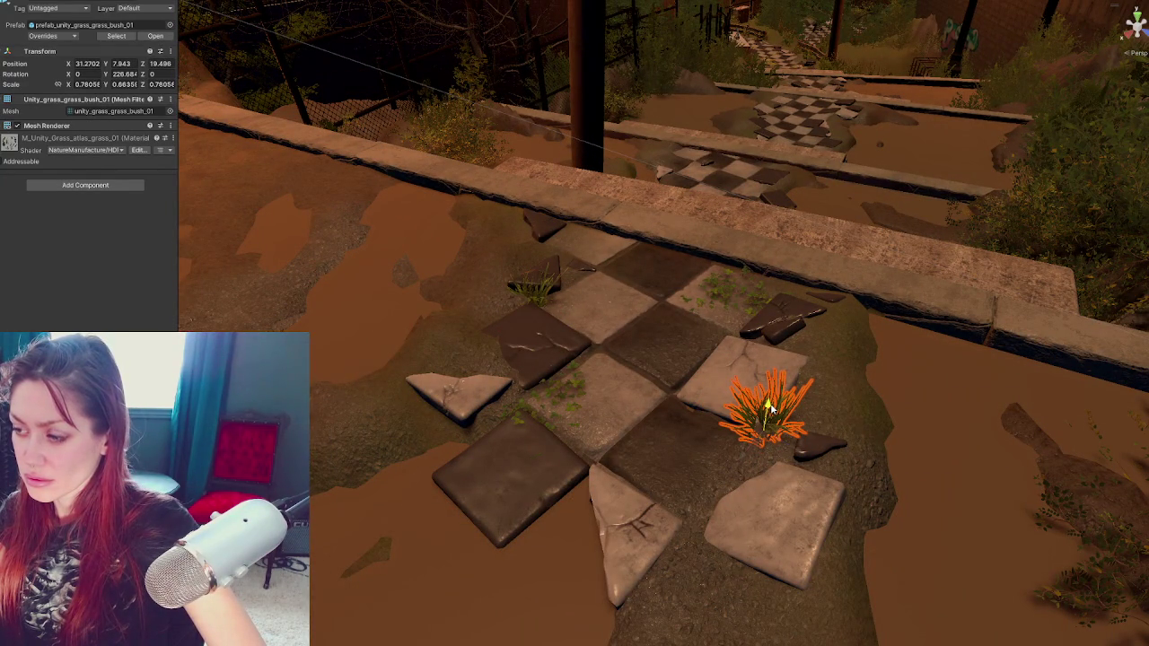
Smooth the terrain height around the tile with the Smooth Height brush
left_click(728, 464)
left_click(71, 86)
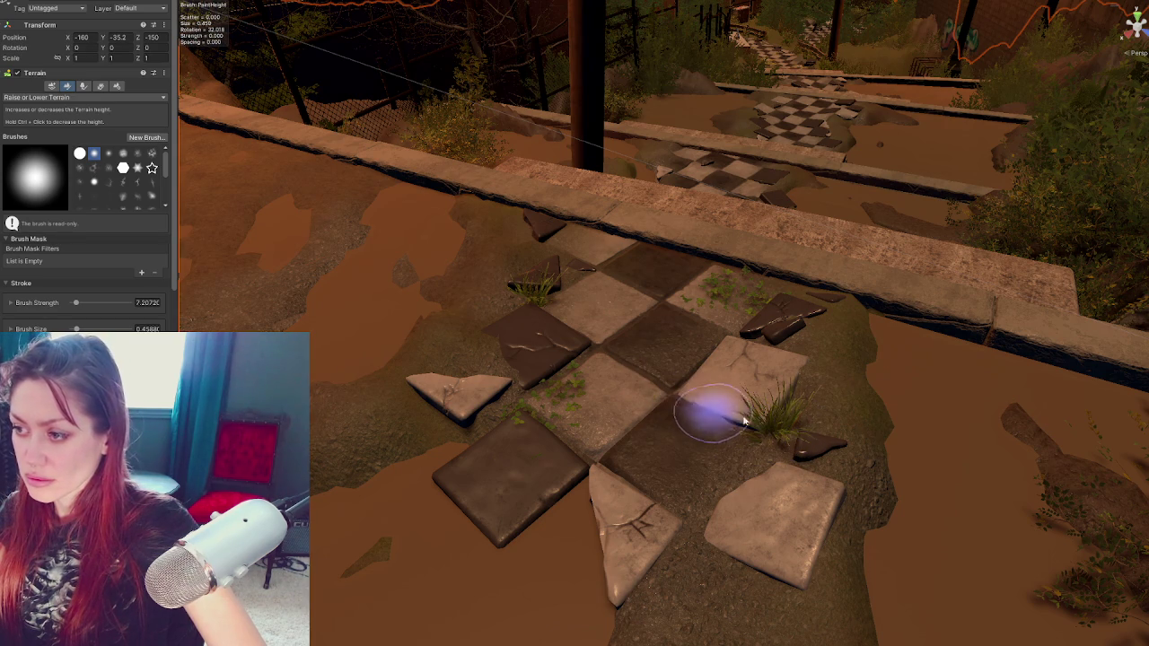
scroll(868, 440, "down", 1)
left_click(85, 97)
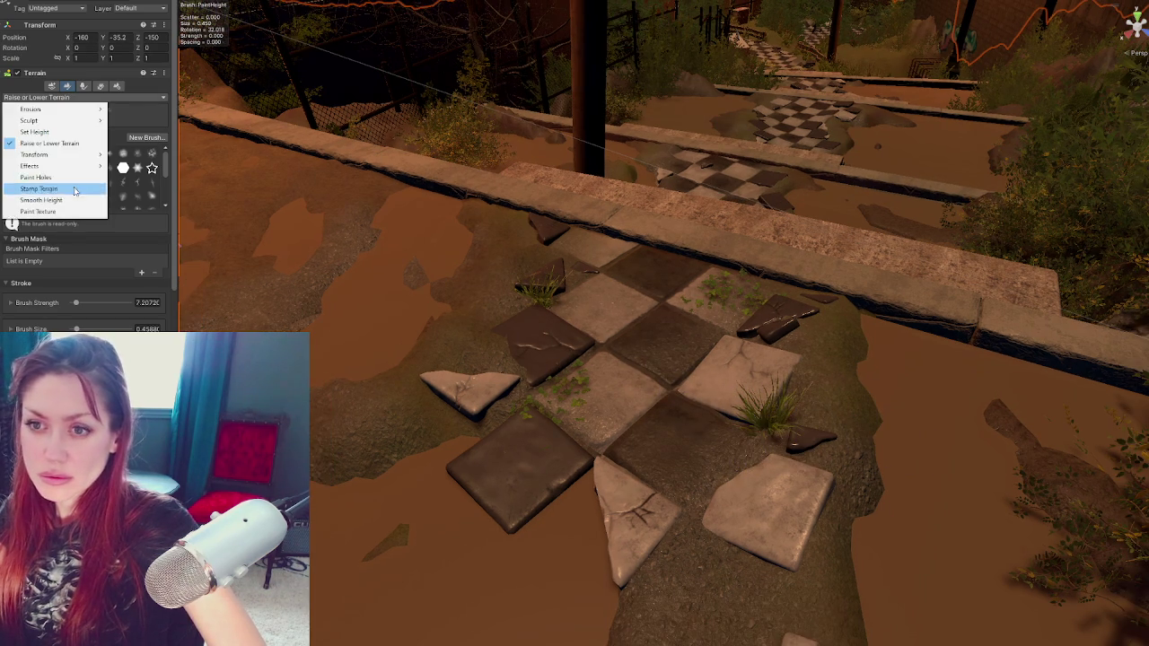
left_click(54, 201)
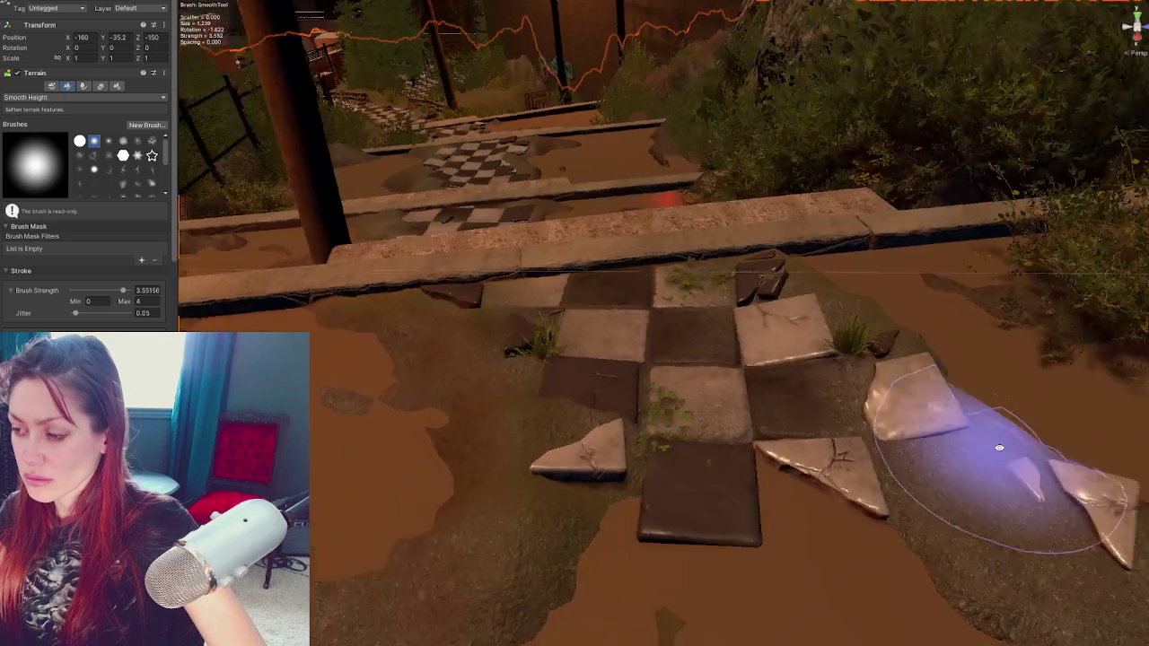
mouse_move(745, 441)
left_mouse_down()
mouse_move(1000, 454)
mouse_move(886, 448)
mouse_move(919, 461)
mouse_move(771, 473)
left_mouse_up()
key("w")
scroll(771, 473, "down", 5)
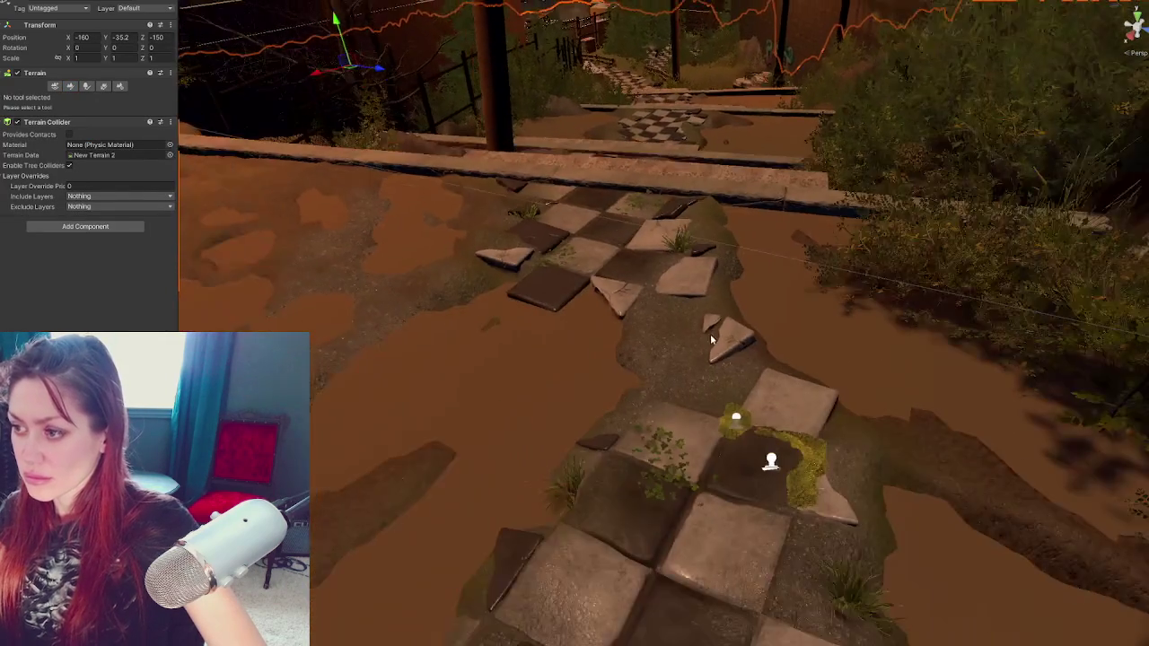
left_click(774, 434)
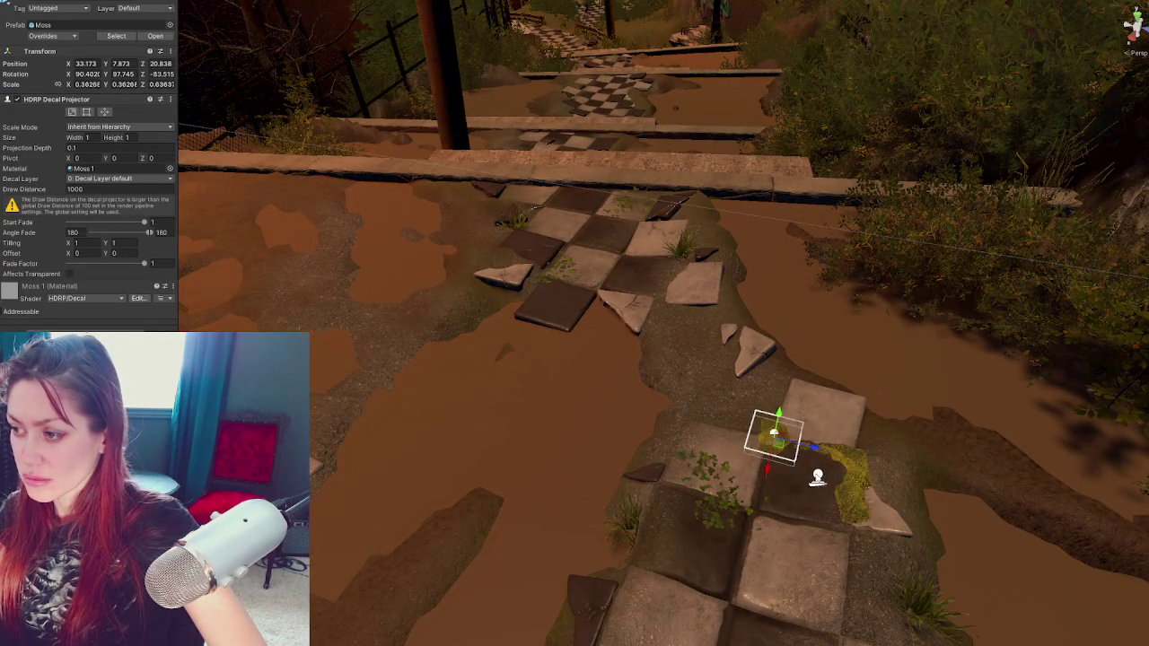
Move two decals up to the upper tiled path and turn a moss corner decal about 90 degrees
left_click(806, 456, "shift")
mouse_move(805, 456)
left_mouse_down()
mouse_move(602, 400)
mouse_move(508, 406)
mouse_move(593, 270)
mouse_move(658, 262)
mouse_move(665, 277)
mouse_move(564, 258)
mouse_move(567, 240)
mouse_move(592, 232)
left_mouse_up()
left_click(691, 310)
key("e")
key("w")
Rotate and slide another moss corner decal to follow the tile edge
left_click(636, 267)
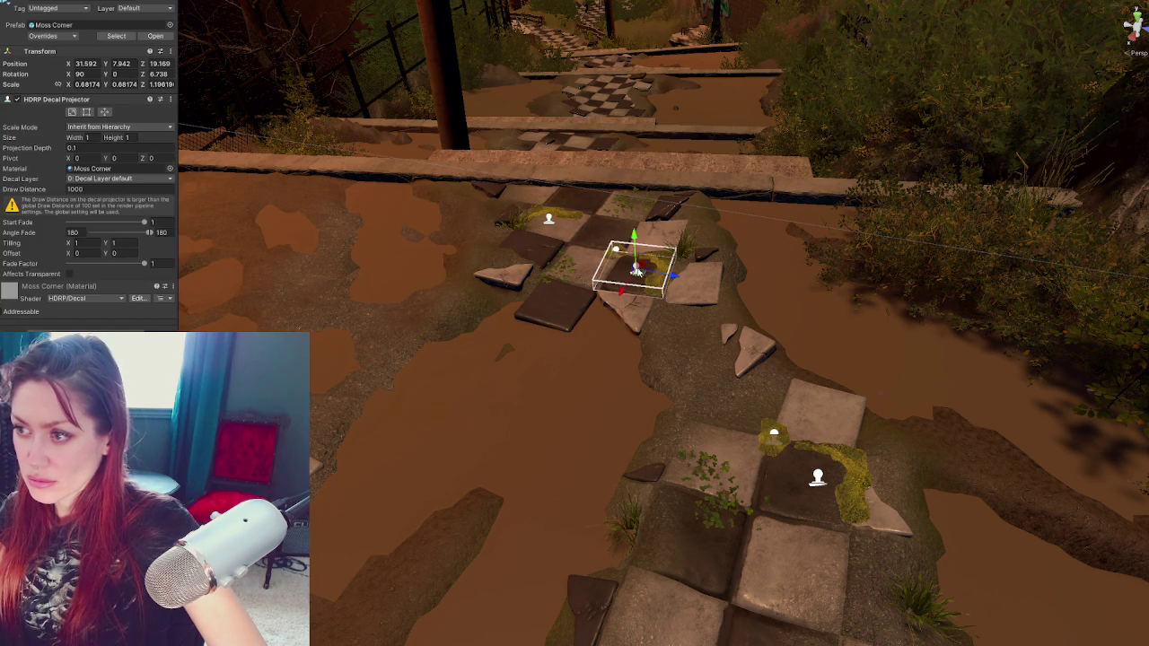
key("e")
mouse_move(633, 289)
left_mouse_down()
mouse_move(536, 306)
mouse_move(711, 316)
mouse_move(562, 331)
left_mouse_up()
key("w")
left_click_drag(673, 284, 580, 287)
key("e")
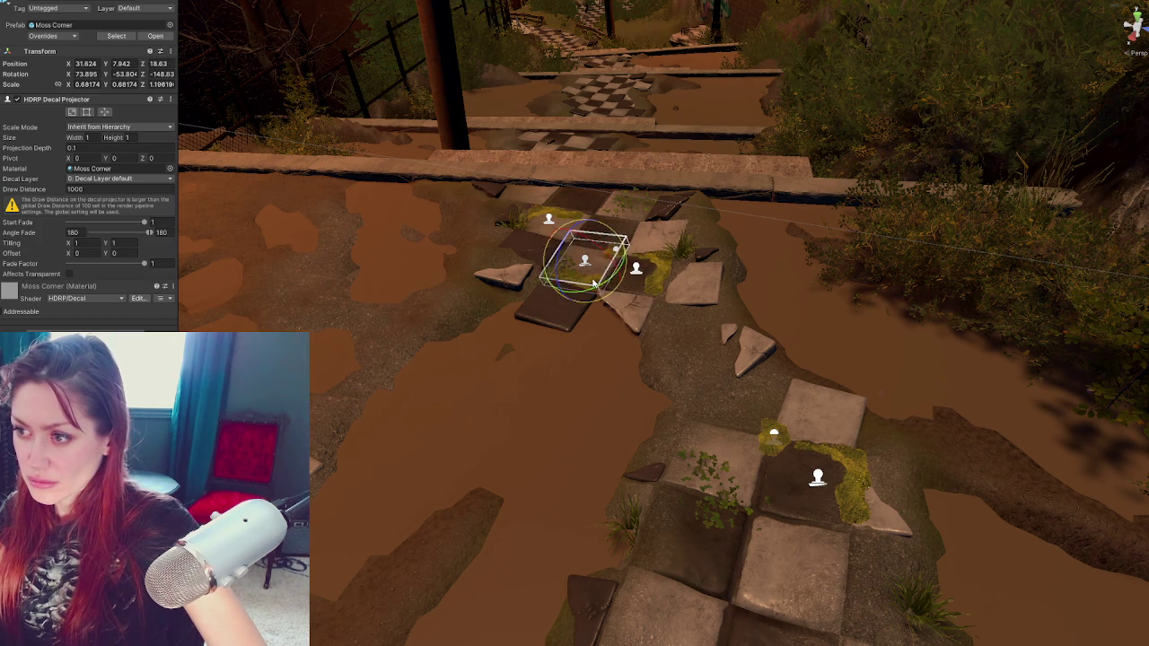
key("ctrl+z")
key("w")
mouse_move(594, 283)
left_mouse_down()
mouse_move(642, 216)
mouse_move(627, 242)
left_mouse_up()
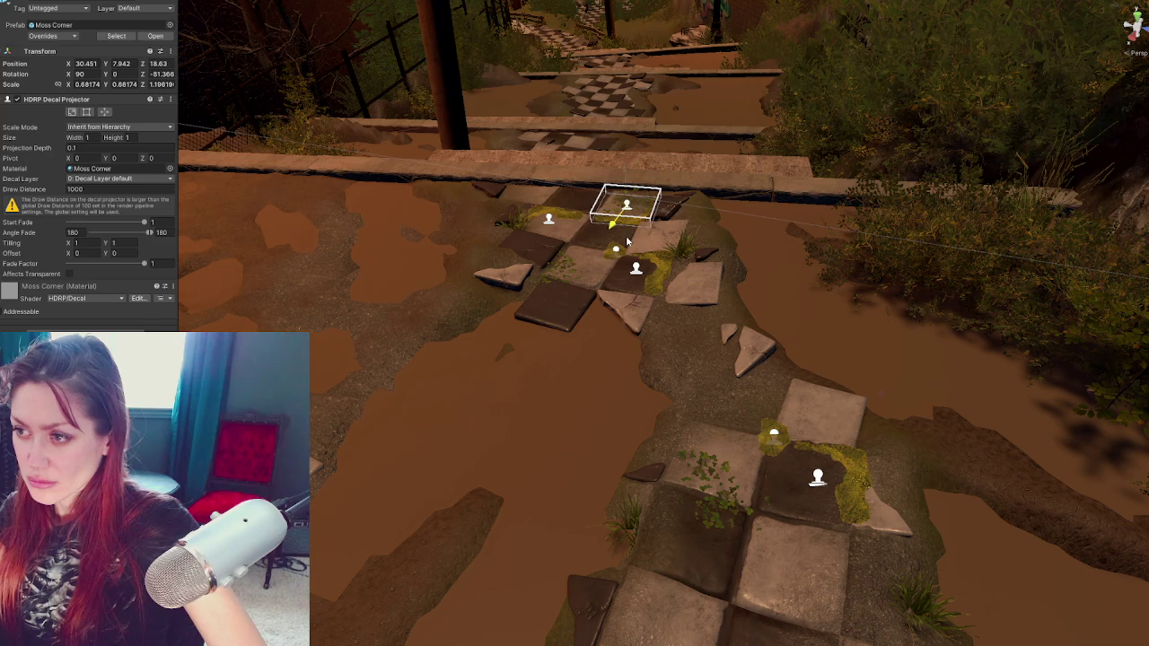
left_click(626, 241)
Try moving and spinning the Moss decal onto the upper tiles, then undo it
left_click(775, 439)
key("f")
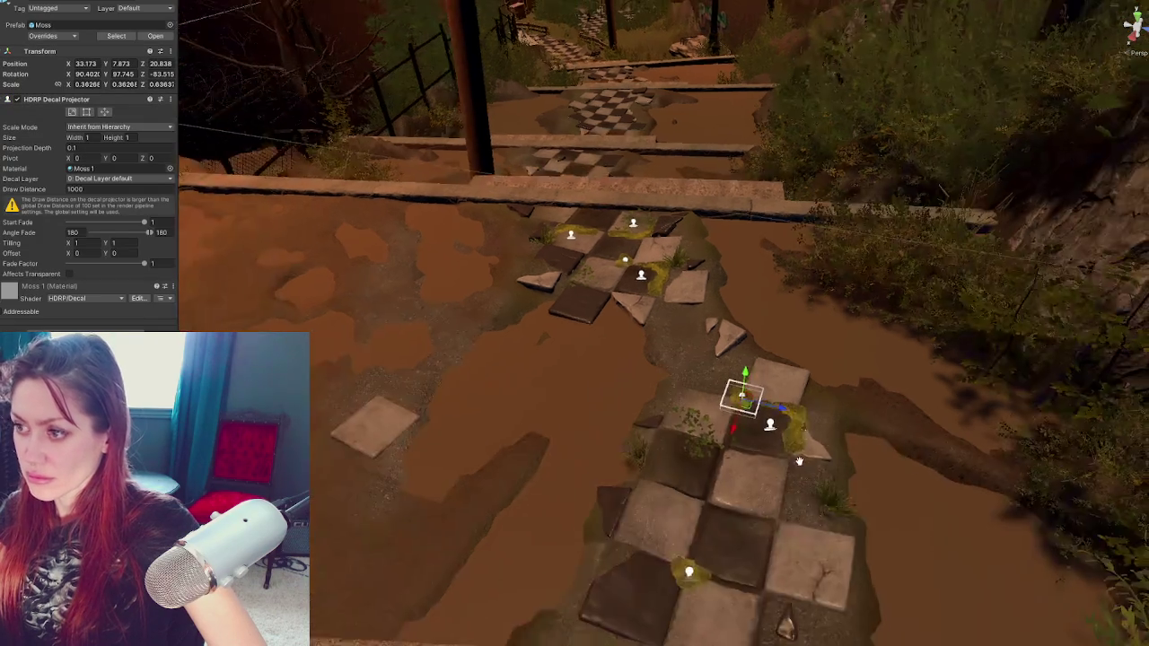
left_click_drag(698, 303, 592, 196)
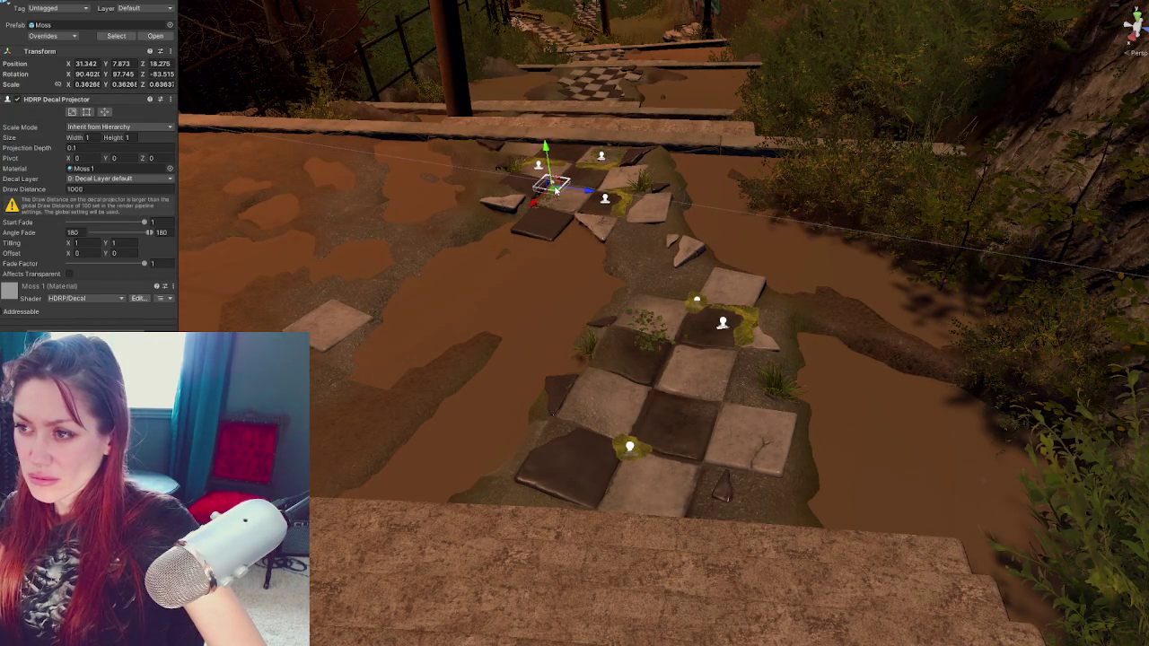
key("e")
left_click_drag(559, 186, 575, 190)
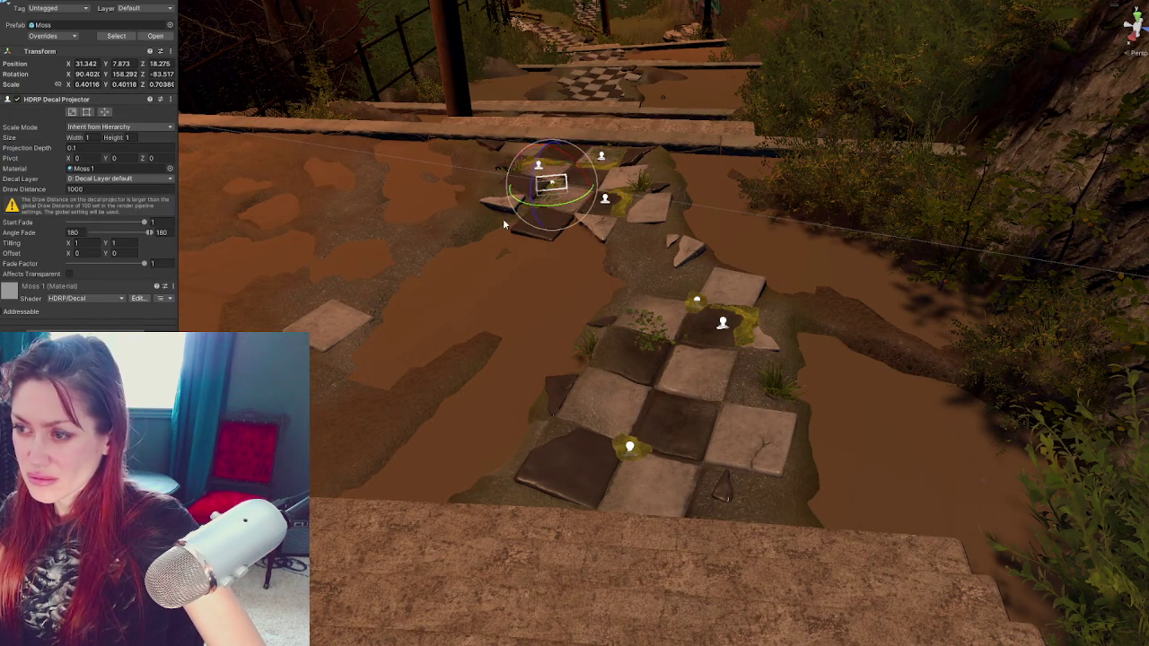
key("w")
key("ctrl+z")
key("ctrl+z")
key("ctrl+z")
Slide a lower decal across the tiles and tilt a moss corner decal slightly
left_click(631, 449)
mouse_move(668, 453)
left_mouse_down()
mouse_move(764, 478)
mouse_move(731, 467)
mouse_move(686, 371)
mouse_move(690, 389)
left_mouse_up()
left_click(732, 467)
left_click(611, 415)
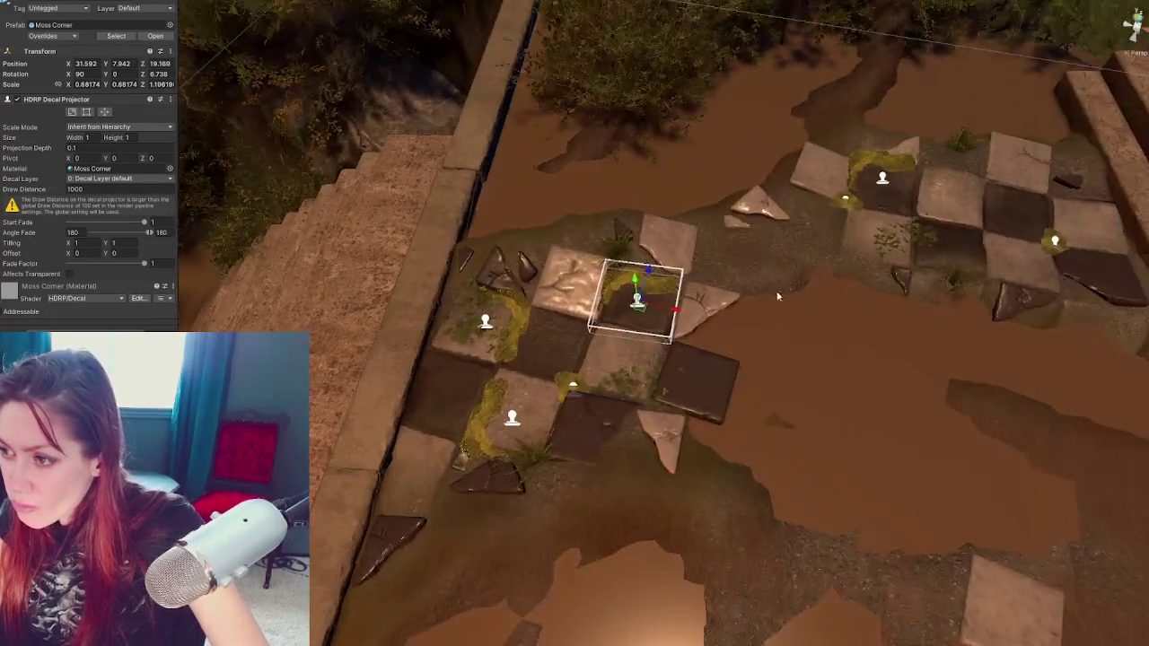
key("e")
mouse_move(629, 285)
left_mouse_down()
mouse_move(628, 271)
mouse_move(689, 382)
mouse_move(584, 503)
left_mouse_up()
Turn another moss corner decal to face the other way and nudge it onto the tile
left_click(682, 385)
key("f")
key("e")
mouse_move(665, 517)
left_mouse_down()
mouse_move(423, 504)
mouse_move(318, 473)
left_mouse_up()
key("w")
left_click_drag(603, 467, 577, 498)
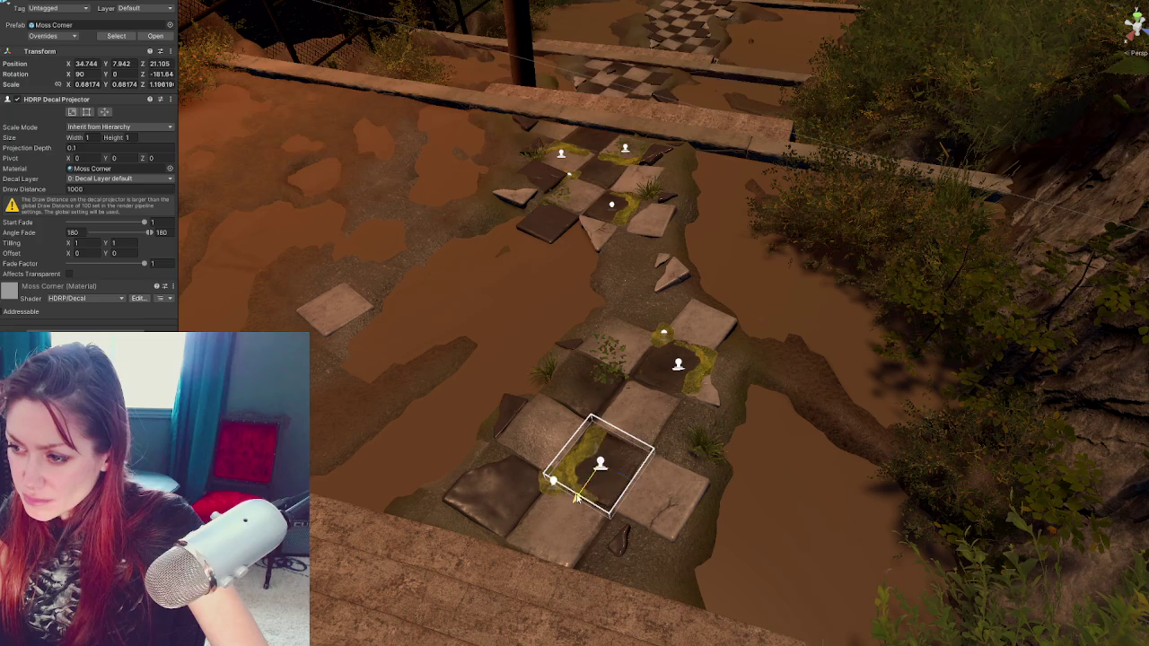
Enlarge that moss corner decal slightly and move it up-left over the tile
left_click(576, 535)
left_click(616, 536)
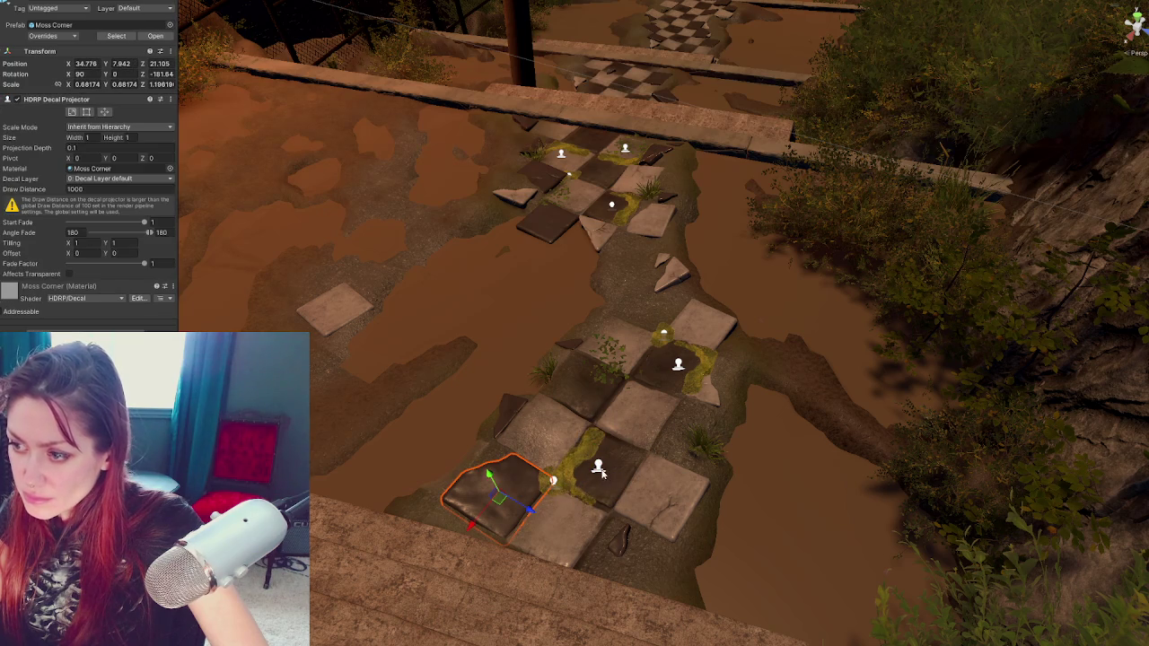
key("e")
key("r")
left_click_drag(598, 466, 604, 470)
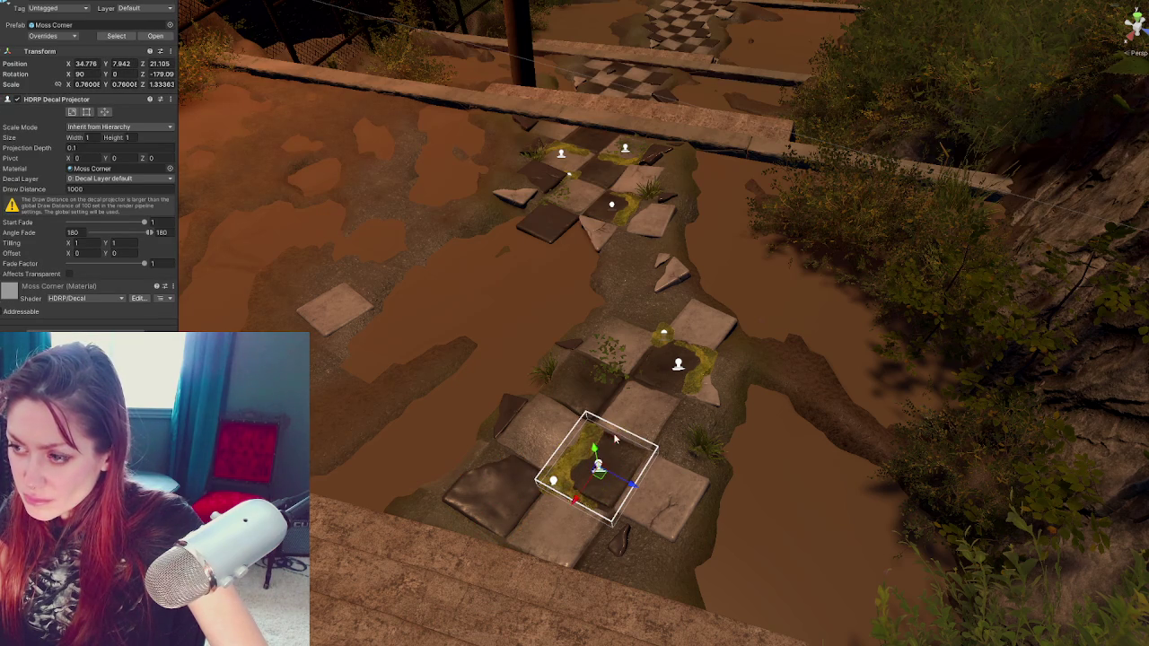
key("e")
mouse_move(575, 500)
left_mouse_down()
mouse_move(574, 468)
mouse_move(558, 465)
mouse_move(500, 496)
mouse_move(548, 489)
mouse_move(680, 416)
mouse_move(1085, 416)
mouse_move(607, 162)
mouse_move(528, 179)
left_mouse_up()
Switch to the move tool to set the moss corner decal along the lower tile's edge
key("w")
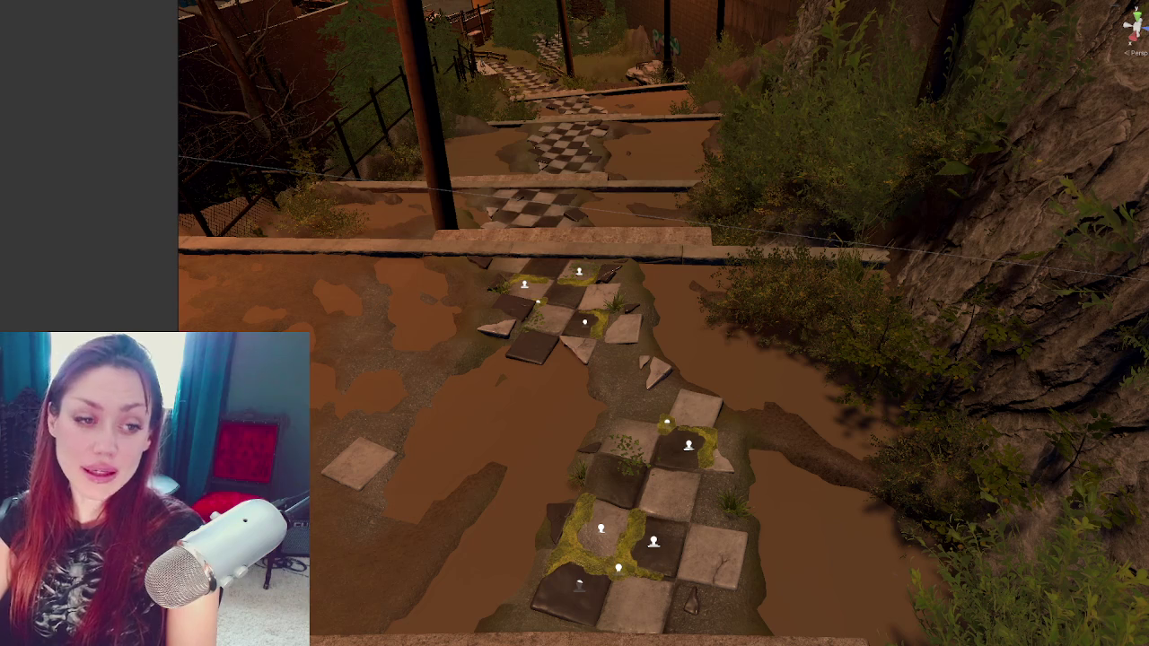
Select two Moss decals and carry them toward the wooden stairs
scroll(683, 431, "up", 2)
left_click(662, 418)
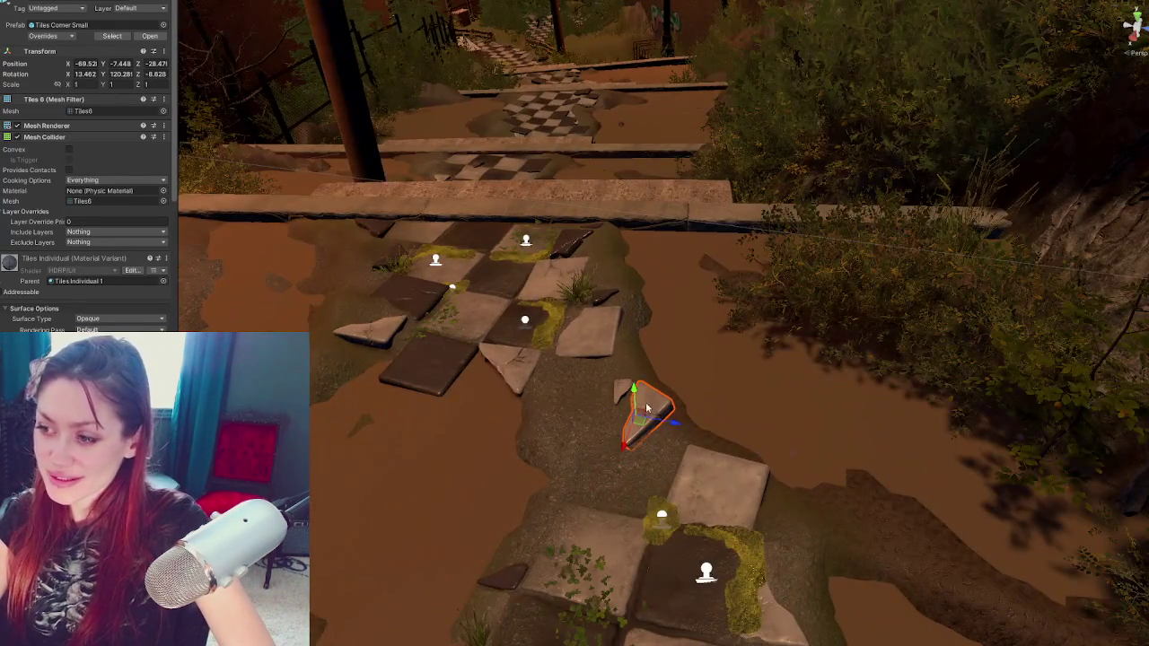
mouse_move(647, 408)
left_mouse_down()
mouse_move(569, 362)
mouse_move(556, 385)
mouse_move(688, 410)
mouse_move(549, 319)
left_mouse_up()
left_click(487, 288)
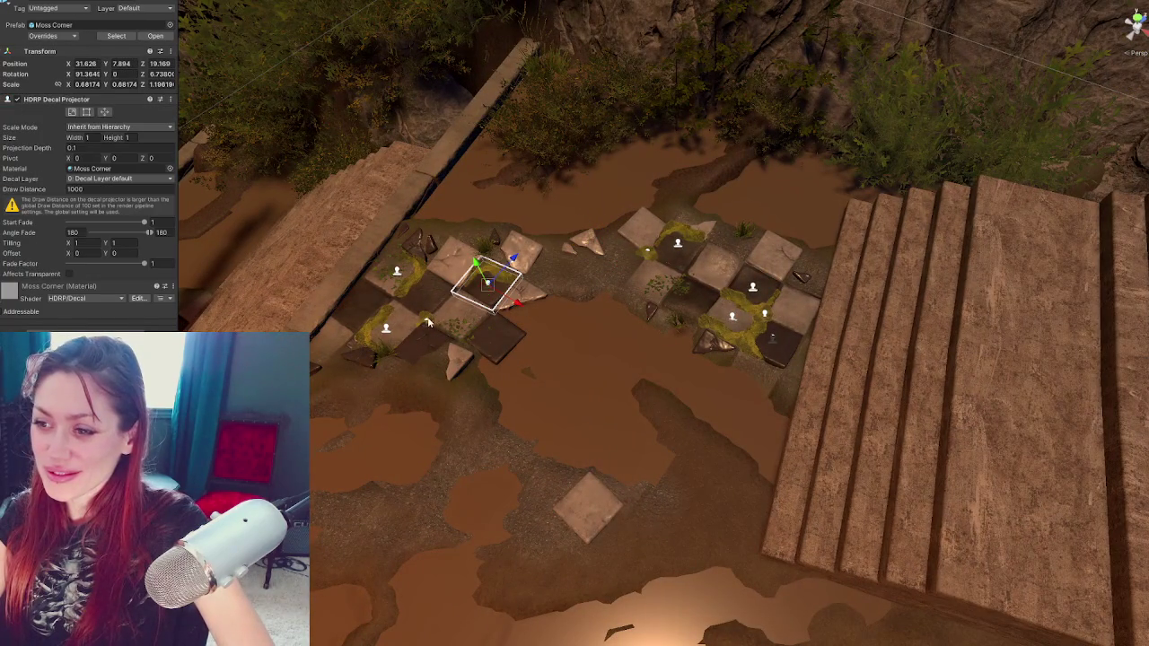
left_click(388, 321, "shift")
left_click(428, 326)
left_click(488, 285, "shift")
left_click_drag(487, 285, 1012, 359)
mouse_move(1086, 402)
left_mouse_down()
mouse_move(654, 196)
mouse_move(494, 406)
mouse_move(516, 475)
left_mouse_up()
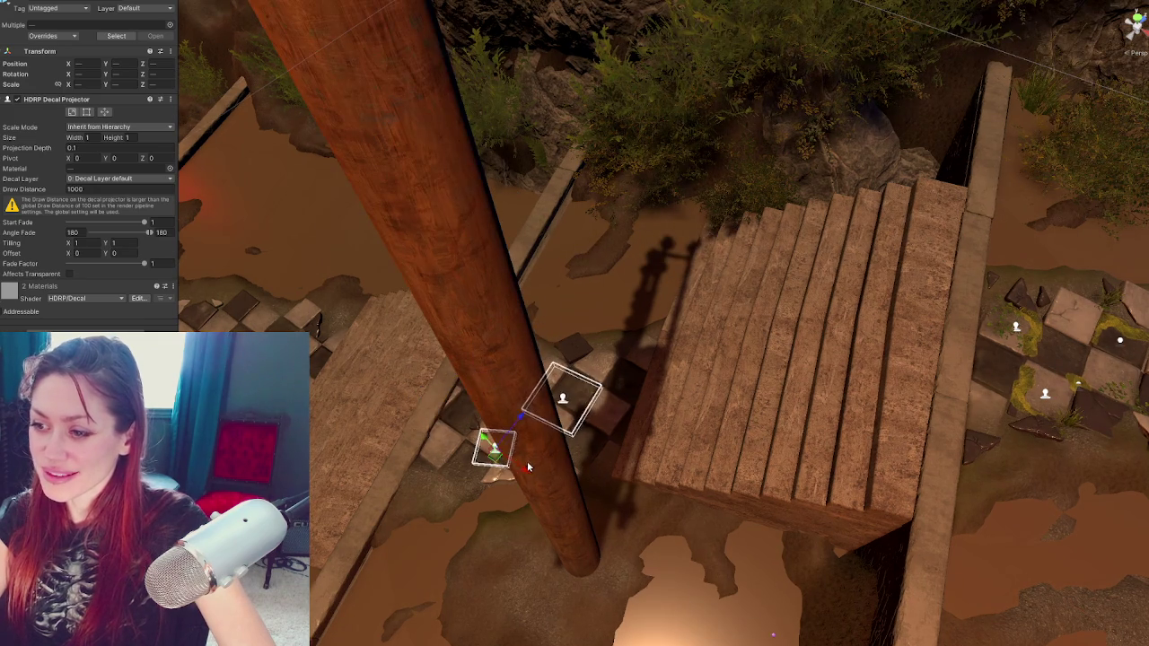
Place the two decals down-left on the checkered floor beside the stairs
key("f")
mouse_move(638, 365)
left_mouse_down()
mouse_move(553, 356)
mouse_move(911, 275)
mouse_move(748, 290)
left_mouse_up()
mouse_move(745, 339)
left_mouse_down()
mouse_move(733, 470)
mouse_move(736, 449)
mouse_move(627, 467)
left_mouse_up()
left_click_drag(683, 442, 664, 488)
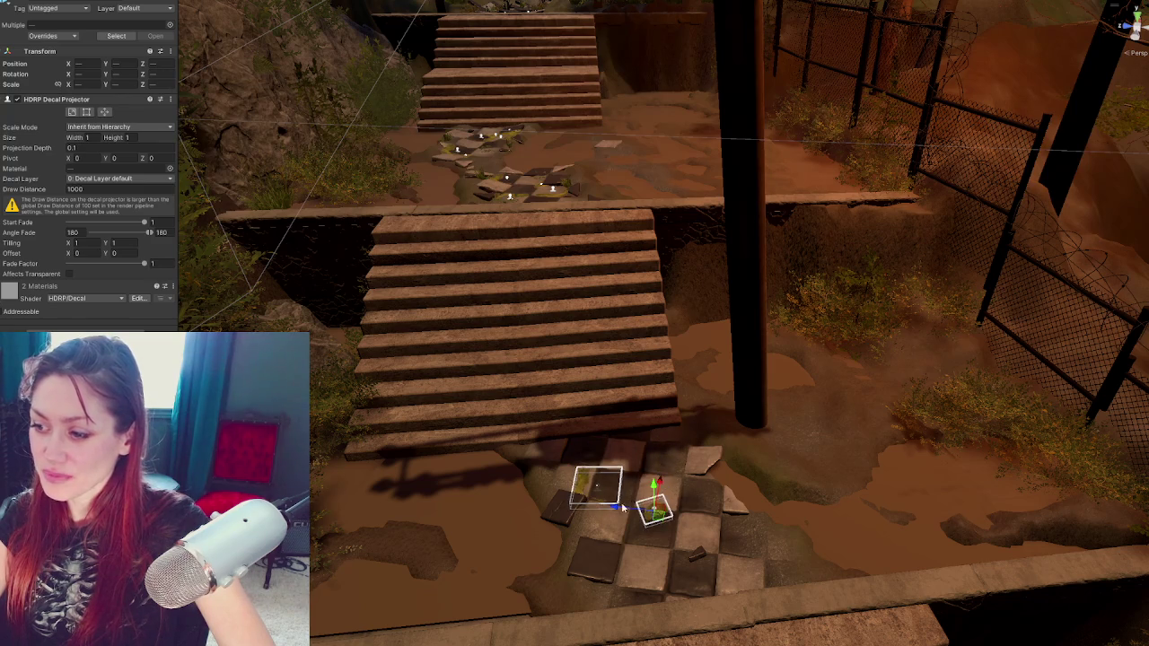
key("f")
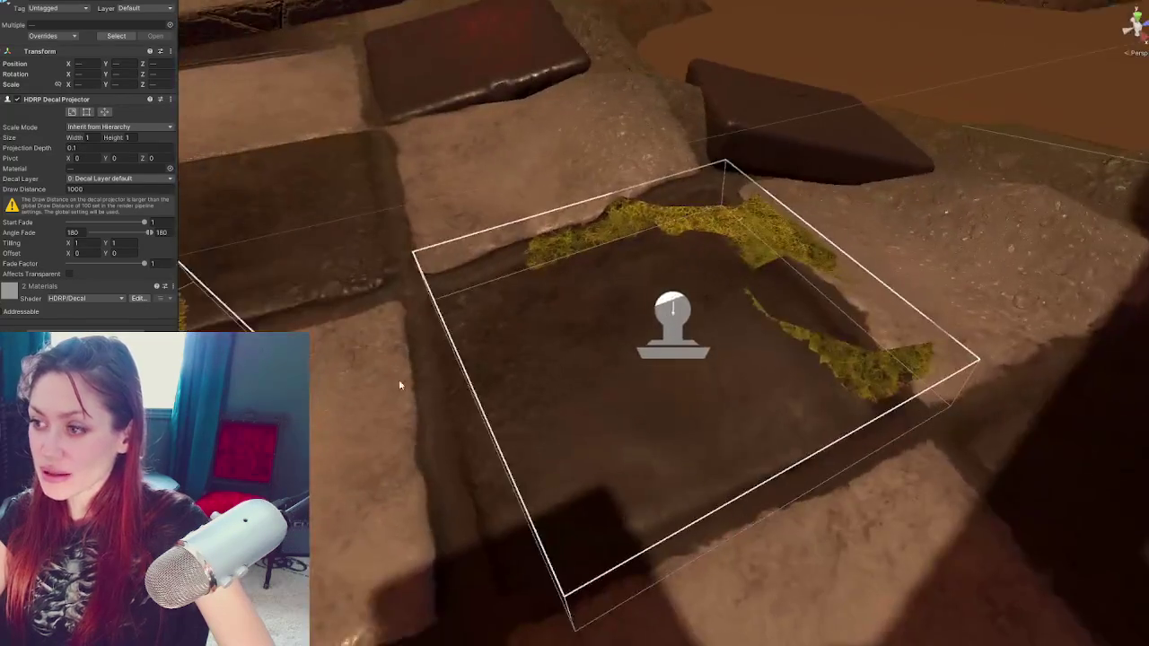
scroll(400, 384, "down", 3)
Rotate the moss corner decal to follow the tile edge
left_click(671, 314)
key("e")
mouse_move(680, 441)
left_mouse_down()
mouse_move(669, 384)
mouse_move(685, 384)
mouse_move(583, 384)
mouse_move(688, 370)
mouse_move(740, 334)
mouse_move(675, 342)
left_mouse_up()
key("w")
Duplicate the moss corner decal and place the copy up-left, turned to about -88.9 degrees
key("ctrl+d")
mouse_move(689, 422)
left_mouse_down()
mouse_move(649, 264)
mouse_move(496, 297)
mouse_move(330, 277)
mouse_move(488, 243)
mouse_move(712, 232)
mouse_move(820, 208)
mouse_move(796, 230)
left_mouse_up()
key("e")
key("w")
left_click_drag(613, 269, 615, 263)
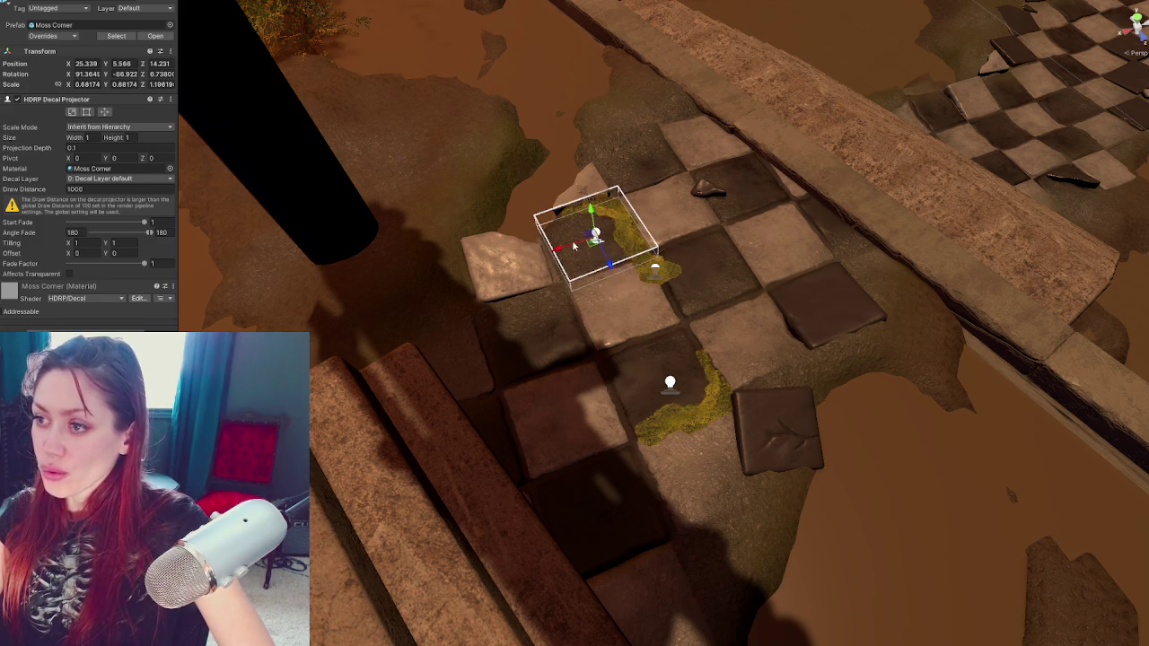
Lower the moss corner decal slightly and move the Moss 1 decal up-right across the tiles
left_click(563, 245)
left_click(595, 237)
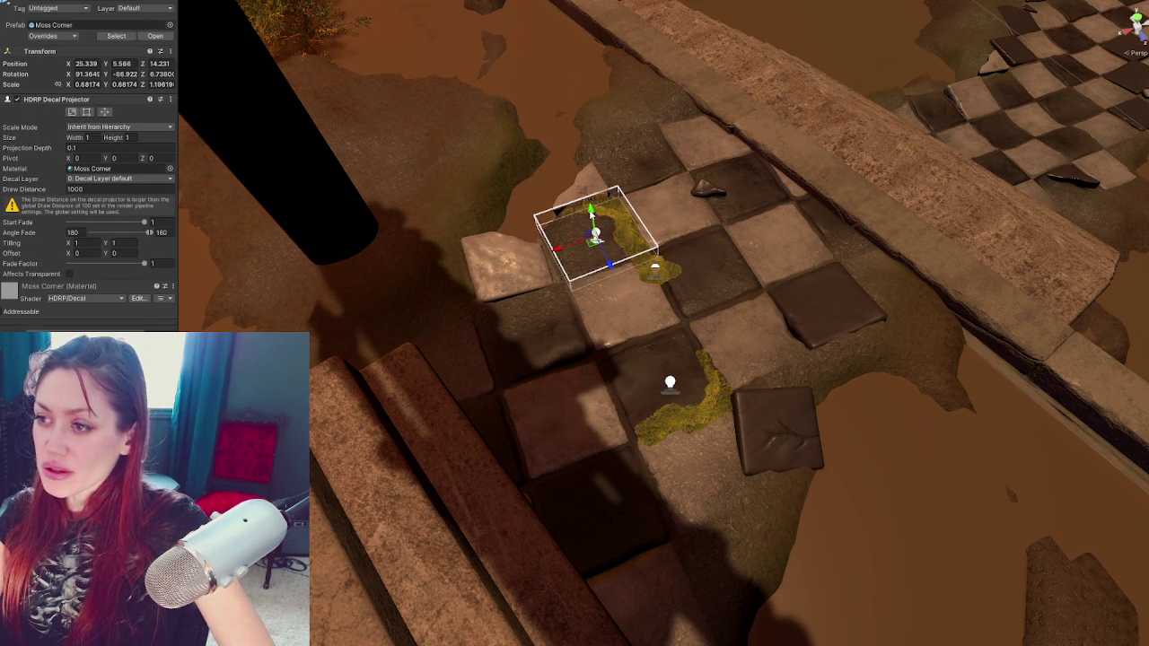
left_click_drag(591, 211, 590, 214)
left_click(659, 273)
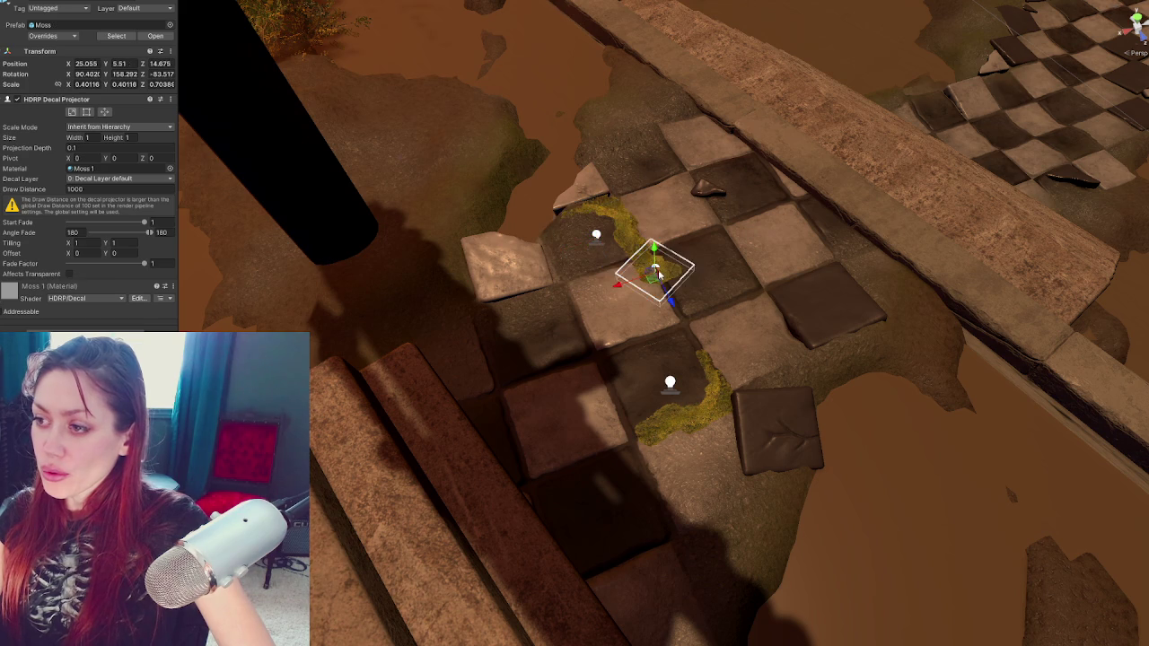
mouse_move(618, 285)
left_mouse_down()
mouse_move(754, 235)
mouse_move(759, 190)
mouse_move(676, 186)
mouse_move(493, 131)
left_mouse_up()
key("e")
scroll(698, 308, "down", 2)
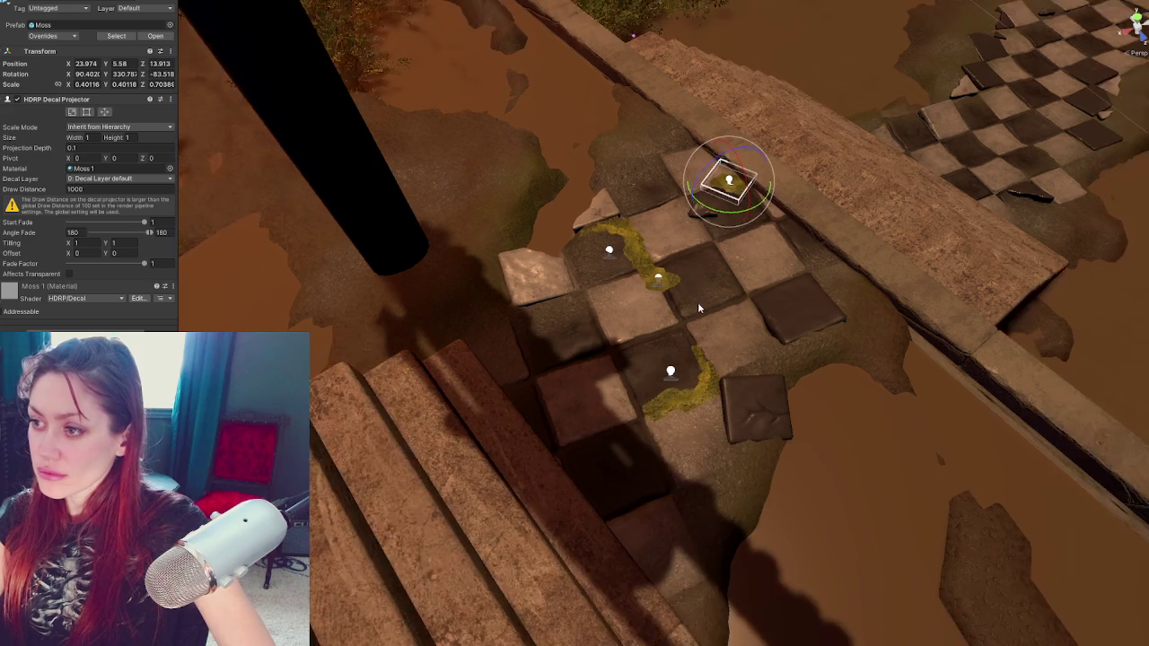
Reposition the lower moss corner decal up-left, then up-right along the tile edge
left_click(671, 375)
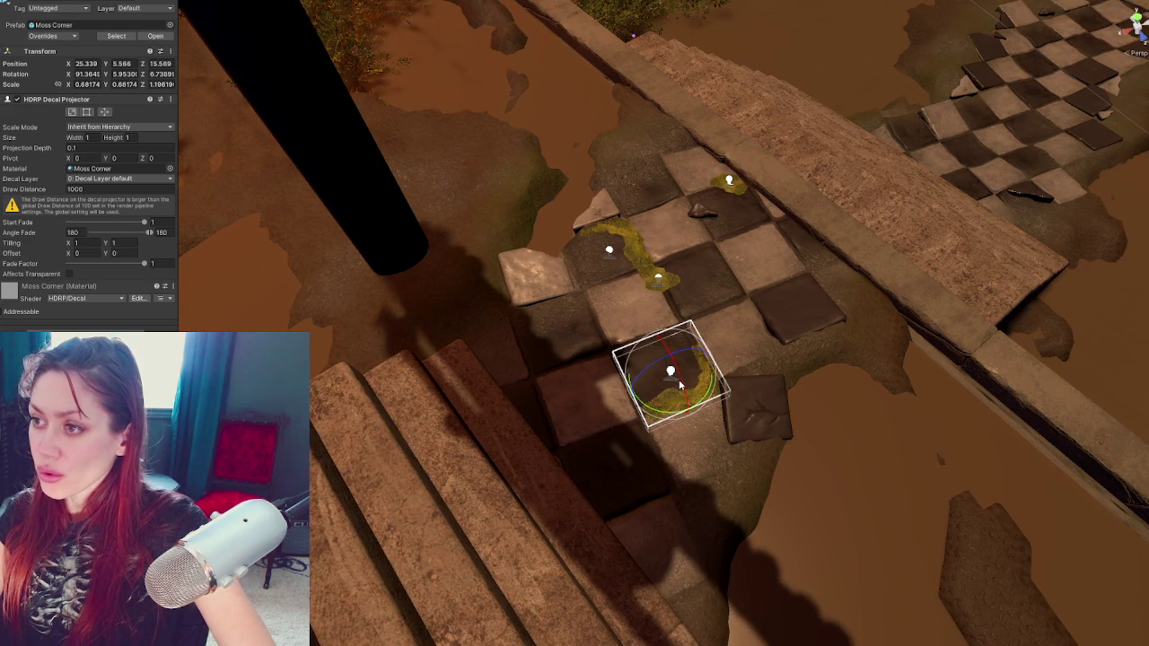
key("w")
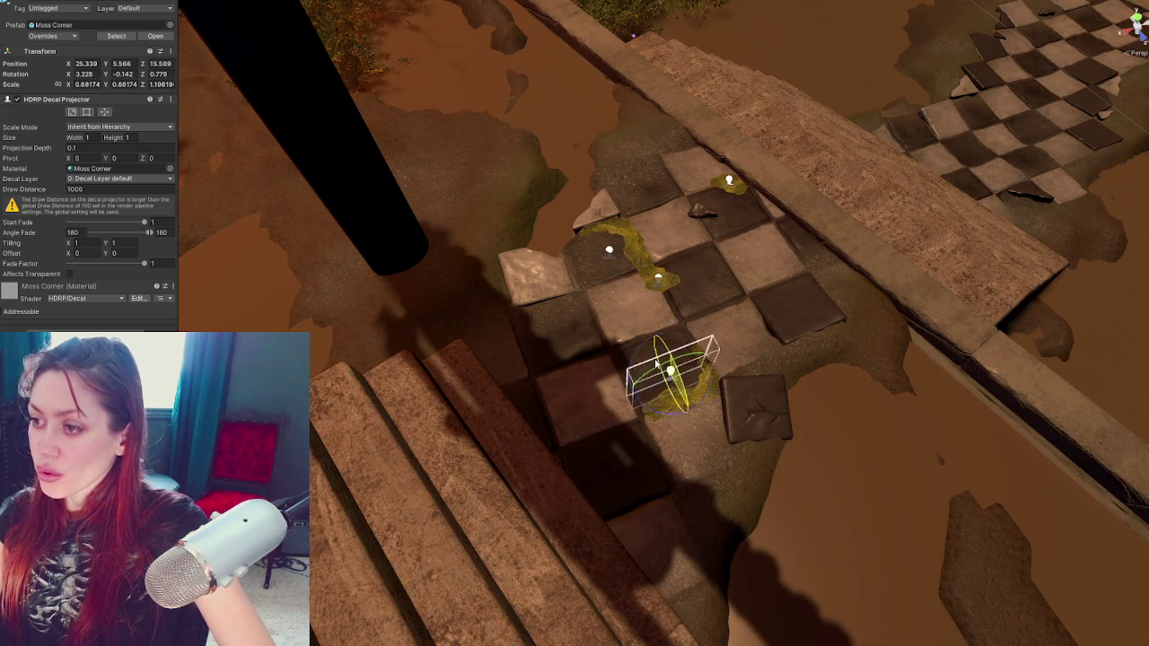
left_click_drag(689, 409, 623, 235)
left_click_drag(549, 221, 669, 211)
key("e")
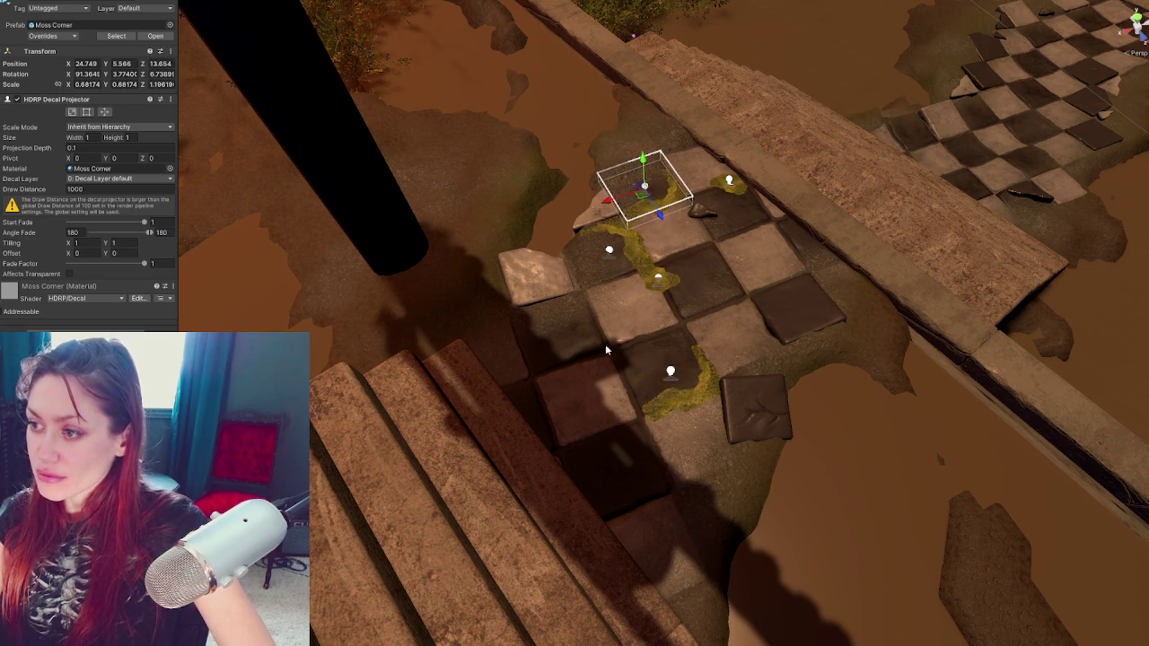
left_click(605, 344)
Move another moss decal along the tiled path toward the stairs
mouse_move(743, 332)
left_mouse_down()
mouse_move(754, 352)
mouse_move(718, 361)
mouse_move(732, 377)
left_mouse_up()
left_click(731, 377)
mouse_move(727, 325)
left_mouse_down()
mouse_move(734, 258)
mouse_move(731, 273)
mouse_move(665, 279)
mouse_move(693, 282)
left_mouse_up()
left_click(731, 355)
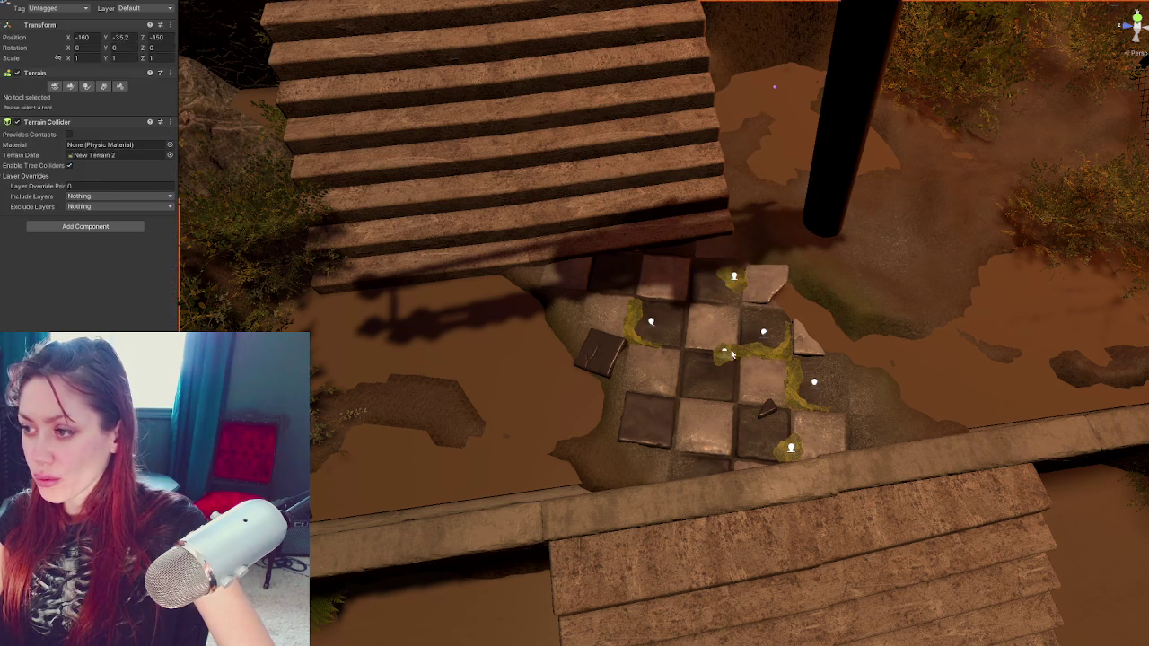
Slide the edge moss corner decal onto the corner tile, then rotate it
left_click(766, 332)
left_click_drag(727, 327, 567, 313)
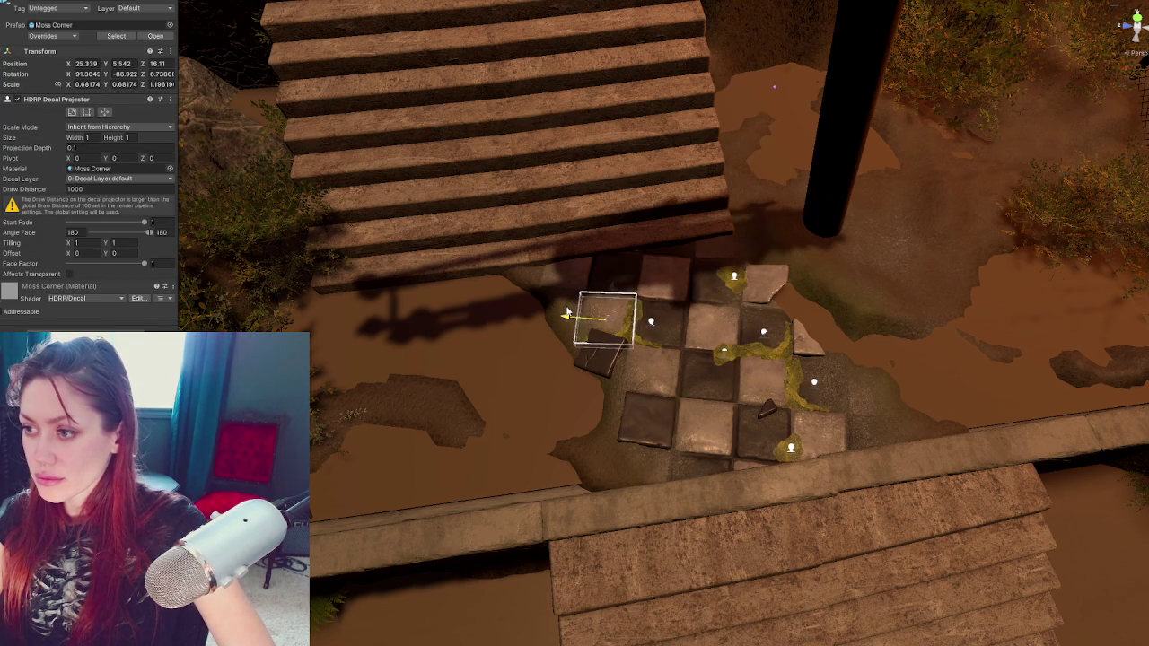
key("e")
key("w")
key("e")
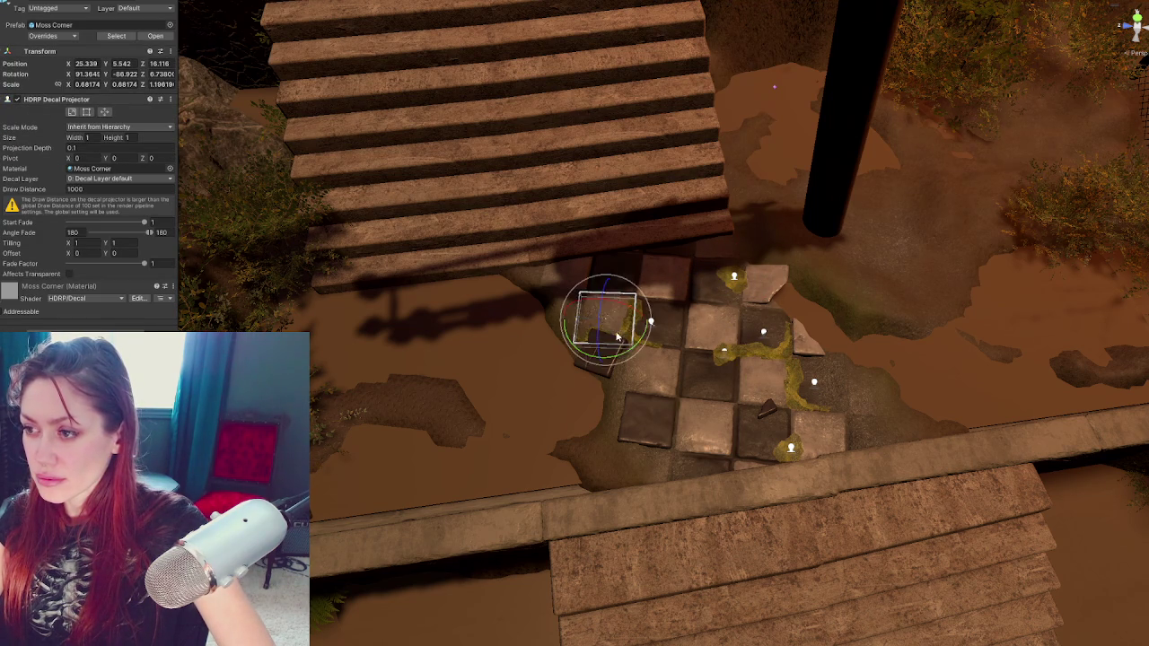
mouse_move(639, 350)
left_mouse_down()
mouse_move(944, 301)
mouse_move(890, 317)
left_mouse_up()
key("w")
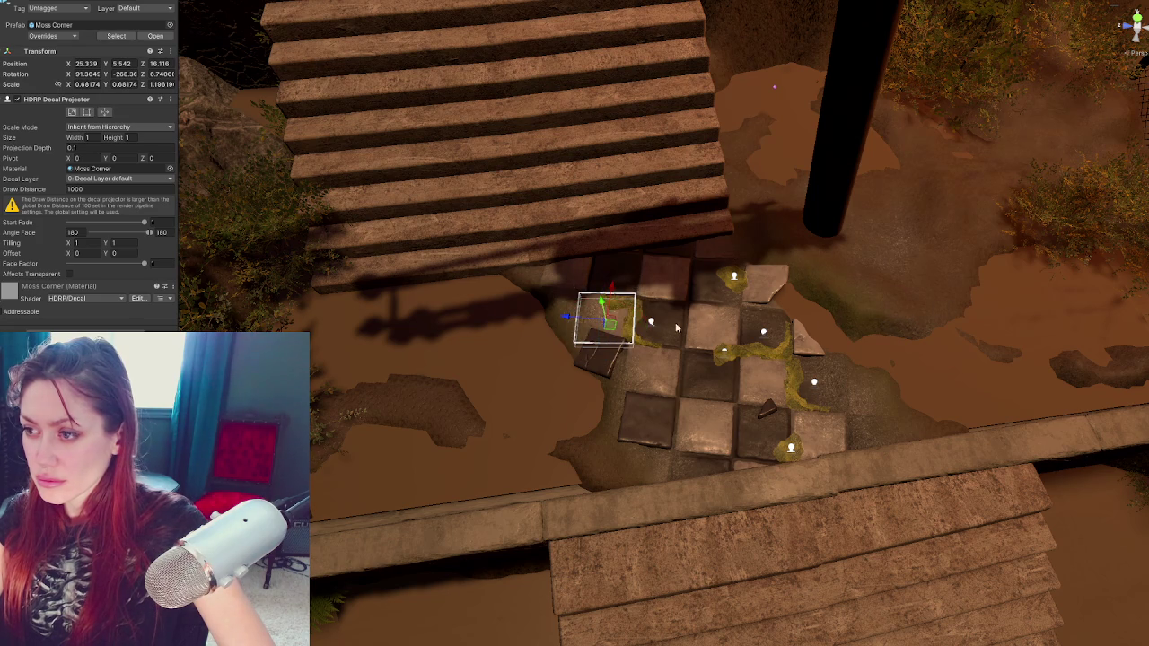
key("ctrl+z")
left_click_drag(618, 301, 617, 260)
key("e")
mouse_move(629, 303)
left_mouse_down()
mouse_move(582, 328)
mouse_move(503, 332)
left_mouse_up()
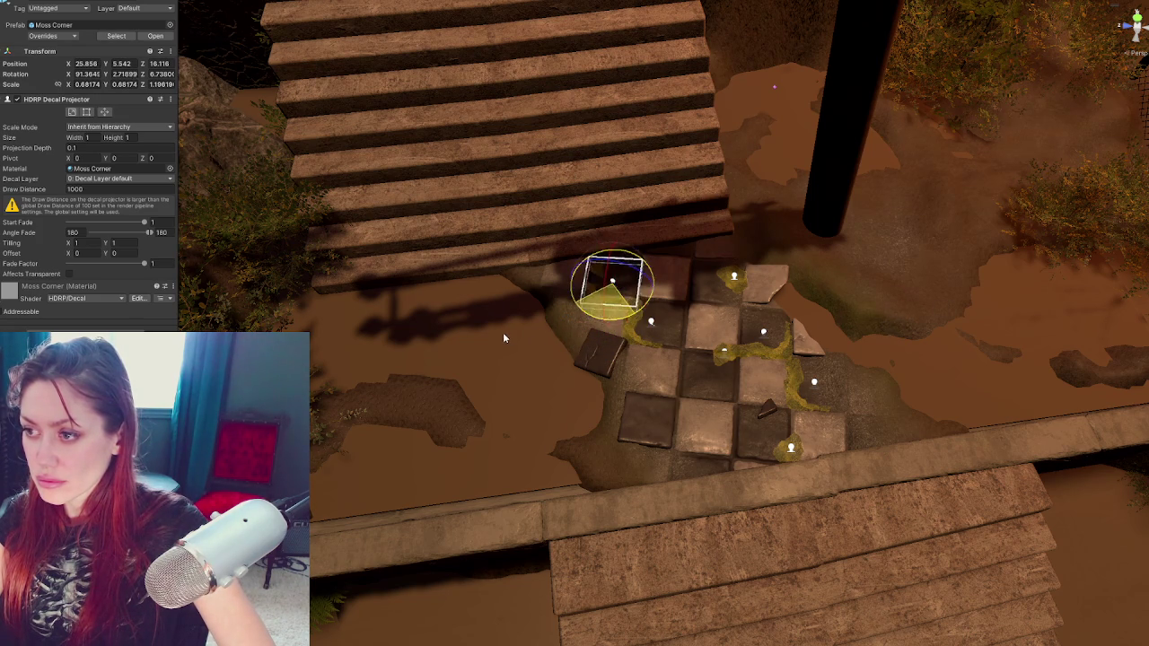
Frame the moss corner decal and rotate it slightly to align with the tile edge
left_click(506, 331)
key("f")
left_click(697, 303)
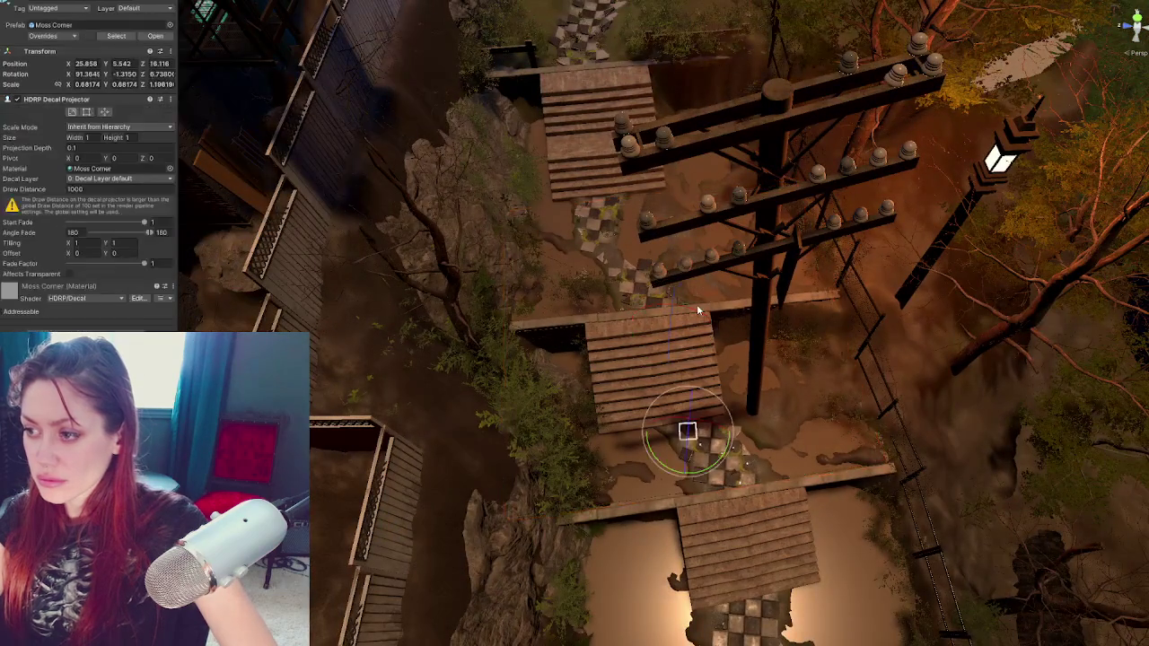
key("f")
key("w")
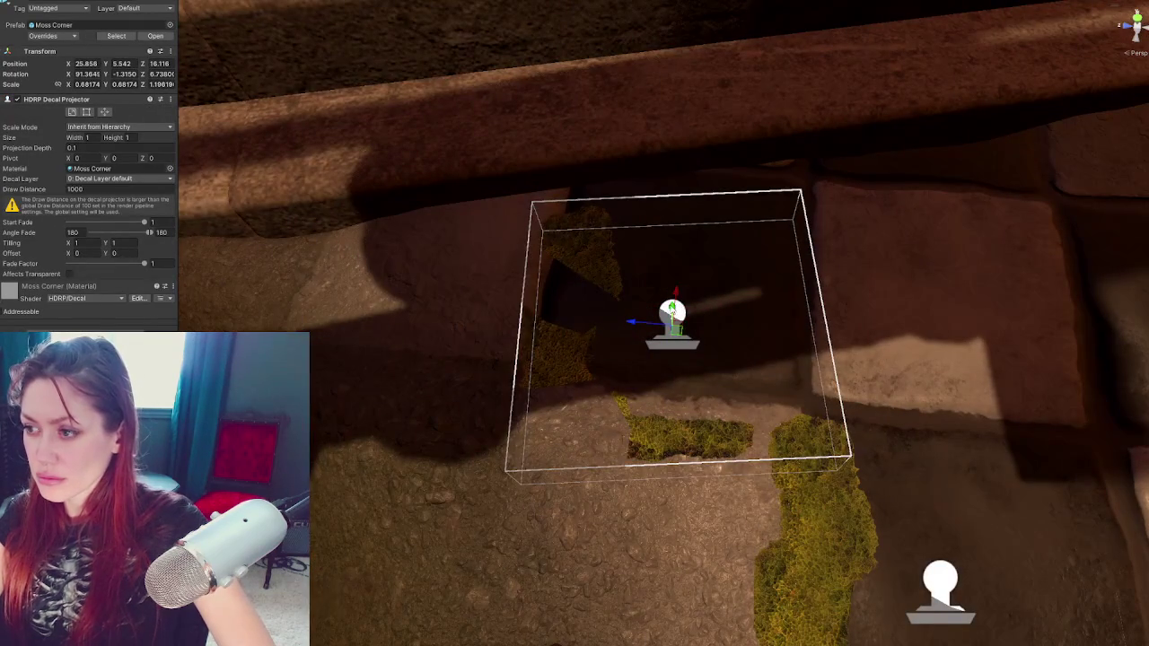
key("e")
mouse_move(673, 352)
left_mouse_down()
mouse_move(683, 258)
mouse_move(636, 280)
left_mouse_up()
key("w")
scroll(636, 280, "down", 6)
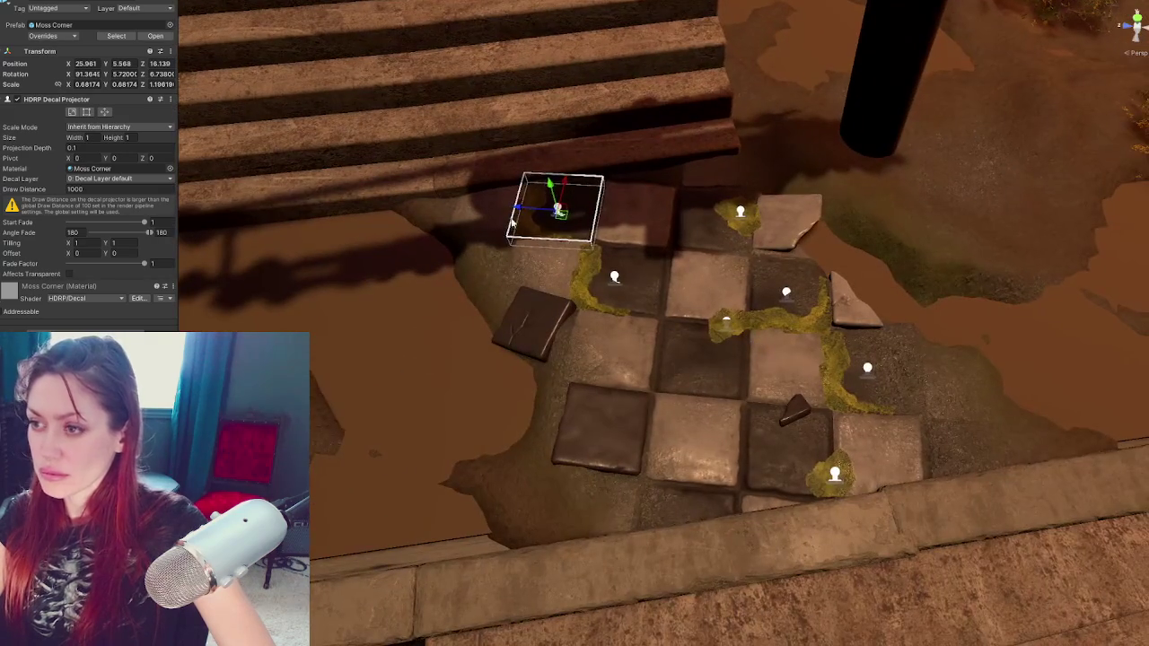
left_click(713, 353)
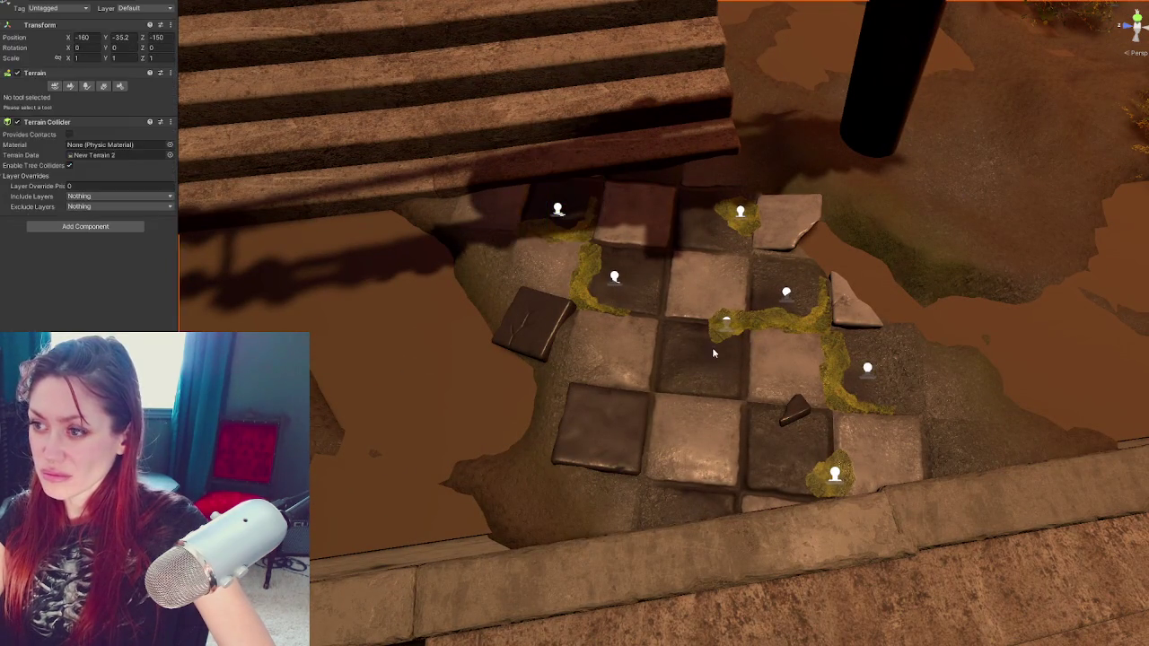
Move the moss corner decal near the stairs down the tiles
left_click_drag(720, 366, 989, 351)
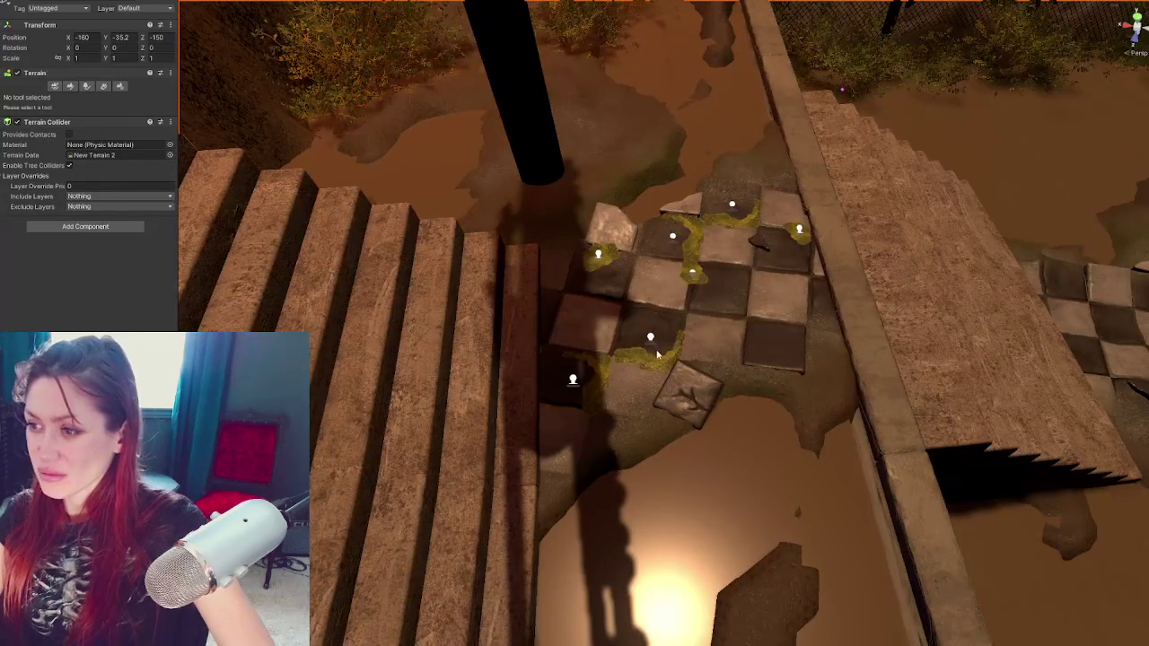
left_click(647, 340)
left_click(573, 382)
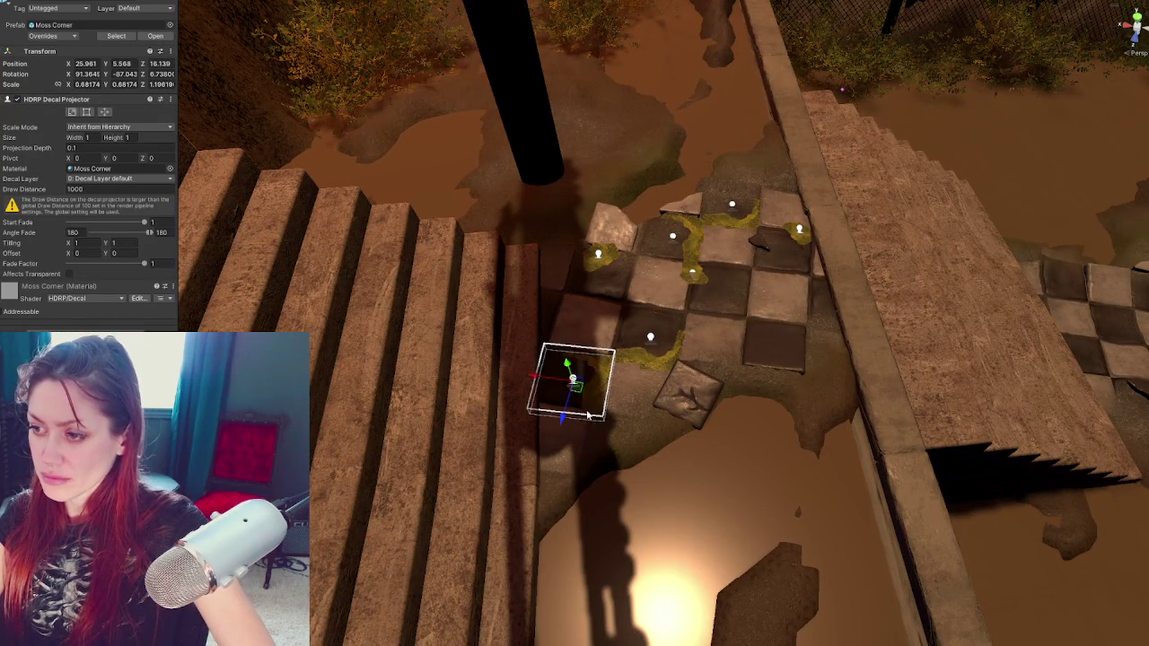
left_click_drag(569, 416, 551, 469)
left_click(665, 415)
Select two moss decals together and move them up-right onto the next tile patch
left_click_drag(664, 415, 859, 393)
left_click(697, 347)
left_click(657, 275, "shift")
mouse_move(709, 329)
left_mouse_down()
mouse_move(962, 115)
mouse_move(822, 270)
mouse_move(732, 217)
mouse_move(754, 210)
mouse_move(598, 582)
left_mouse_up()
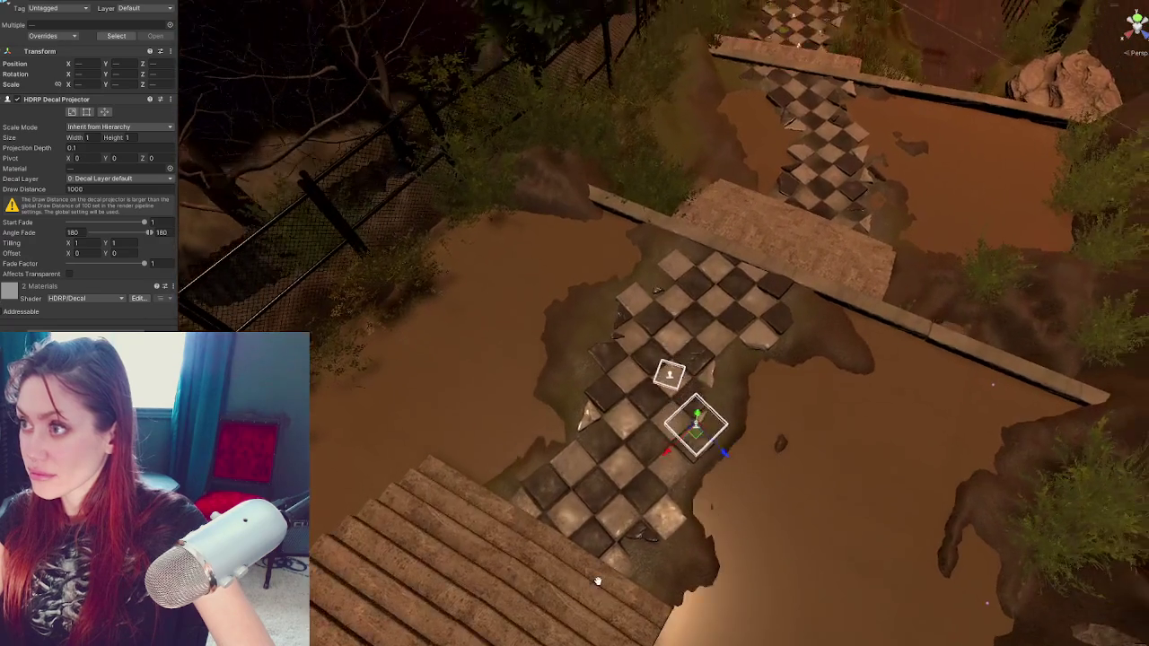
Slide the selected pair of moss decals down the checkered floor and nudge them up-left
mouse_move(710, 411)
left_mouse_down()
mouse_move(691, 468)
mouse_move(696, 458)
mouse_move(709, 469)
mouse_move(703, 459)
left_mouse_up()
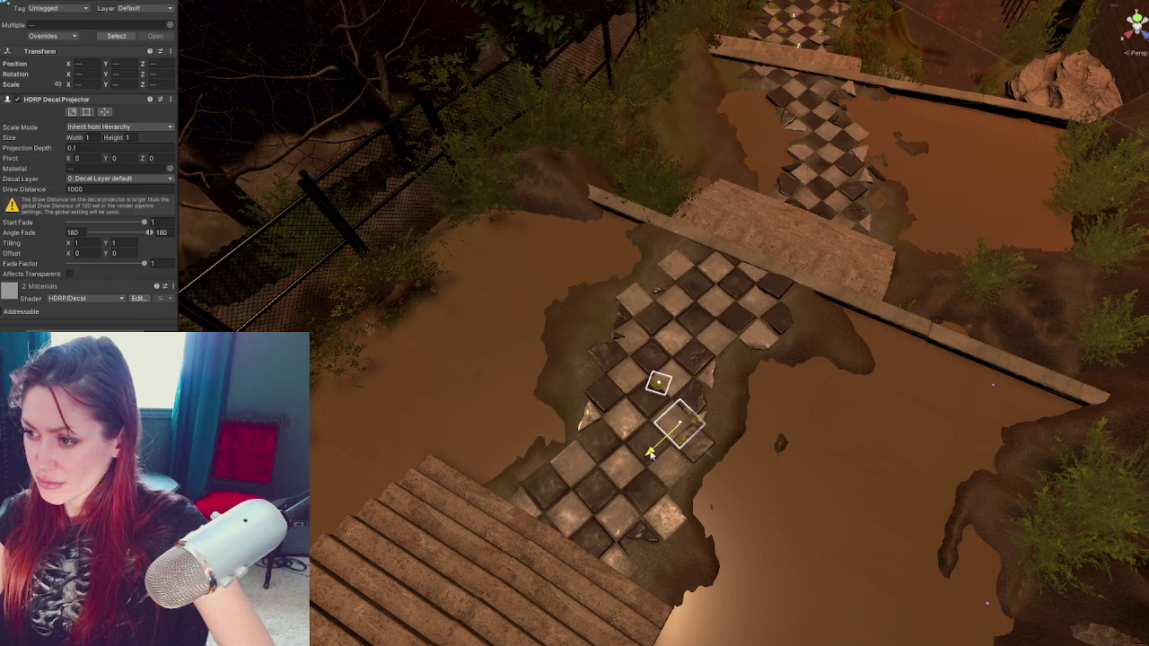
key("f")
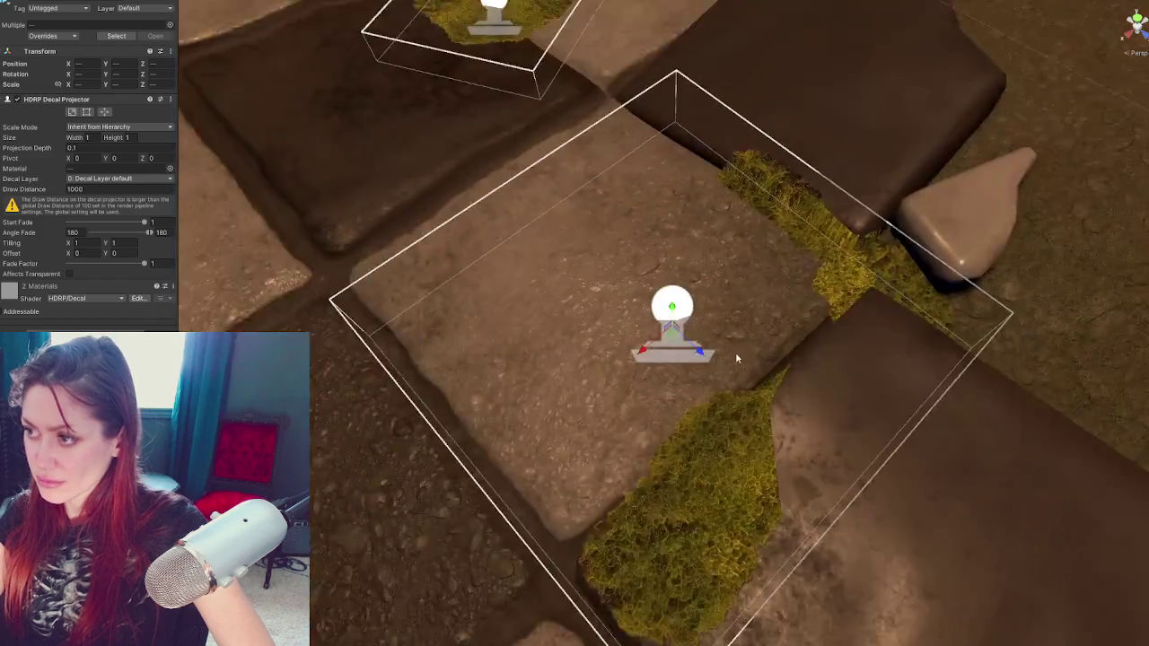
scroll(735, 352, "down", 5)
left_click_drag(697, 359, 661, 316)
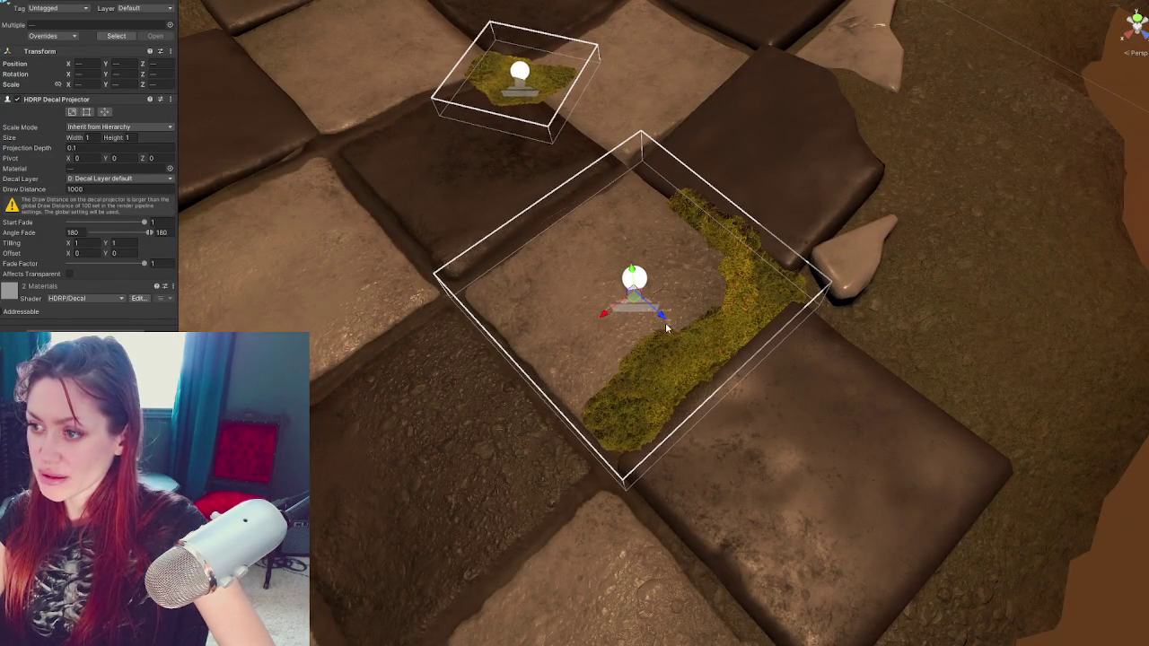
scroll(661, 317, "down", 10)
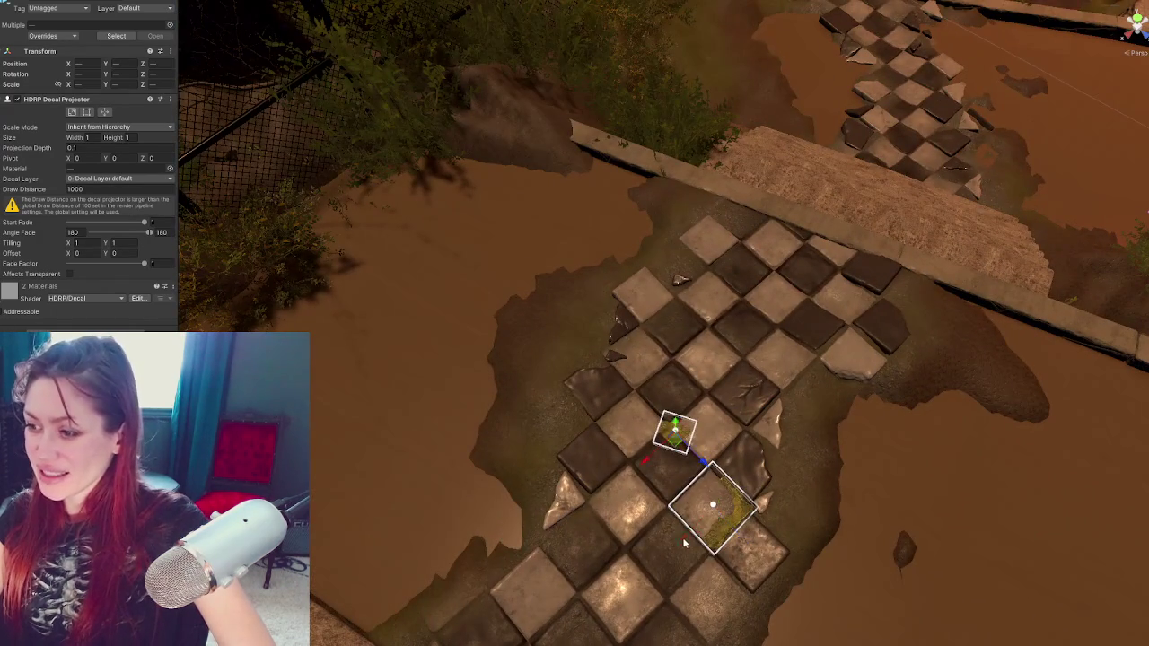
Duplicate both moss decals onto the far tile patch and set the corner decal against a tile edge
key("ctrl+d")
mouse_move(669, 428)
left_mouse_down()
mouse_move(993, 129)
mouse_move(952, 79)
left_mouse_up()
key("f")
mouse_move(731, 363)
left_mouse_down()
mouse_move(610, 247)
mouse_move(633, 193)
mouse_move(698, 134)
mouse_move(689, 223)
mouse_move(705, 116)
mouse_move(715, 206)
mouse_move(723, 189)
left_mouse_up()
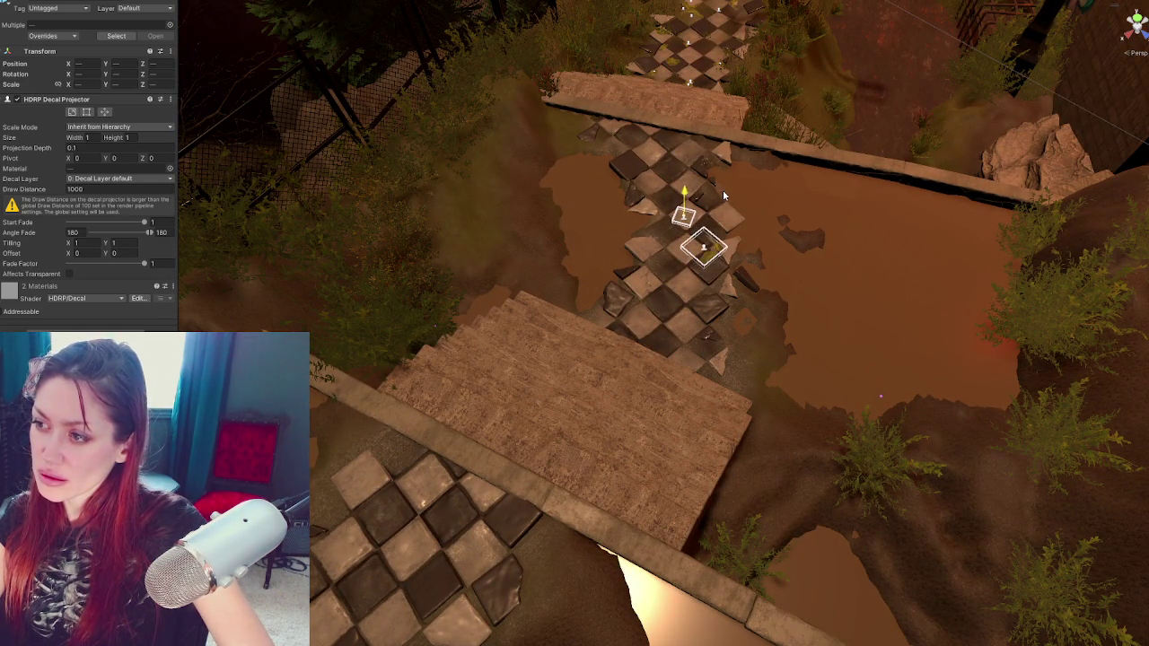
key("f")
left_click_drag(677, 264, 452, 259)
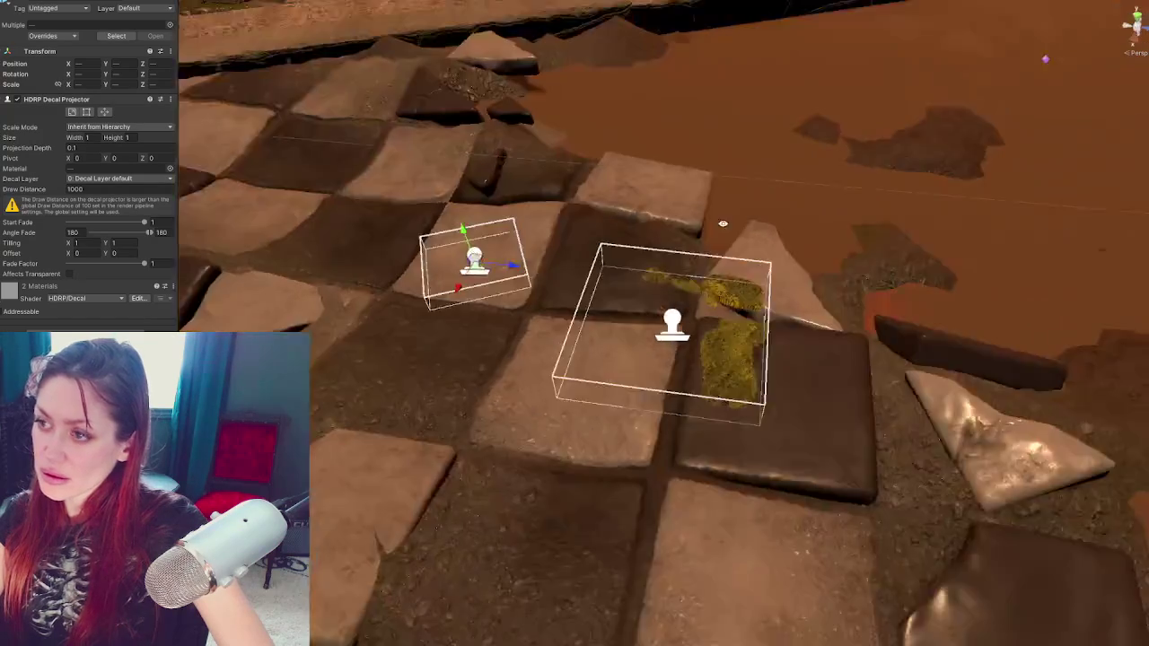
left_click(672, 332)
mouse_move(666, 340)
left_mouse_down()
mouse_move(658, 389)
mouse_move(584, 392)
left_mouse_up()
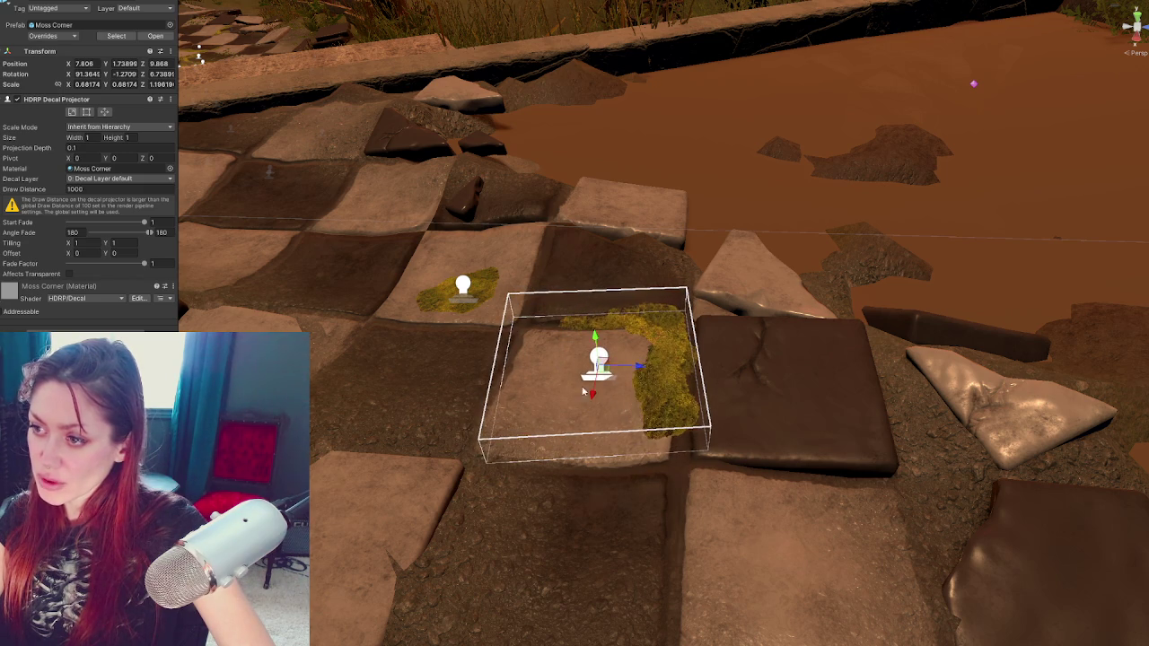
Move the small moss decal onto another tile and duplicate it
left_click(463, 287)
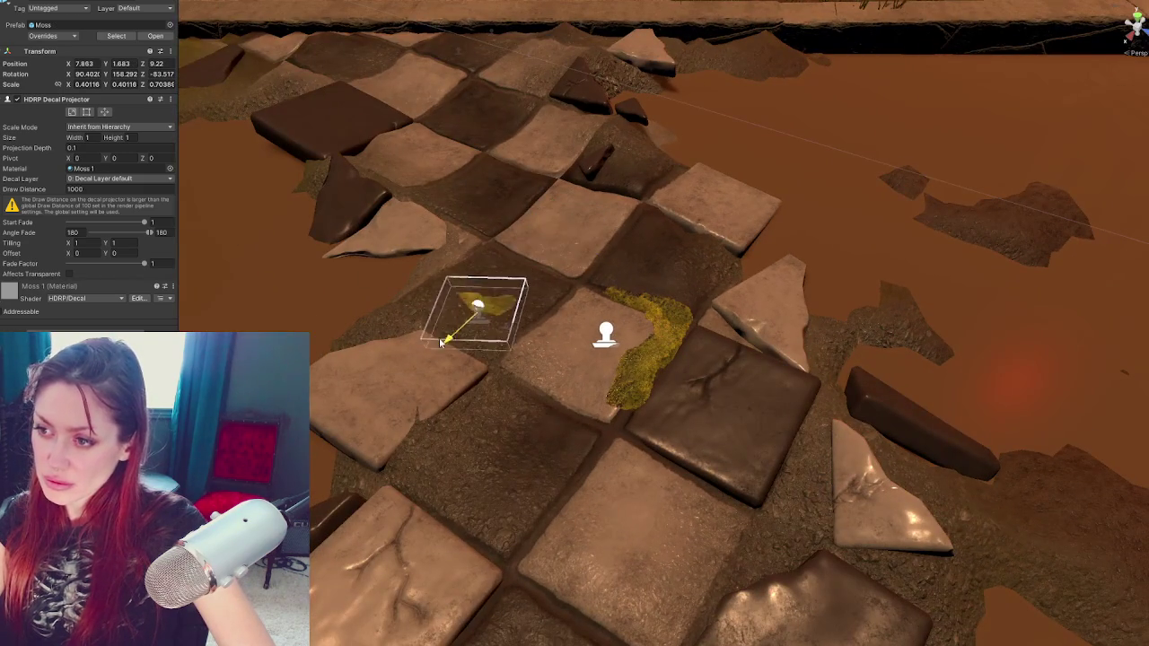
mouse_move(421, 363)
left_mouse_down()
mouse_move(368, 447)
mouse_move(458, 436)
mouse_move(469, 451)
mouse_move(460, 429)
mouse_move(470, 435)
left_mouse_up()
mouse_move(508, 477)
left_mouse_down()
mouse_move(494, 465)
mouse_move(675, 525)
mouse_move(772, 285)
mouse_move(579, 220)
mouse_move(485, 167)
mouse_move(367, 134)
mouse_move(406, 88)
left_mouse_up()
key("ctrl+d")
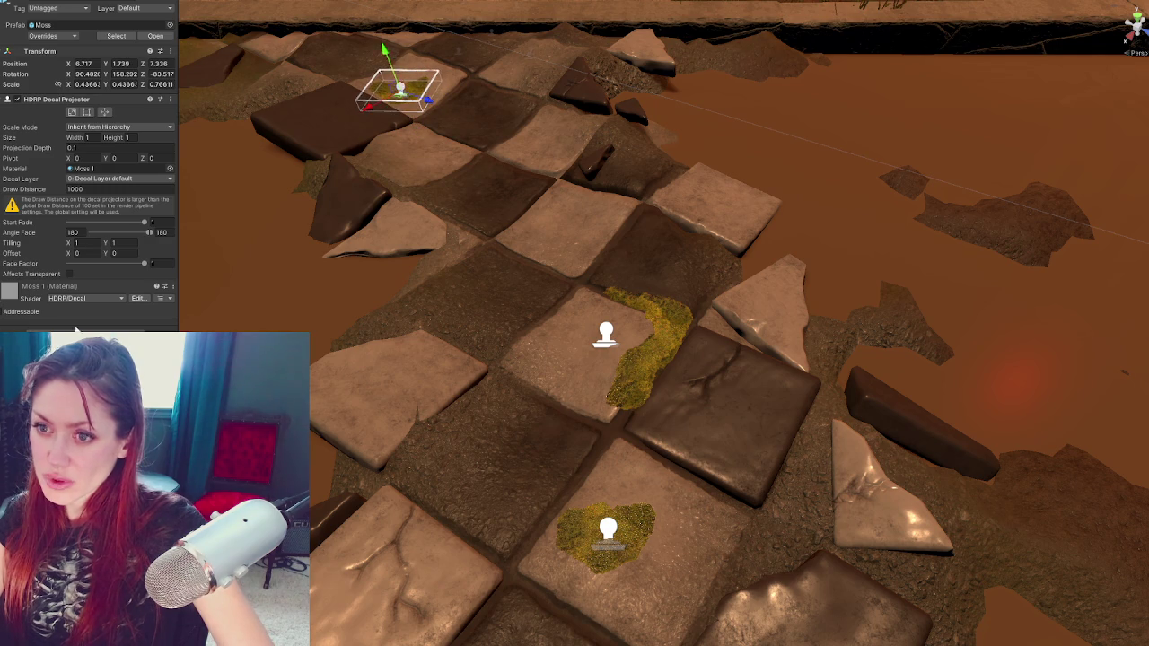
scroll(517, 242, "down", 3)
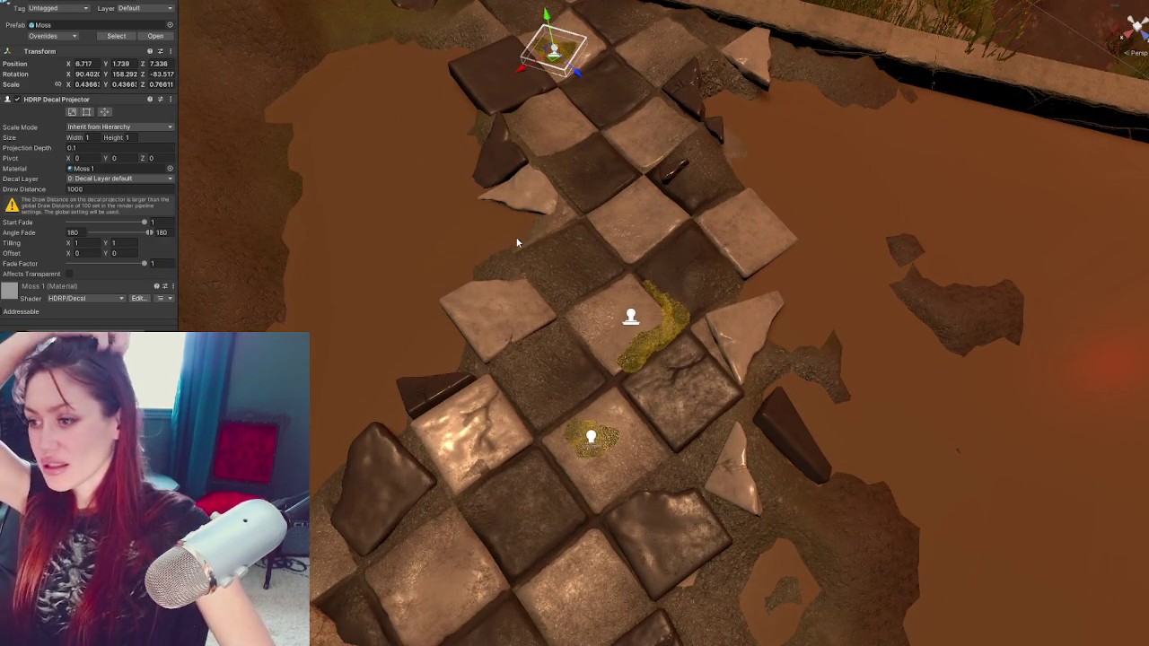
Enlarge the central moss corner decal slightly, to about 0.706 scale
left_click(631, 318)
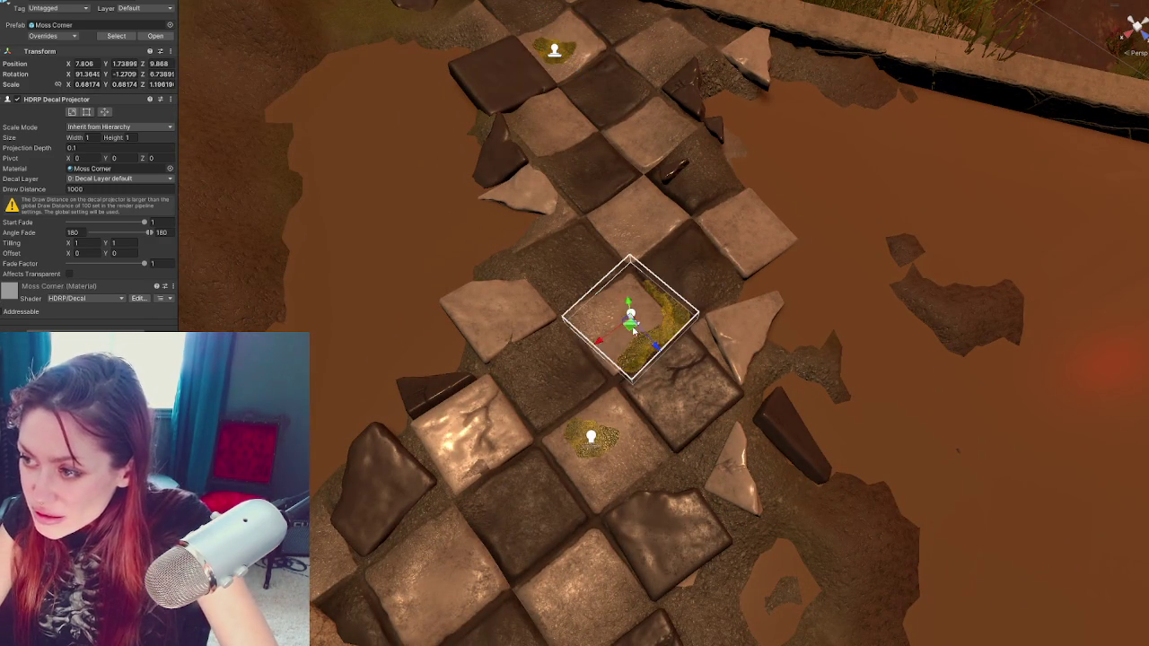
left_click_drag(635, 323, 616, 352)
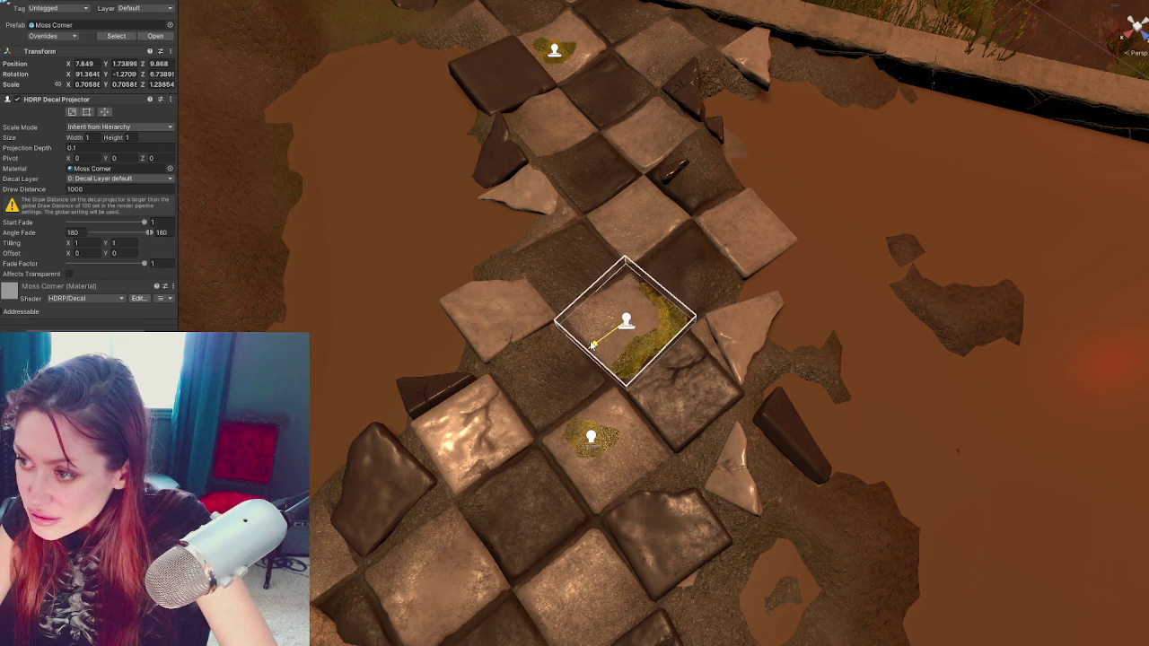
left_click(679, 398)
mouse_move(680, 398)
left_mouse_down()
mouse_move(781, 438)
mouse_move(693, 305)
left_mouse_up()
scroll(693, 305, "down", 5)
scroll(778, 270, "up", 2)
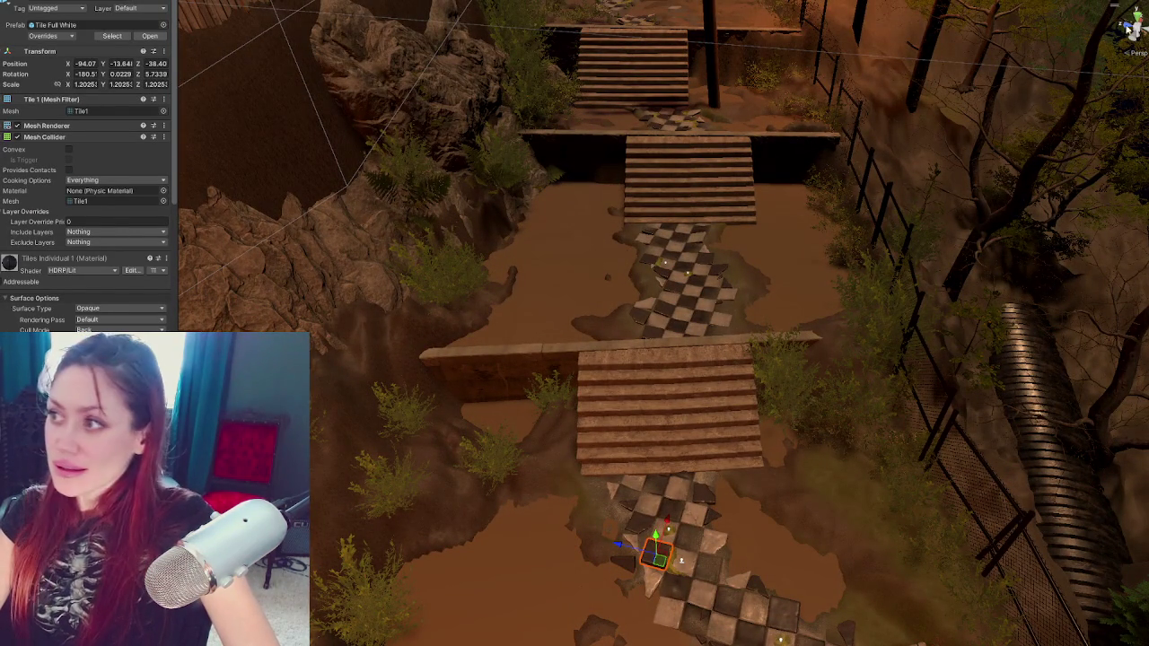
Fly the Scene view along the stairs and out to the culvert and pole, then clear the selection
mouse_move(930, 198)
left_mouse_down()
mouse_move(1076, 201)
mouse_move(1024, 609)
mouse_move(534, 308)
mouse_move(601, 222)
left_mouse_up()
mouse_move(552, 180)
left_mouse_down()
mouse_move(671, 374)
mouse_move(602, 259)
mouse_move(626, 228)
mouse_move(588, 169)
mouse_move(845, 466)
mouse_move(631, 396)
mouse_move(639, 125)
left_mouse_up()
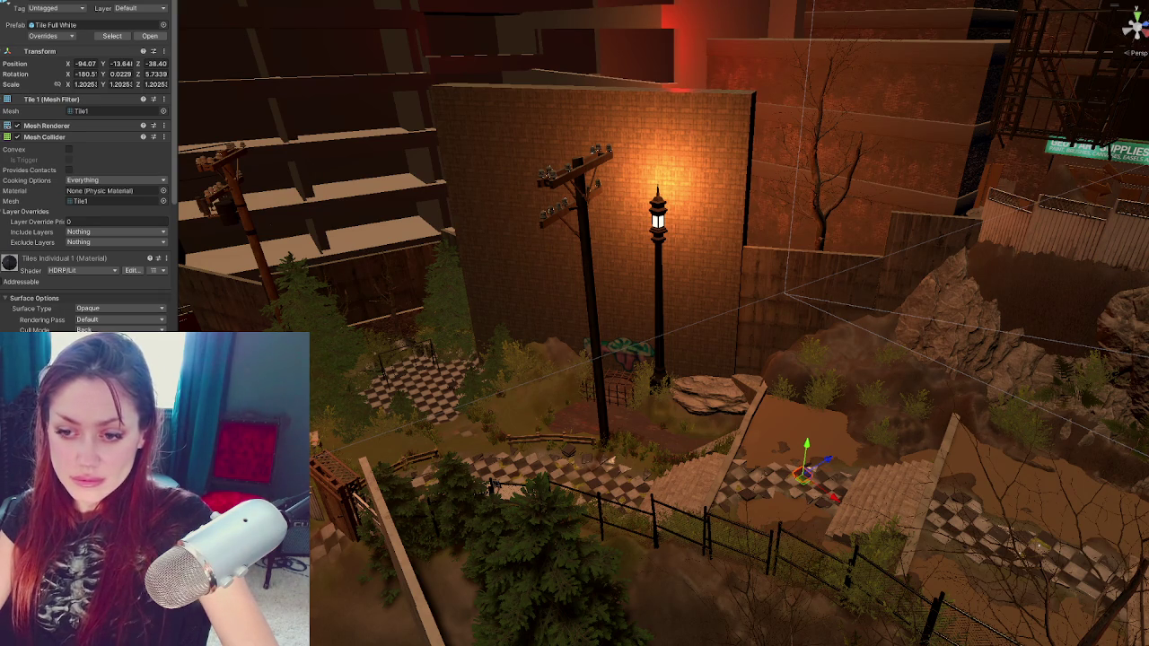
key("Escape")
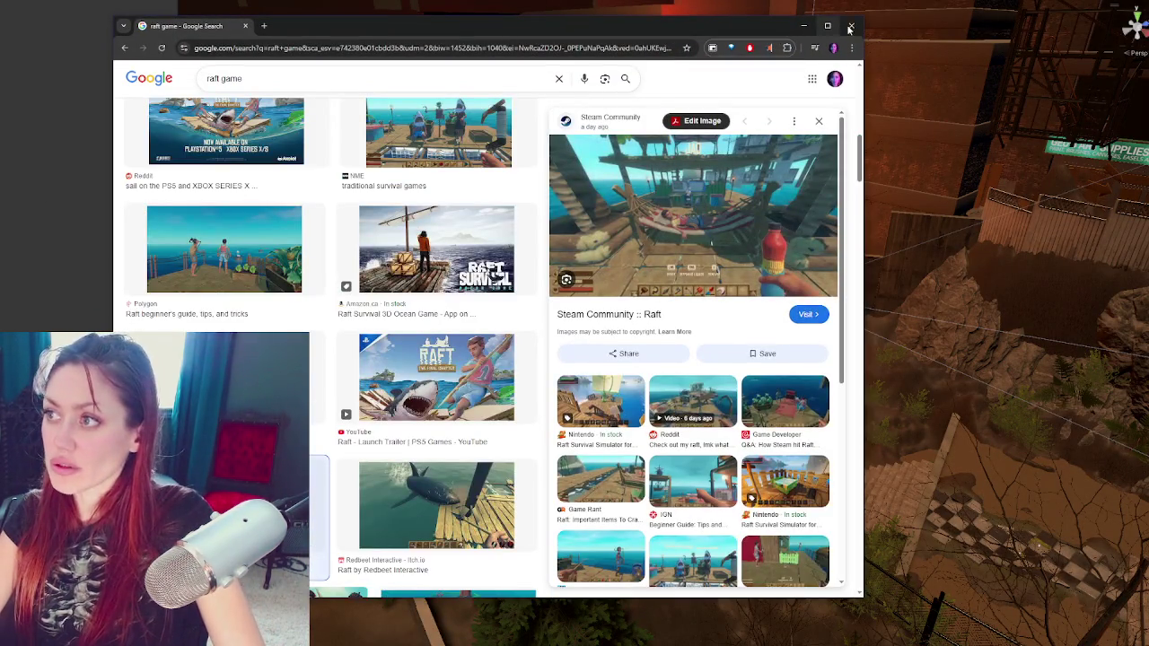
Browse the broken, abandoned, cracked-road, Odessa and post-apocalyptic city reference tabs, then minimize Chrome
left_click(804, 26)
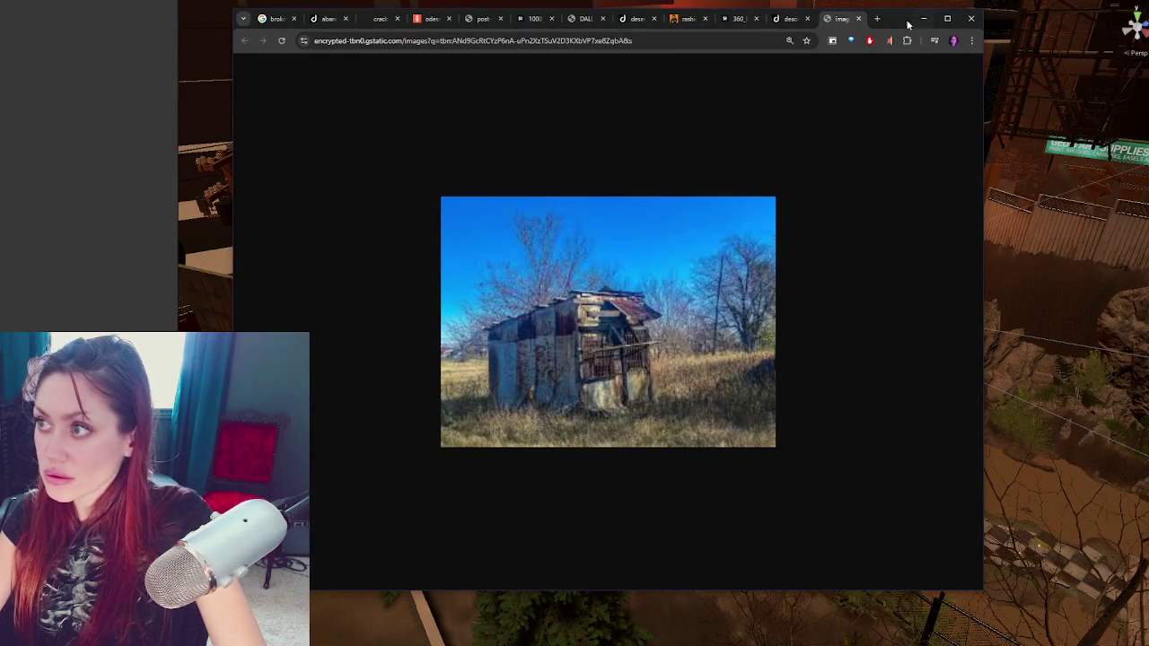
left_click(274, 18)
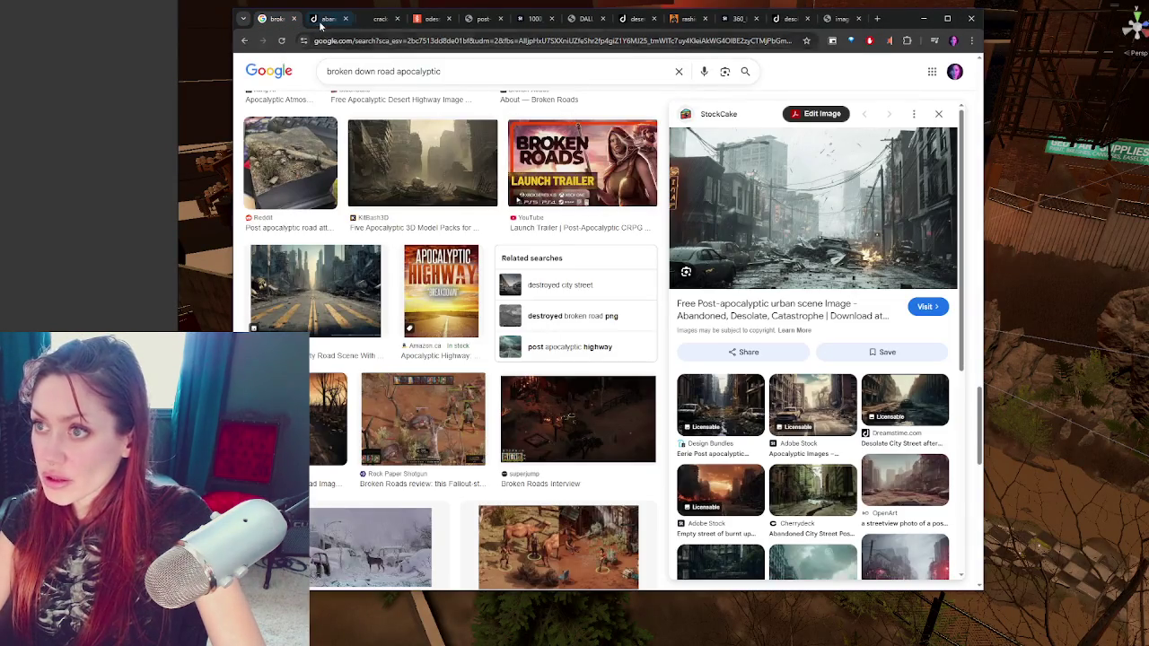
left_click(329, 18)
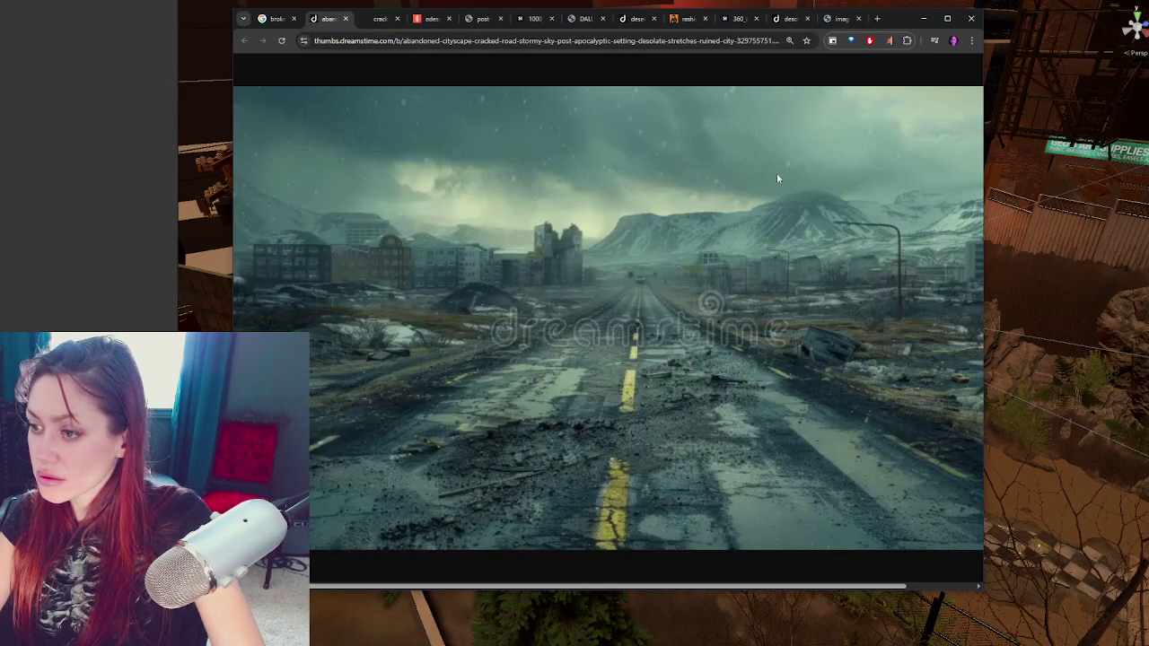
left_click(381, 18)
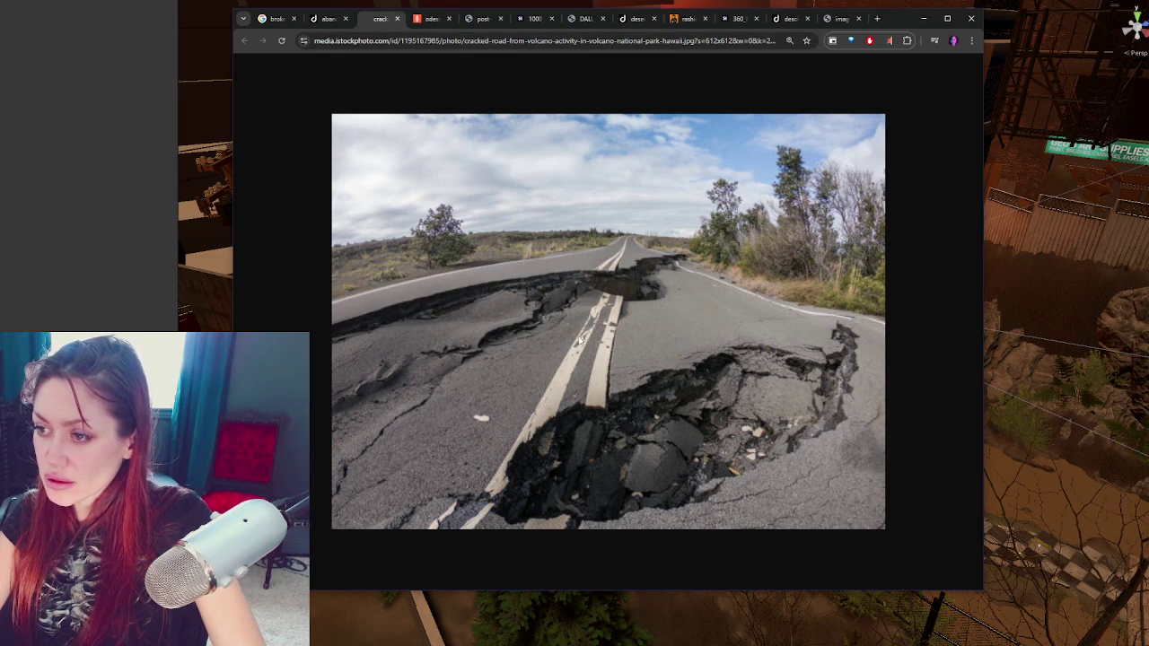
left_click(433, 21)
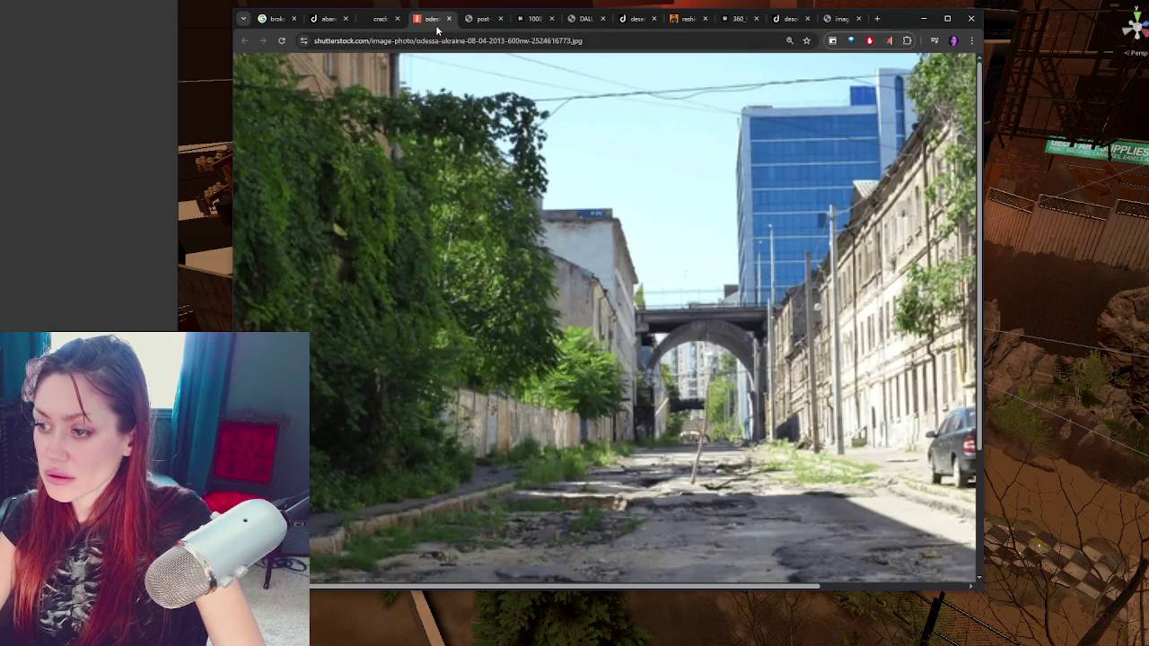
left_click(480, 21)
left_click(438, 19)
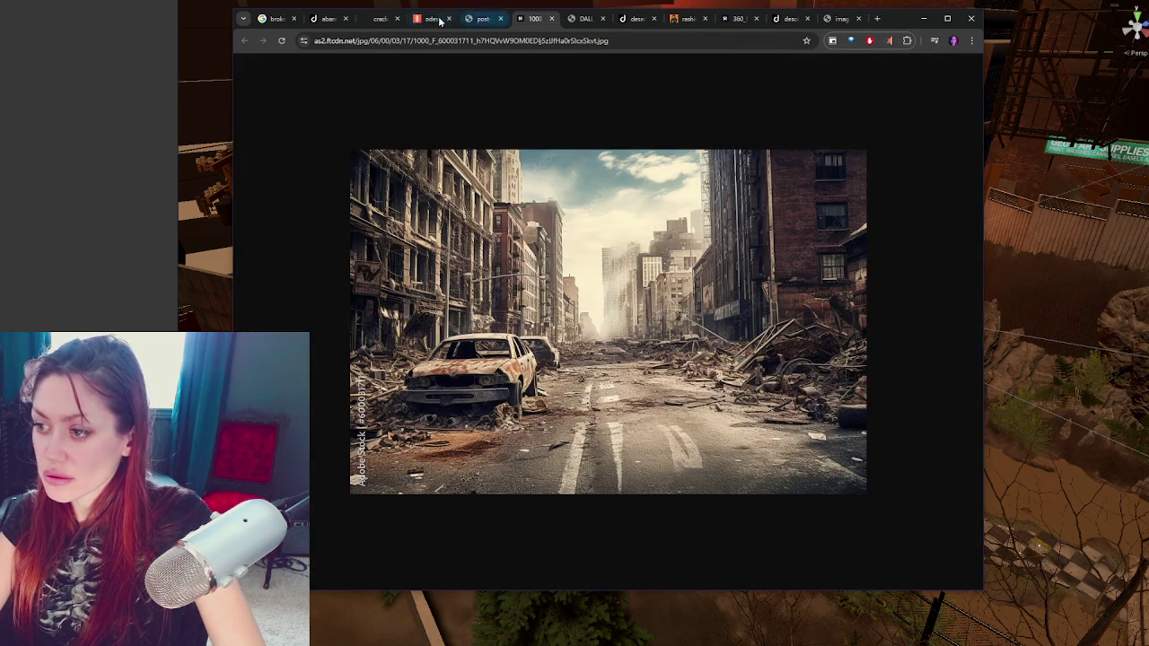
left_click(381, 20)
left_click(923, 18)
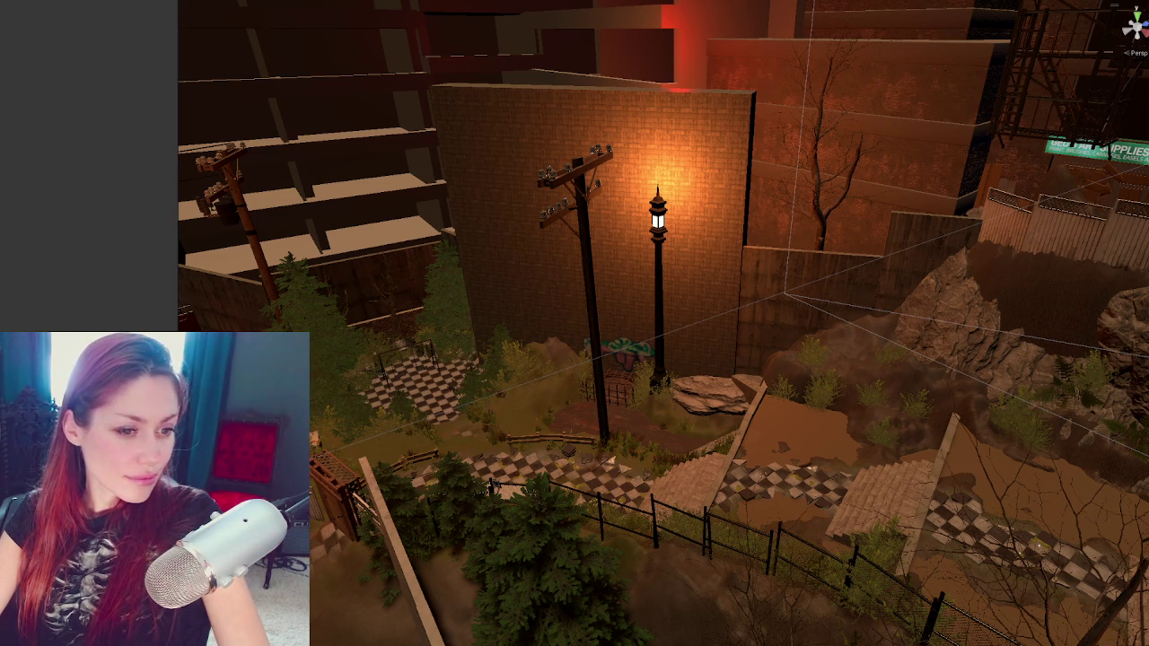
Orbit and zoom the Unity scene, then Alt+Tab back to the cracked-road reference in Chrome
mouse_move(611, 310)
left_mouse_down()
mouse_move(683, 320)
mouse_move(973, 306)
mouse_move(752, 330)
left_mouse_up()
scroll(753, 330, "up", 2)
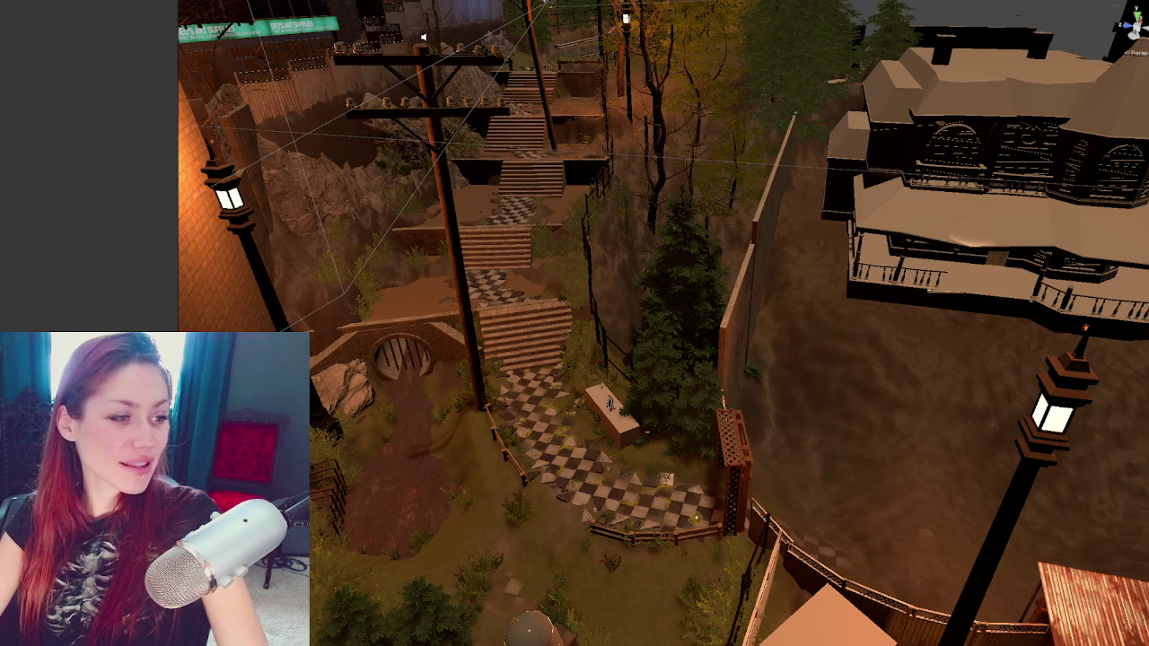
key("alt+Tab")
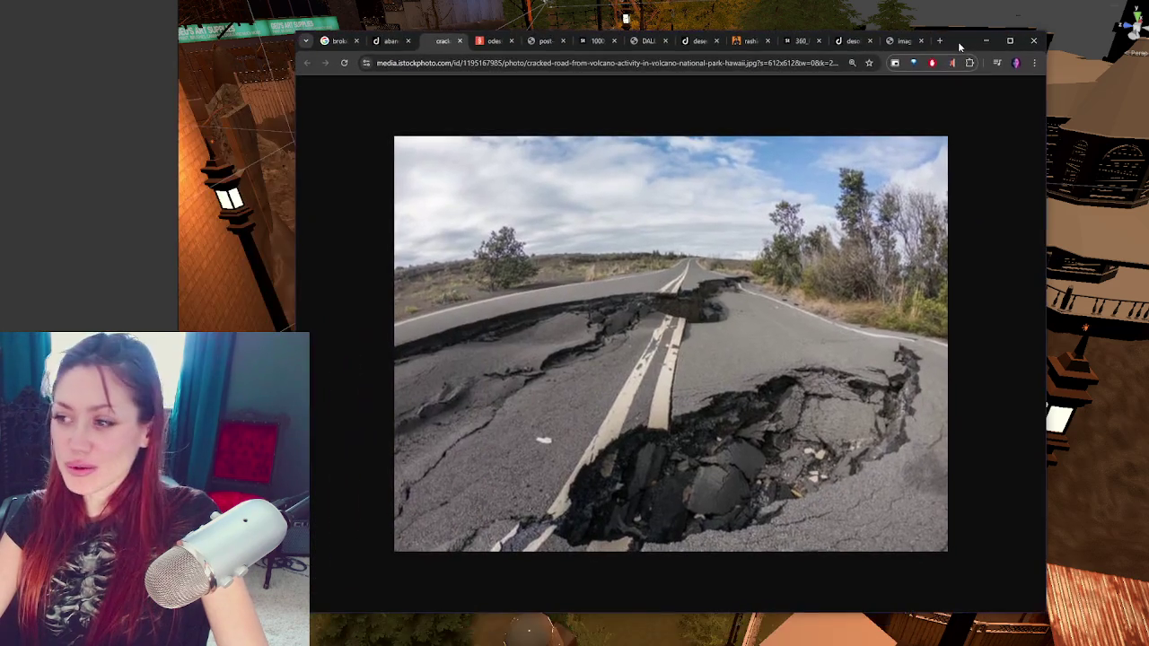
Flip between the abandoned road, search results, cracked-road and Odessa street reference images
left_click(386, 41)
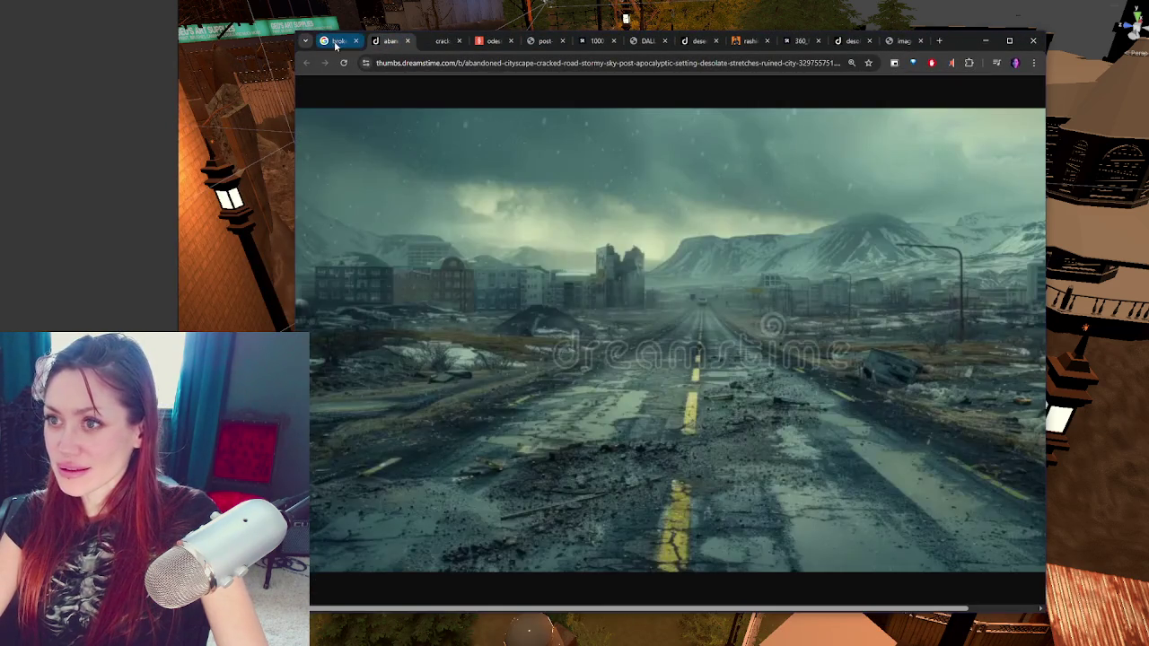
left_click(337, 40)
left_click(442, 40)
left_click(492, 42)
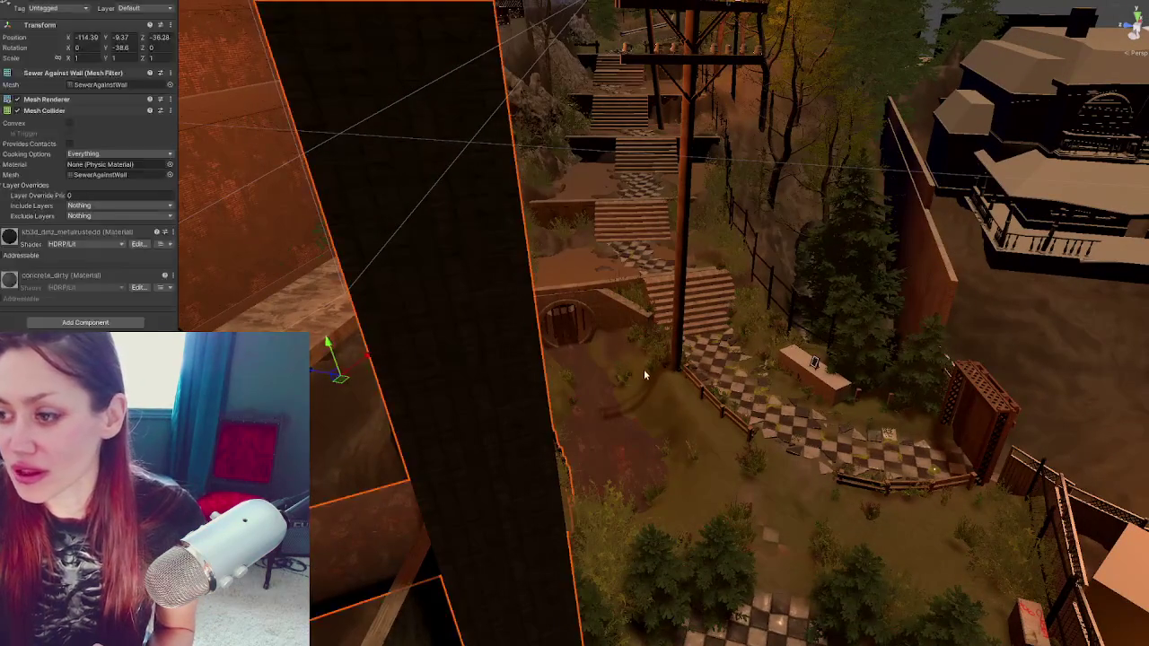
Select the dark sewer wall and open the SewerAgainstWall import settings from its Mesh field
left_click(552, 372)
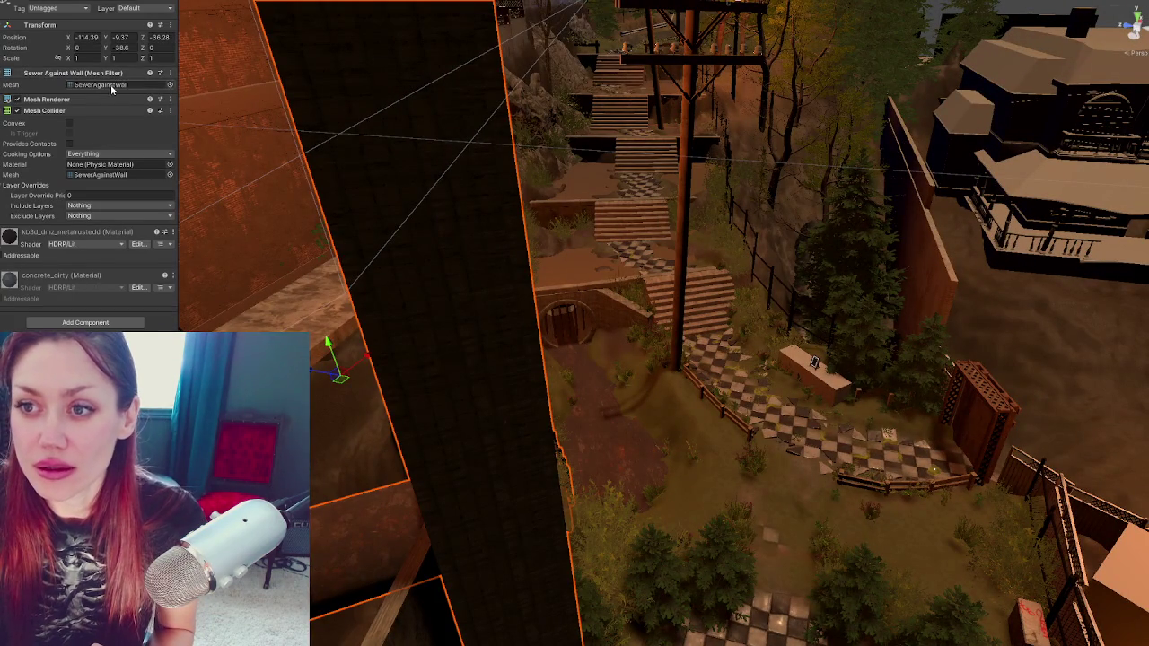
double_click(100, 84)
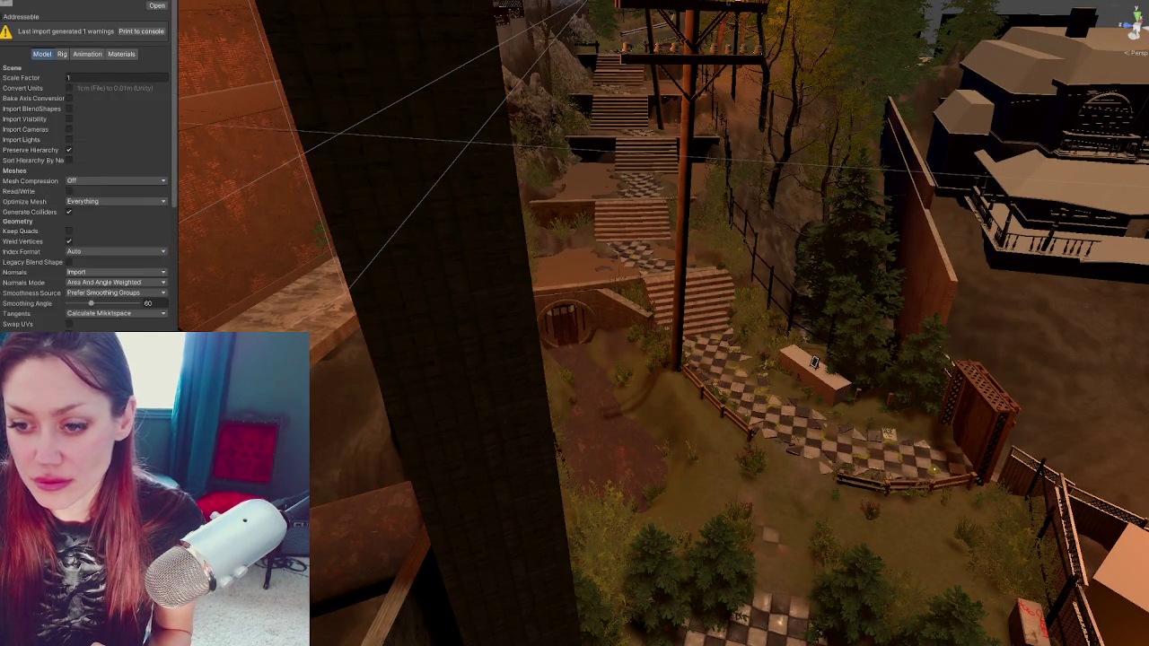
right_click(5, 167)
left_click(77, 189)
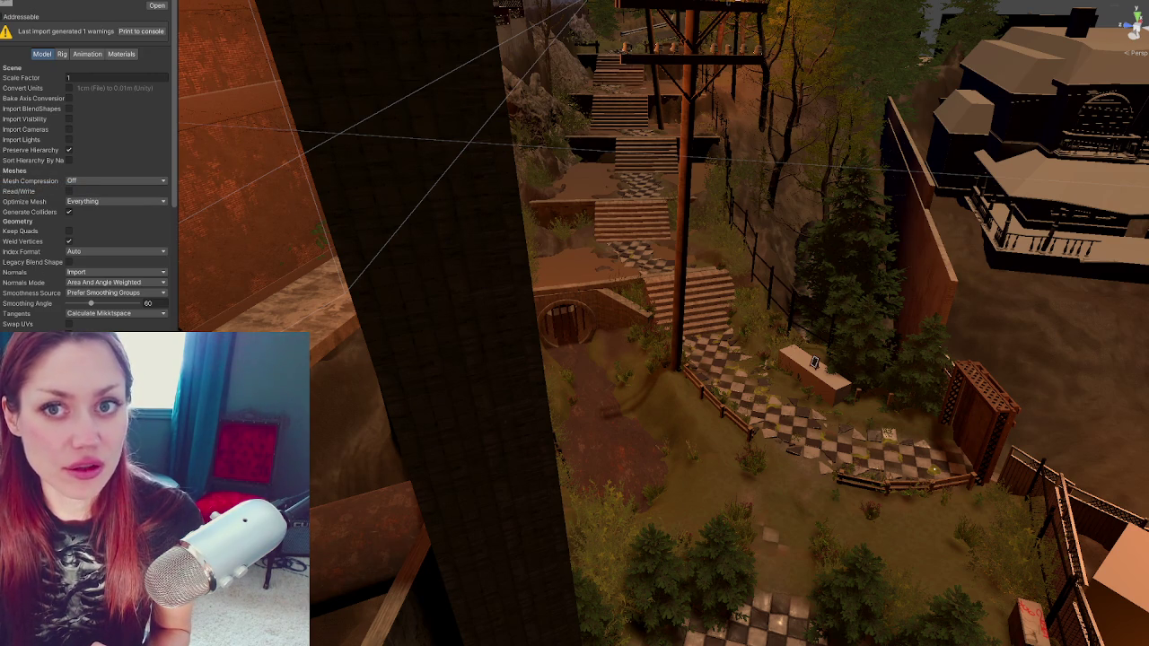
mouse_move(415, 256)
left_mouse_down()
mouse_move(736, 264)
mouse_move(575, 270)
mouse_move(275, 54)
left_mouse_up()
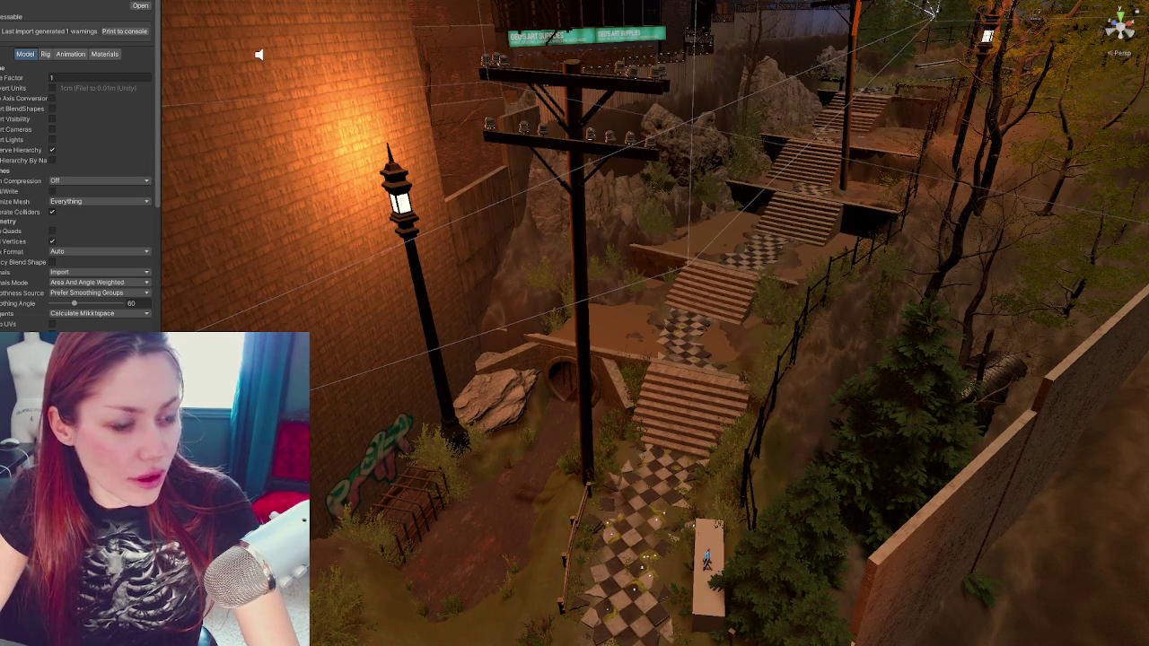
left_click(296, 225)
Open the SewerAgainstWall model asset in Maya and orbit to an angled side view
right_click(99, 174)
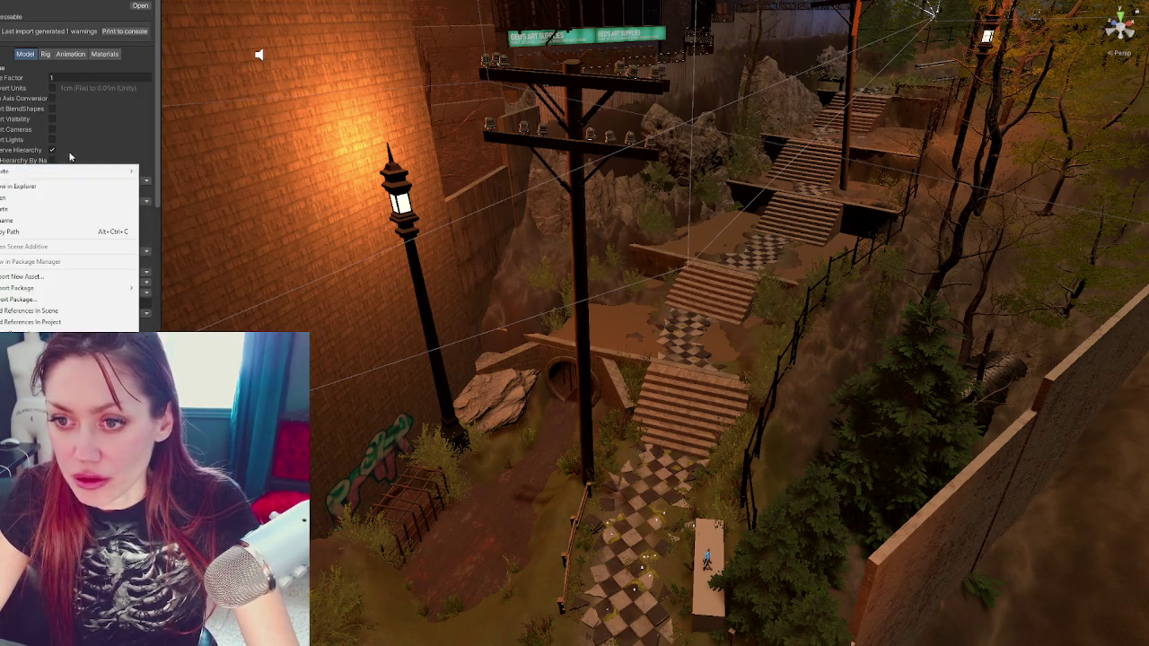
left_click(54, 186)
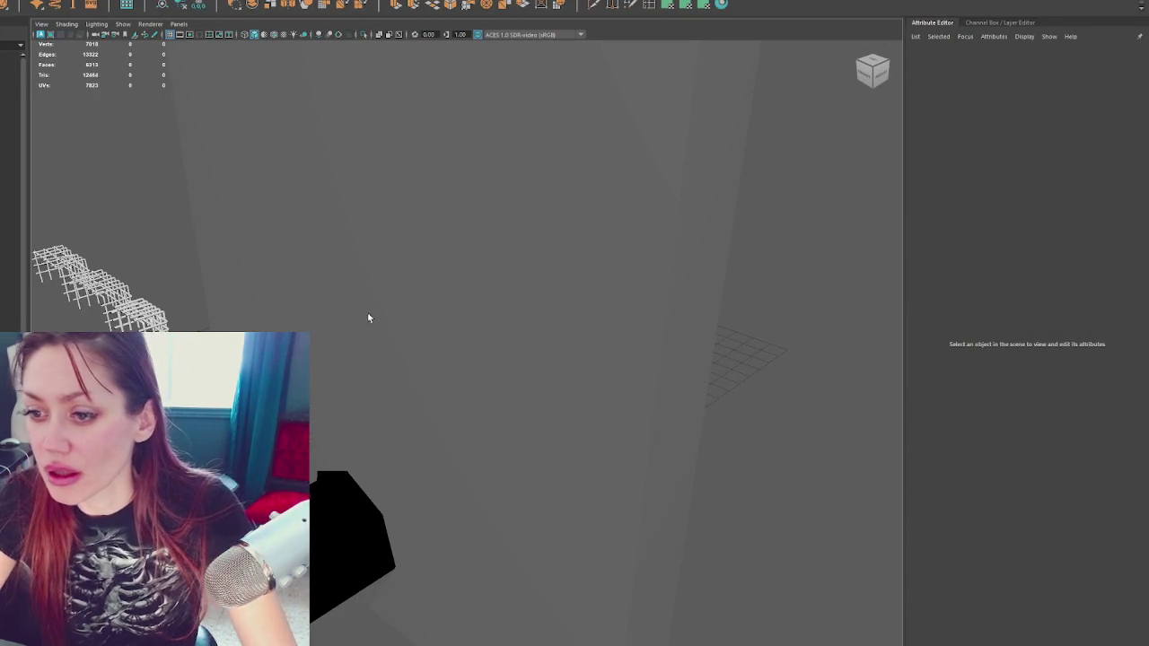
mouse_move(517, 334)
left_mouse_down()
mouse_move(580, 257)
mouse_move(584, 314)
mouse_move(526, 247)
mouse_move(410, 341)
mouse_move(431, 452)
mouse_move(405, 408)
mouse_move(382, 303)
mouse_move(569, 243)
mouse_move(500, 205)
left_mouse_up()
Select the sewer wall mesh in wireframe view and shift it sideways along X
left_click(411, 341)
right_click(552, 238)
key("4")
mouse_move(423, 154)
left_mouse_down()
mouse_move(490, 278)
mouse_move(496, 313)
left_mouse_up()
mouse_move(436, 474)
left_mouse_down()
mouse_move(348, 462)
mouse_move(480, 474)
mouse_move(503, 431)
left_mouse_up()
key("w")
mouse_move(508, 305)
left_mouse_down()
mouse_move(723, 293)
mouse_move(619, 256)
mouse_move(687, 364)
mouse_move(796, 360)
left_mouse_up()
Pick a border edge of the bottom hole and close it with Mesh > Fill Hole
right_click(795, 359)
left_click(796, 334)
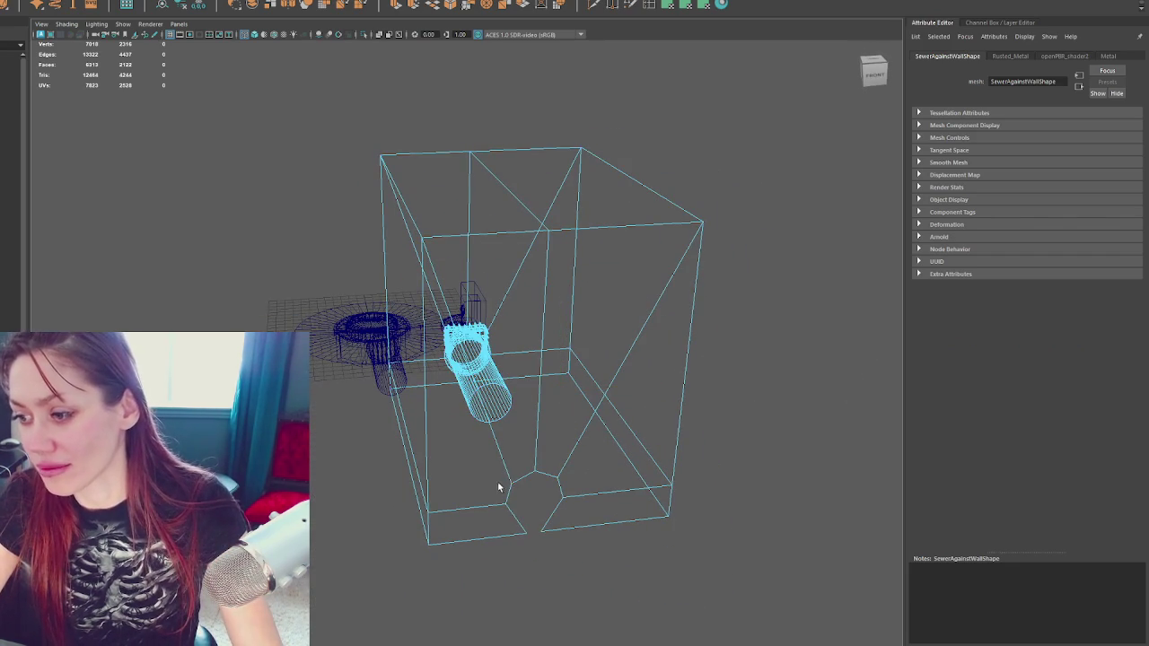
left_click(510, 493)
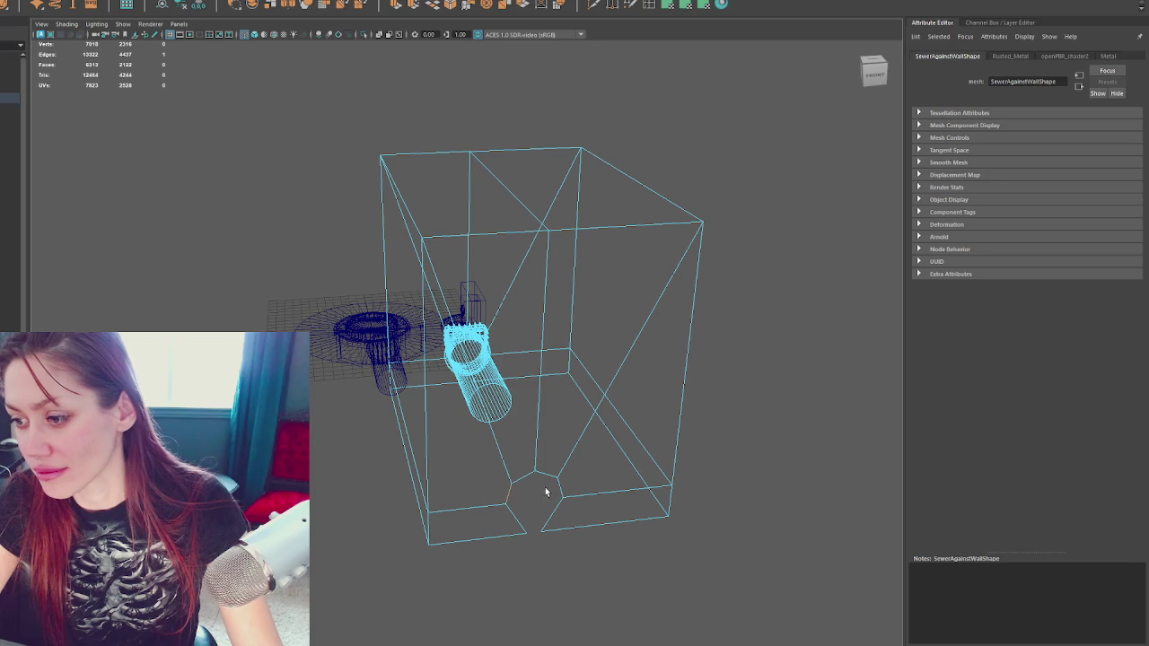
left_click(434, 7)
right_click(549, 366)
left_click_drag(536, 461, 578, 482)
right_click(596, 367)
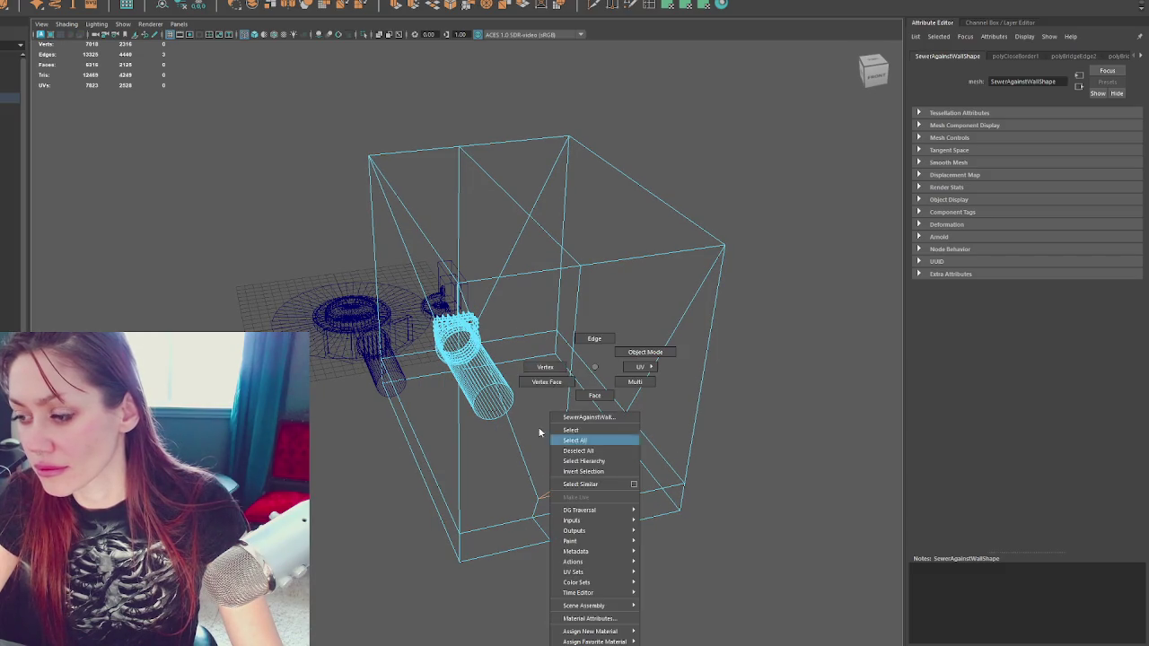
Merge the bottom-hole vertices to a single center point and push it downward
left_click_drag(536, 416, 598, 563)
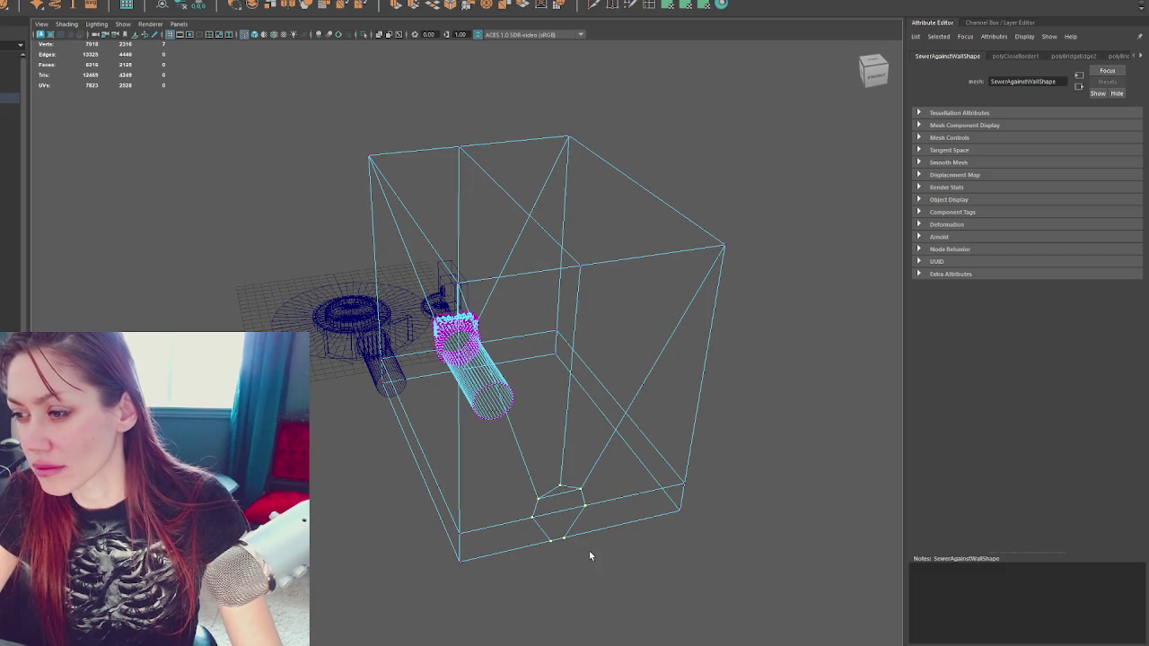
left_click(54, 1)
left_click(96, 95)
key("w")
mouse_move(562, 500)
left_mouse_down()
mouse_move(564, 526)
mouse_move(651, 525)
mouse_move(672, 493)
mouse_move(704, 377)
mouse_move(655, 454)
left_mouse_up()
Bring up the cracked-road reference photo with snowy mountains
right_click(710, 366)
scroll(640, 461, "up", 5)
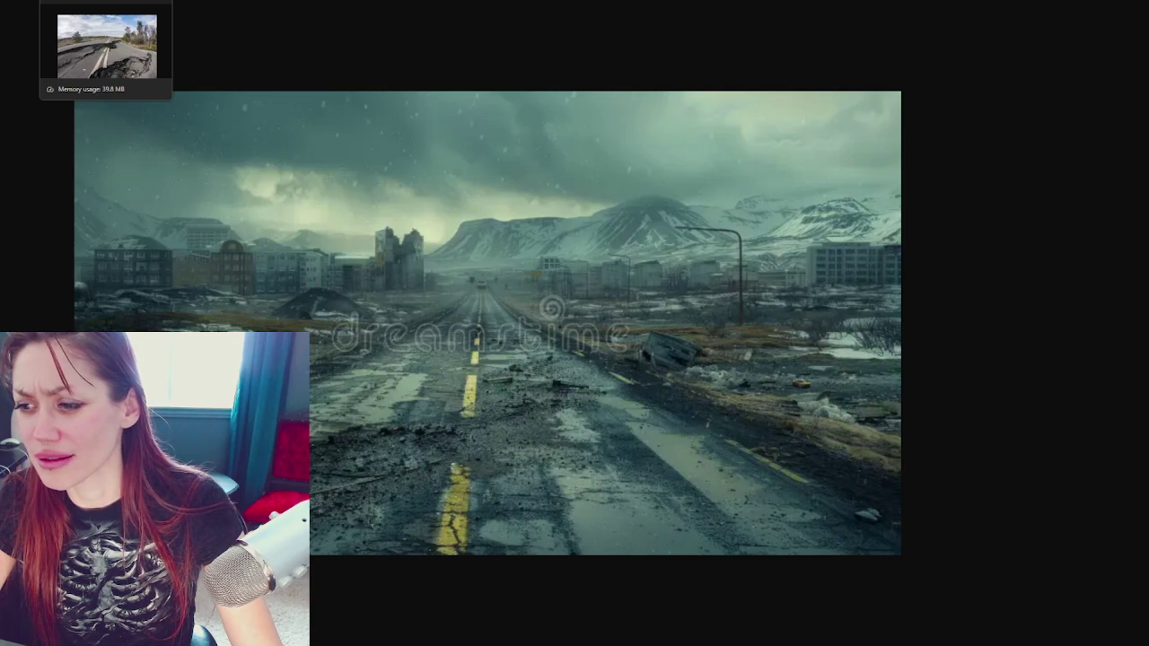
key("ctrl+Tab")
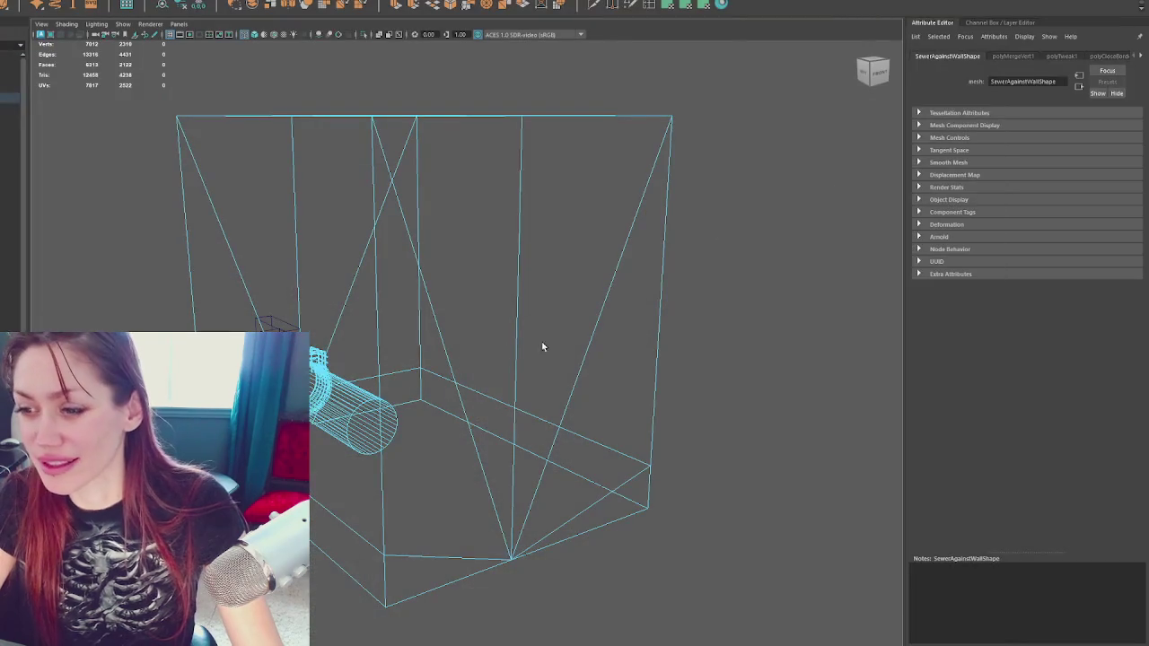
left_click_drag(541, 347, 636, 374)
scroll(636, 375, "up", 2)
left_click_drag(670, 415, 620, 410)
right_click(587, 379)
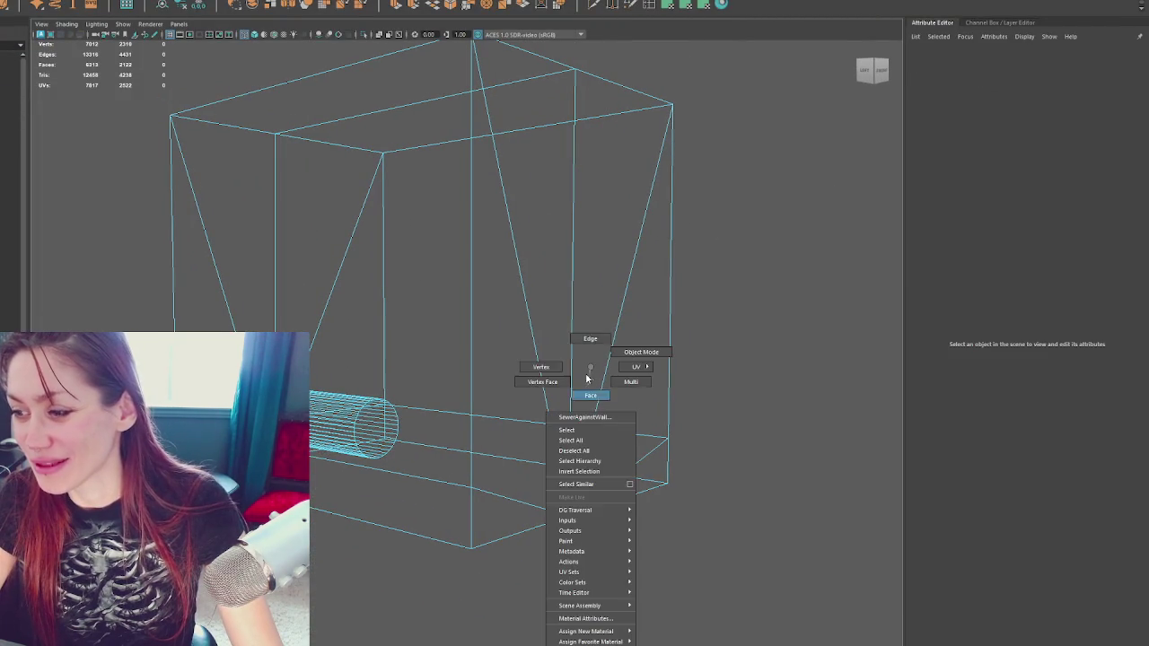
mouse_move(577, 489)
left_mouse_down()
mouse_move(563, 538)
mouse_move(580, 462)
left_mouse_up()
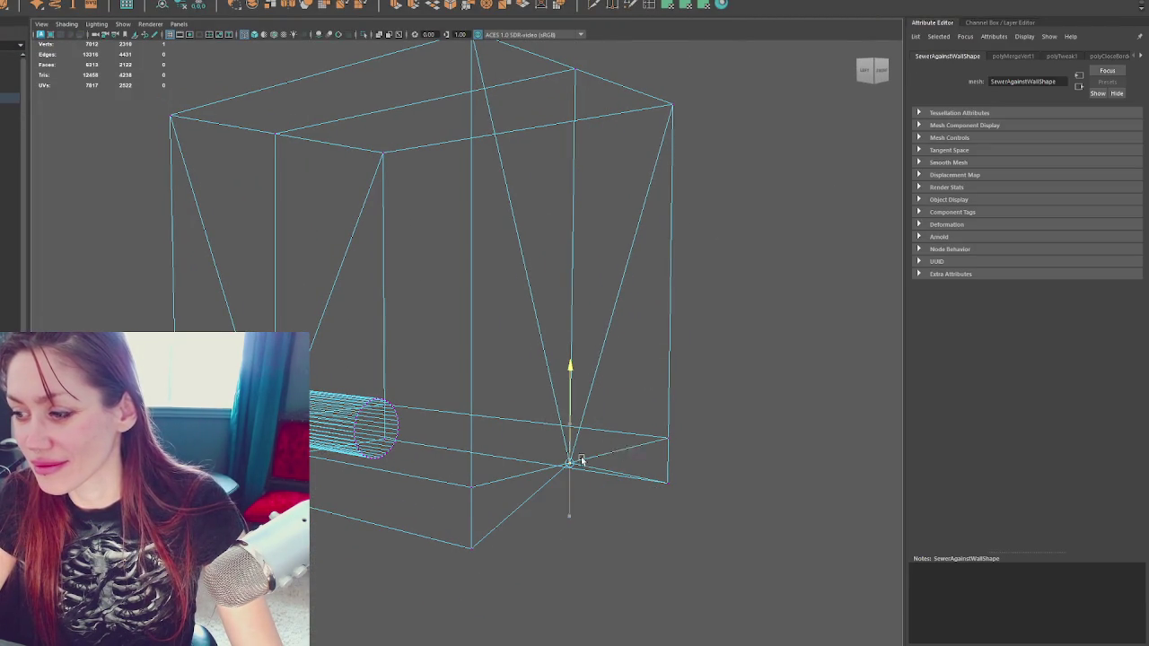
right_click(758, 366)
mouse_move(750, 272)
left_mouse_down()
mouse_move(543, 507)
mouse_move(393, 521)
left_mouse_up()
right_click(549, 366)
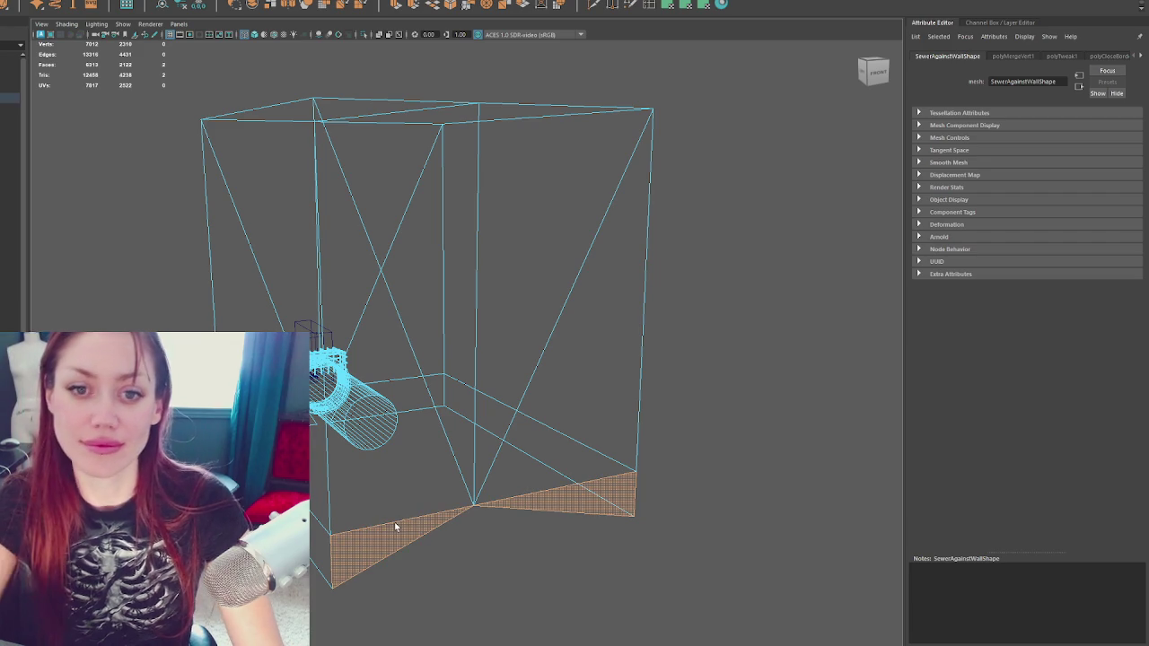
key("Delete")
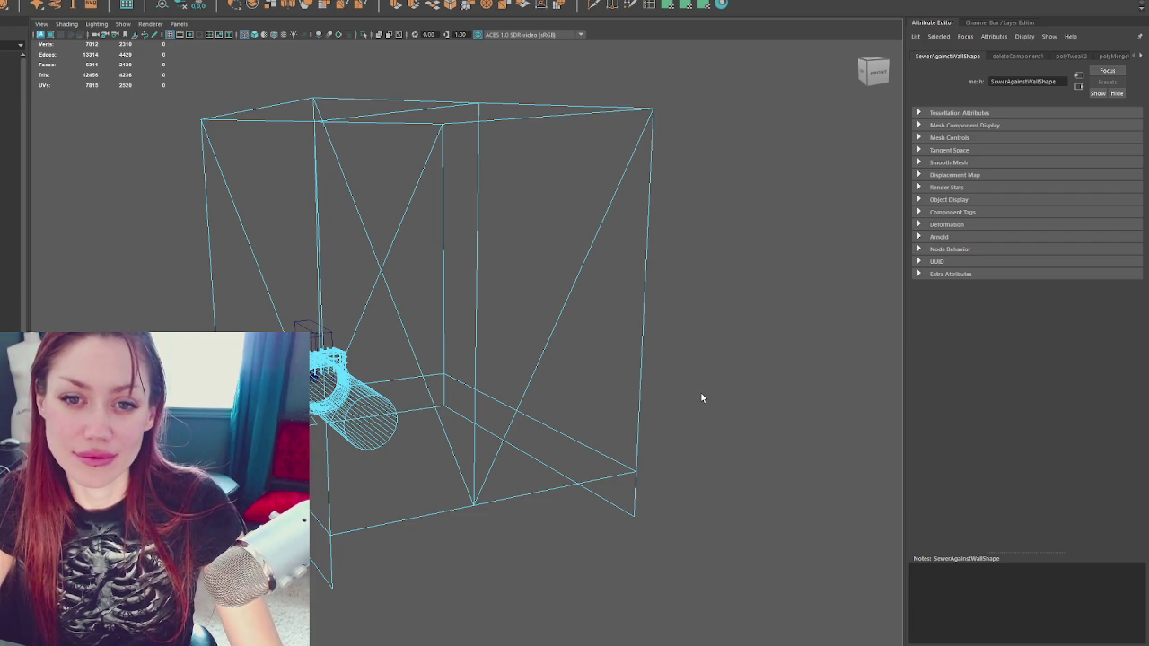
key("ctrl+z")
key("ctrl+z")
key("ctrl+z")
mouse_move(702, 398)
left_mouse_down()
mouse_move(654, 415)
mouse_move(787, 398)
mouse_move(649, 305)
mouse_move(576, 325)
mouse_move(455, 311)
mouse_move(488, 323)
left_mouse_up()
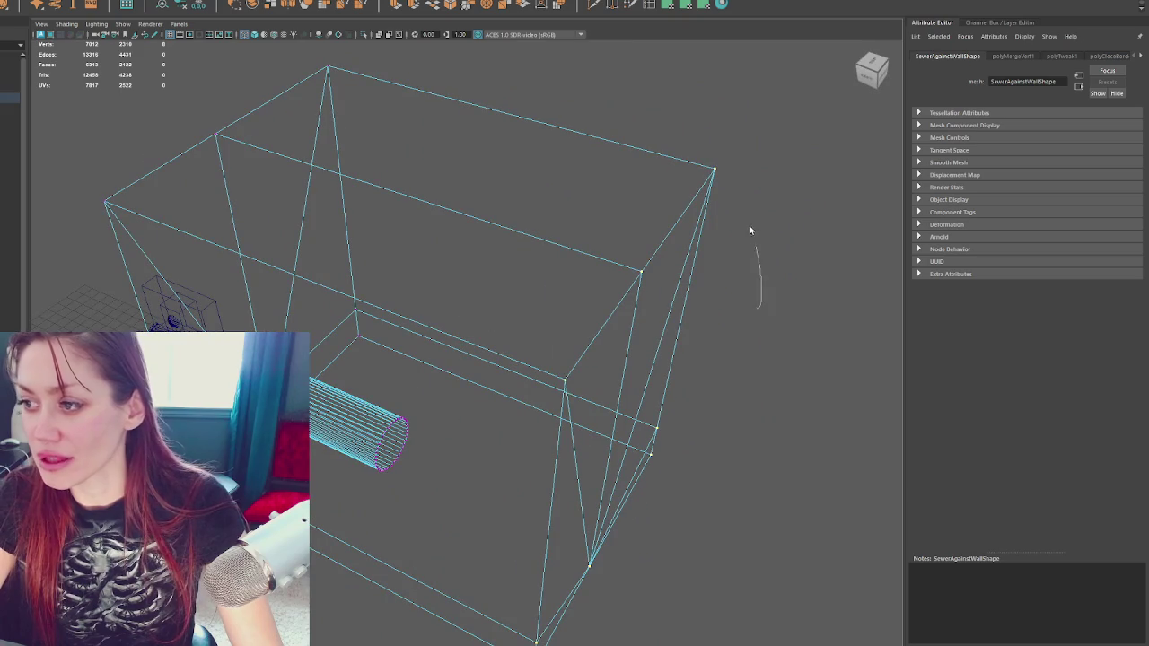
right_click(213, 134)
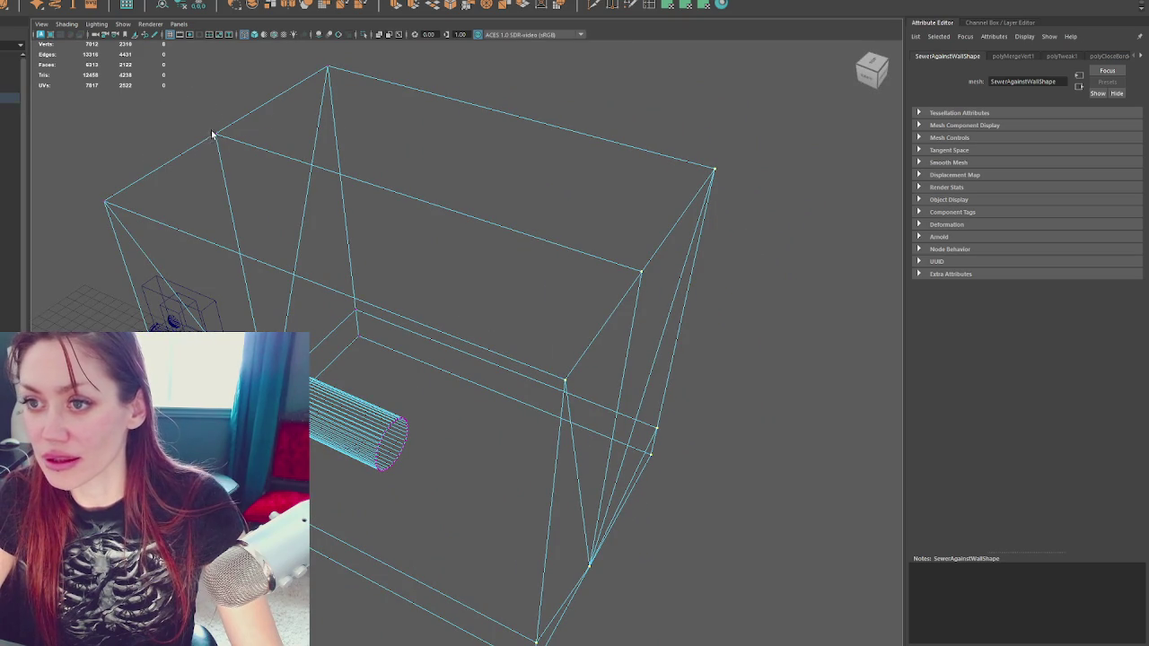
left_click_drag(646, 367, 613, 343)
right_click(772, 328)
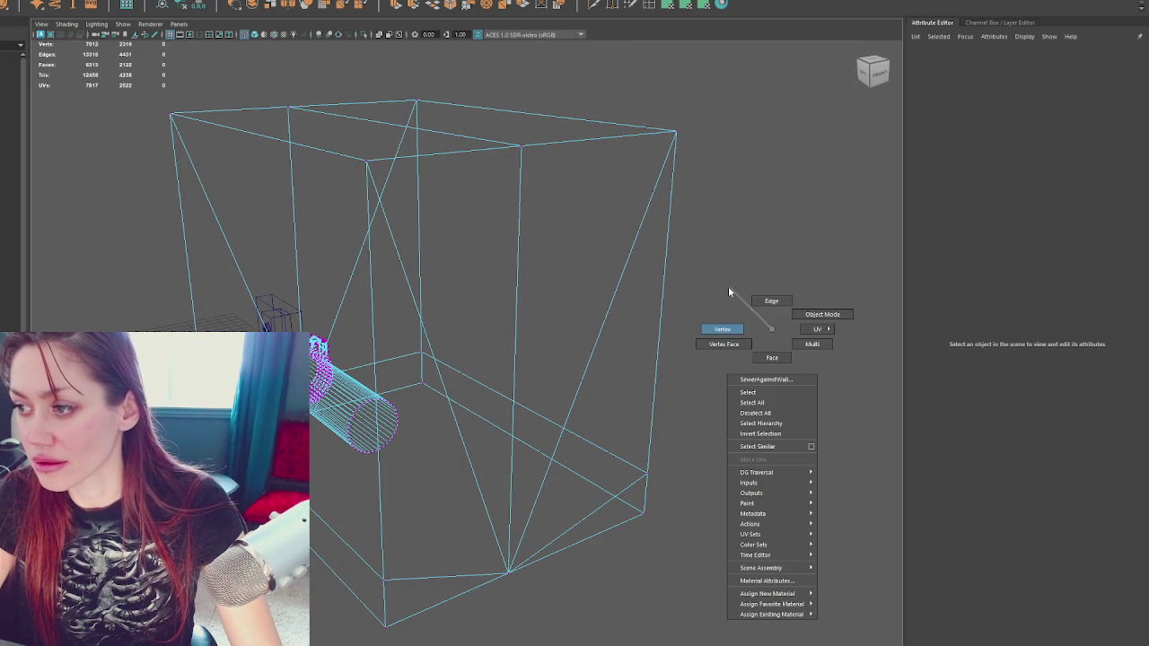
Soften the edges of the right and left rebar cages
left_click(728, 286)
left_click(421, 352)
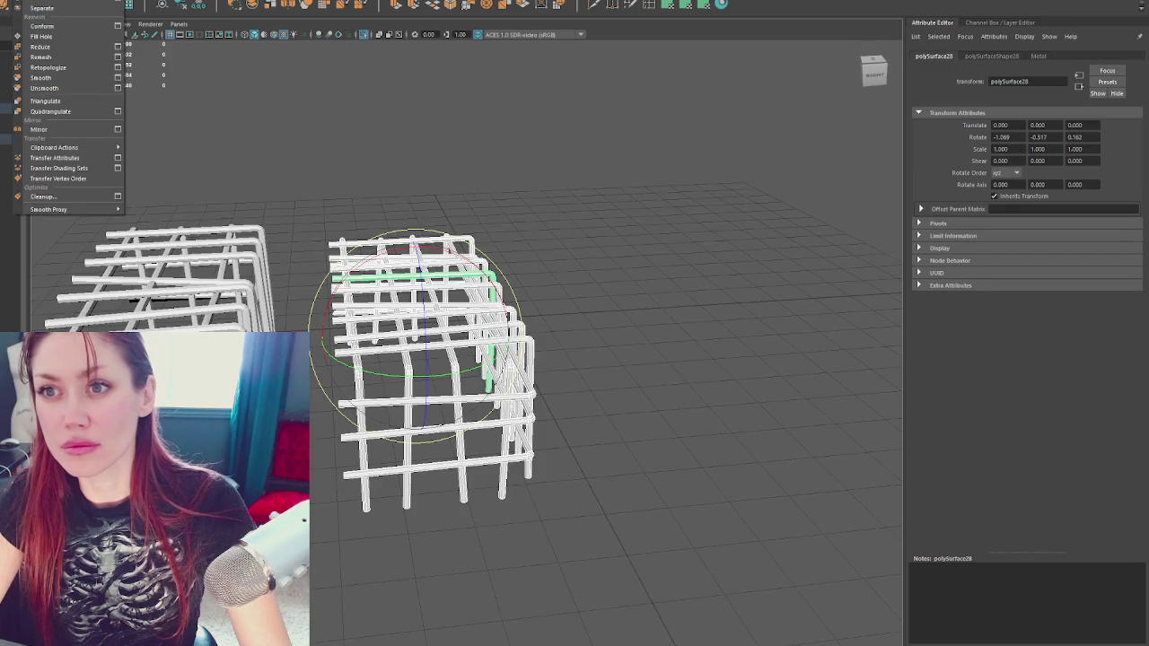
right_click(455, 132, "shift")
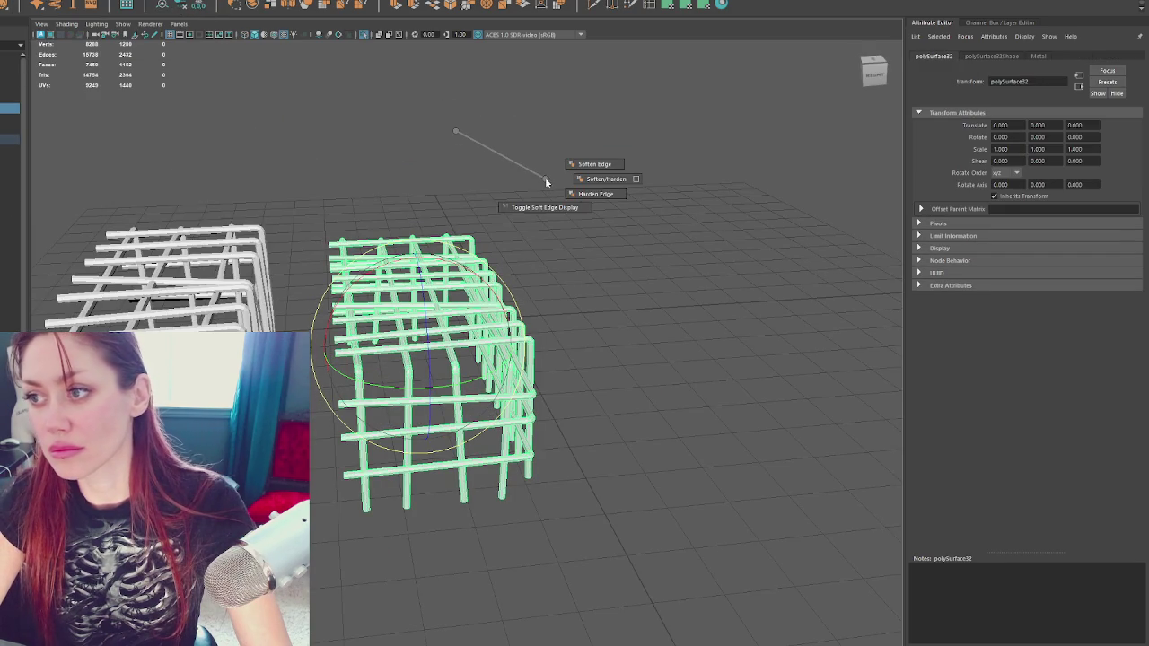
left_click(595, 162)
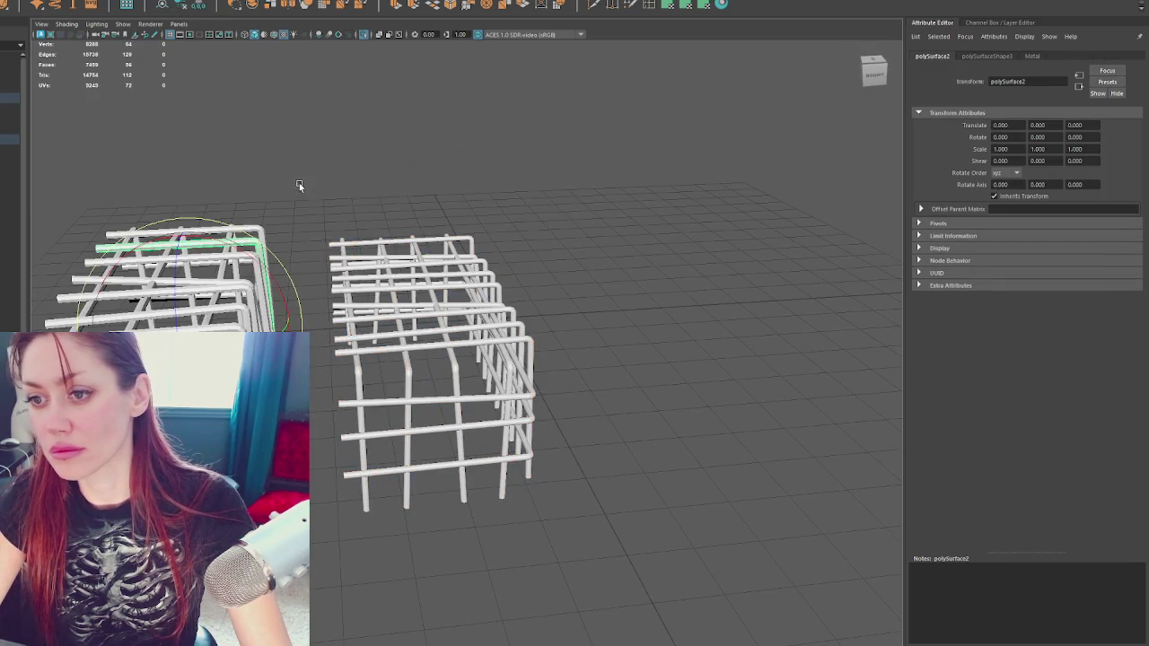
left_click_drag(139, 151, 398, 531)
right_click(360, 195, "shift")
left_click(507, 220)
Combine the left cage's pieces into one mesh and enter vertex mode on the cage
left_click(36, 0)
left_click(42, 9)
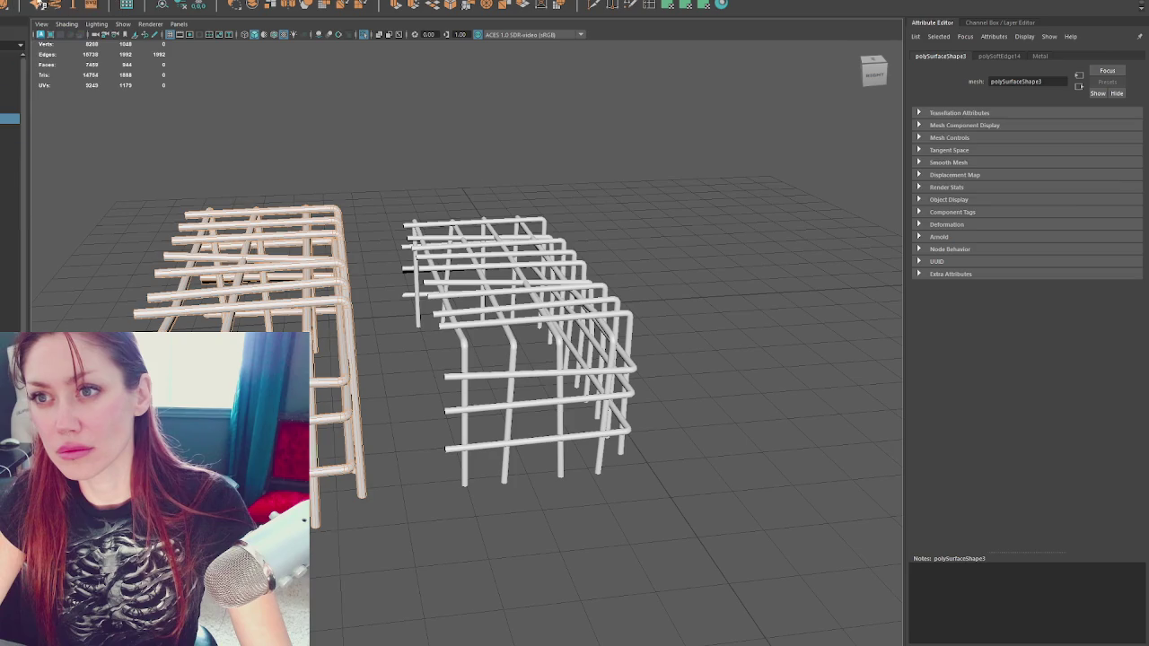
mouse_move(270, 180)
left_mouse_down()
mouse_move(441, 174)
mouse_move(534, 285)
left_mouse_up()
right_click(639, 274)
left_click(506, 245)
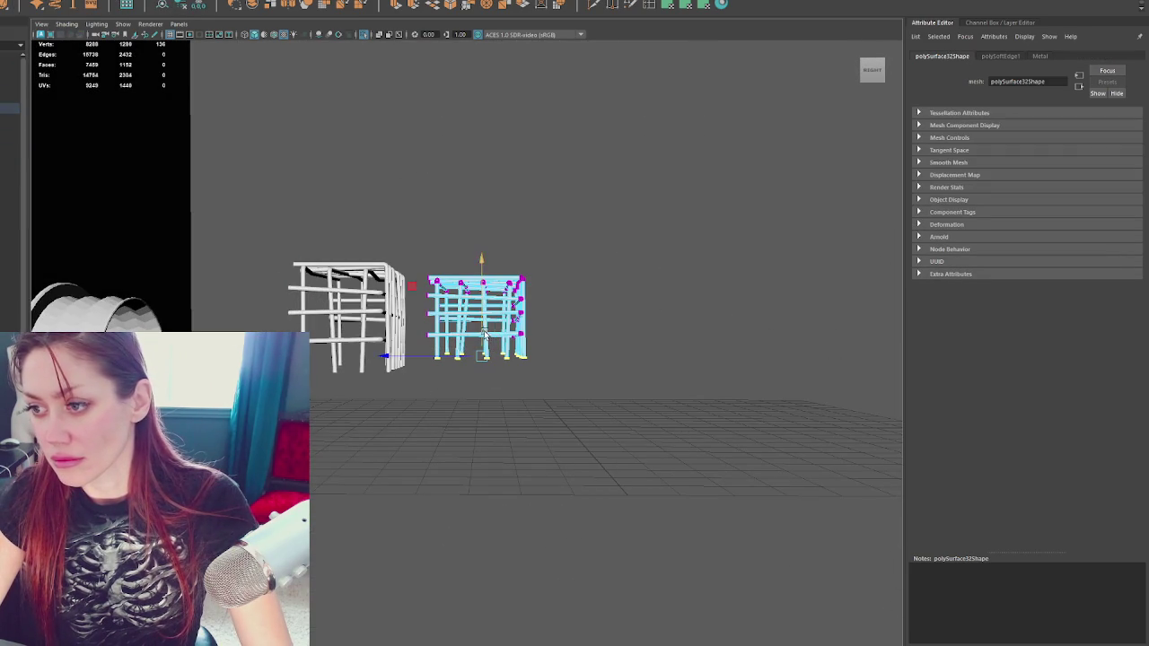
Return the right cage to object mode and separate it into individual pieces
left_click(569, 239)
left_click_drag(569, 239, 503, 262)
right_click(503, 284)
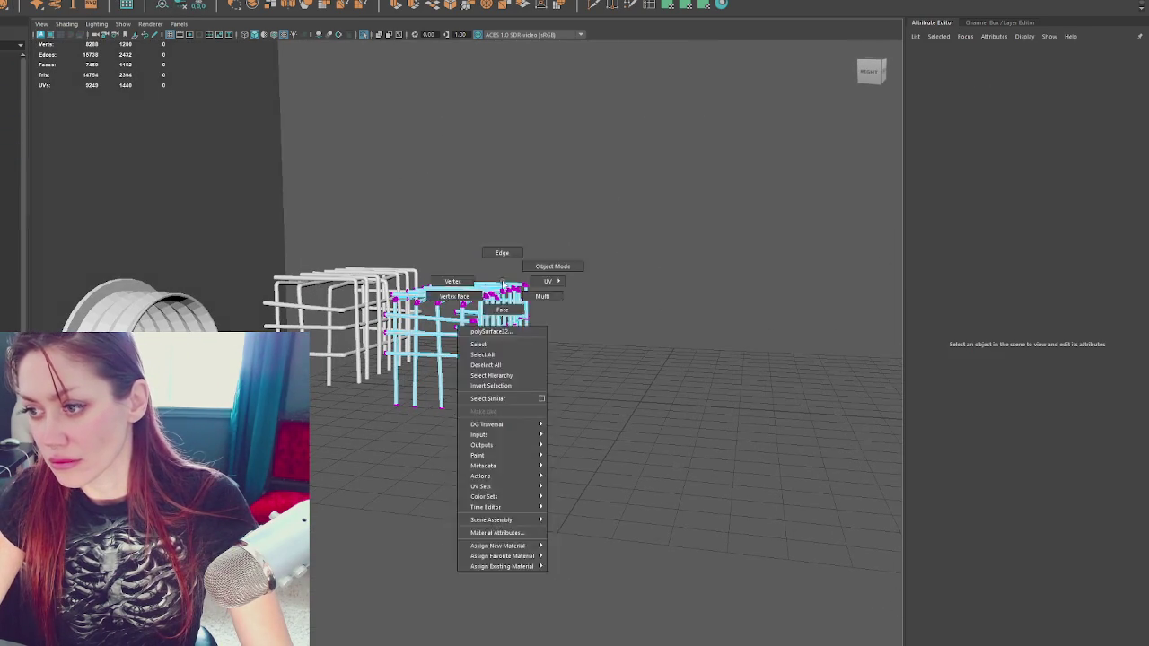
left_click(553, 266)
left_click(20, 6)
left_click(54, 99)
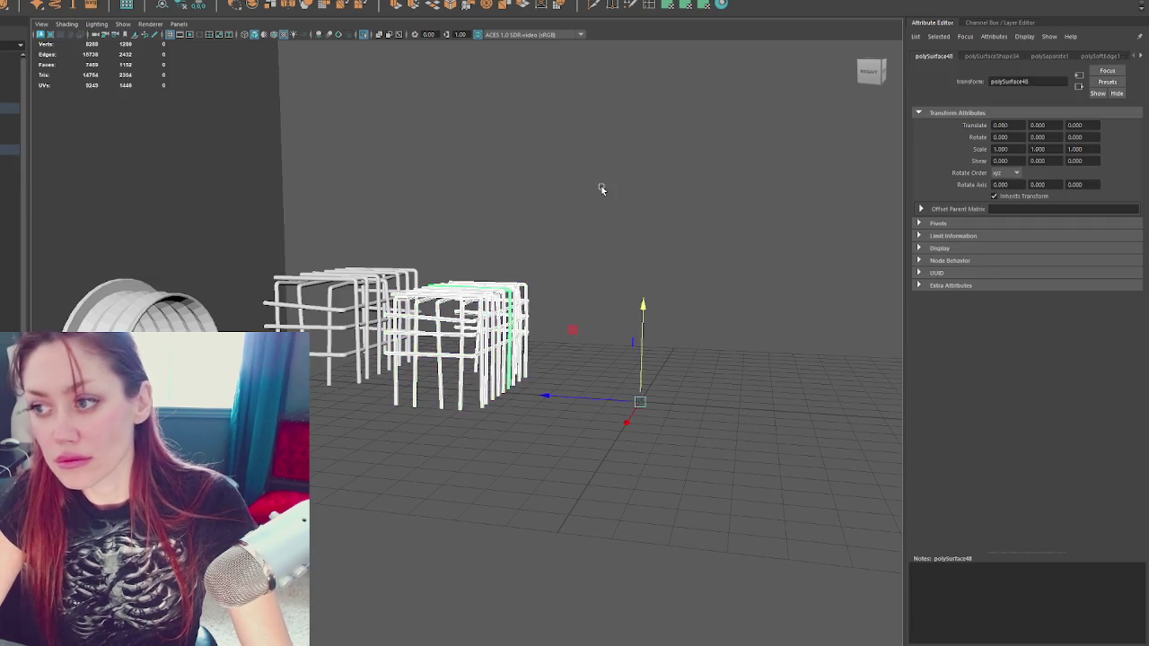
Lower one horizontal bar slightly and tilt it to about 4.425, 0.373, 2.685
key("g")
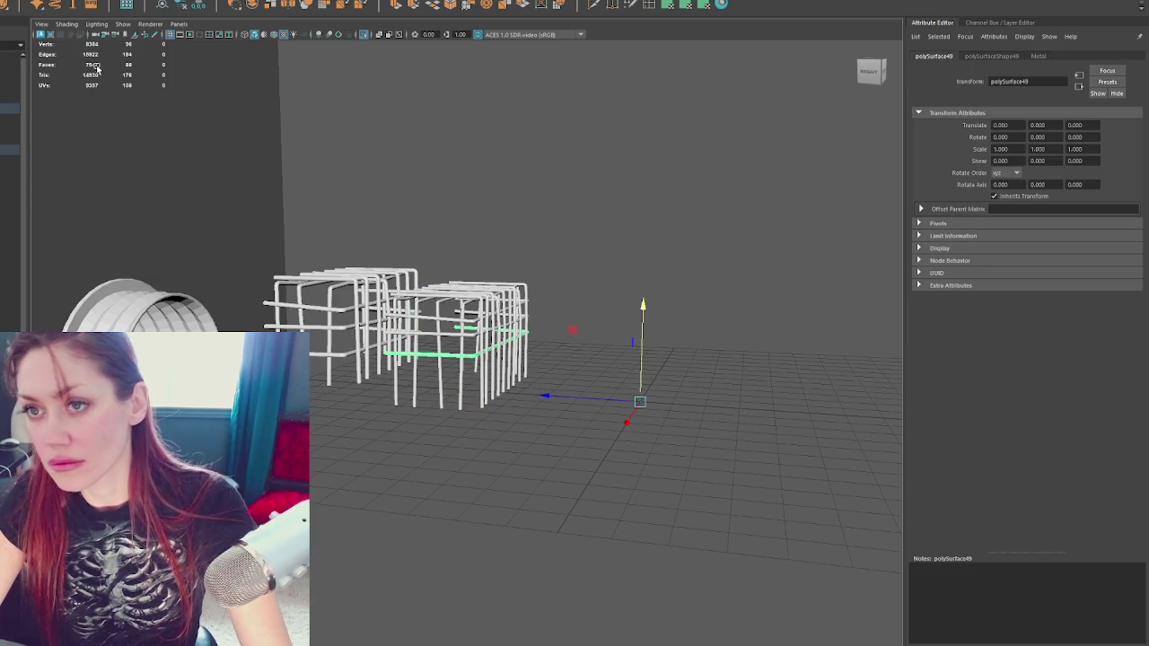
left_click(180, 5)
left_click_drag(461, 242, 464, 269)
key("e")
left_click_drag(422, 377, 566, 291)
key("w")
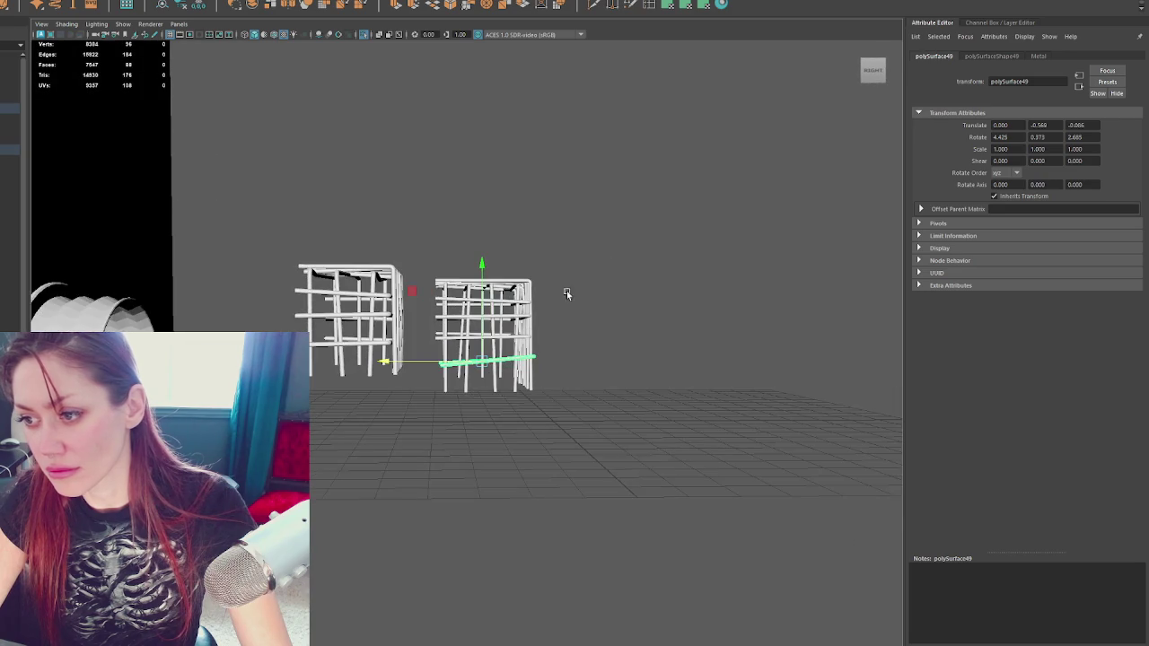
View the cages from an elevated angle in wireframe and edit the right cage's vertices
key("F8")
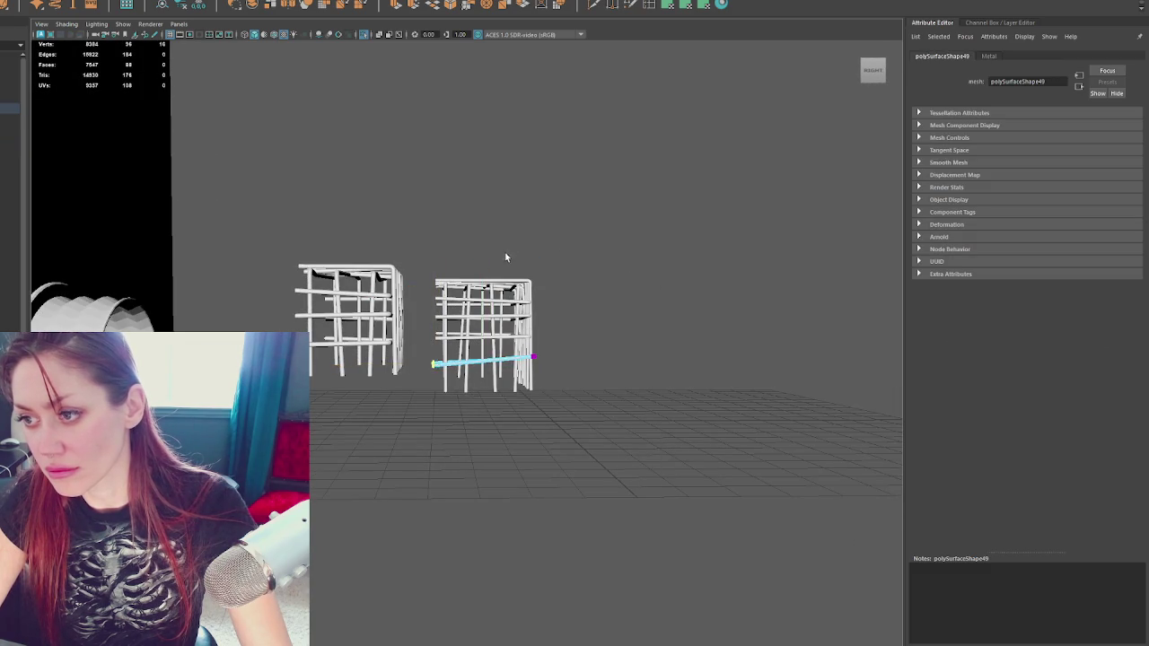
left_click(544, 224)
mouse_move(544, 223)
left_mouse_down()
mouse_move(429, 241)
mouse_move(556, 228)
mouse_move(447, 432)
left_mouse_up()
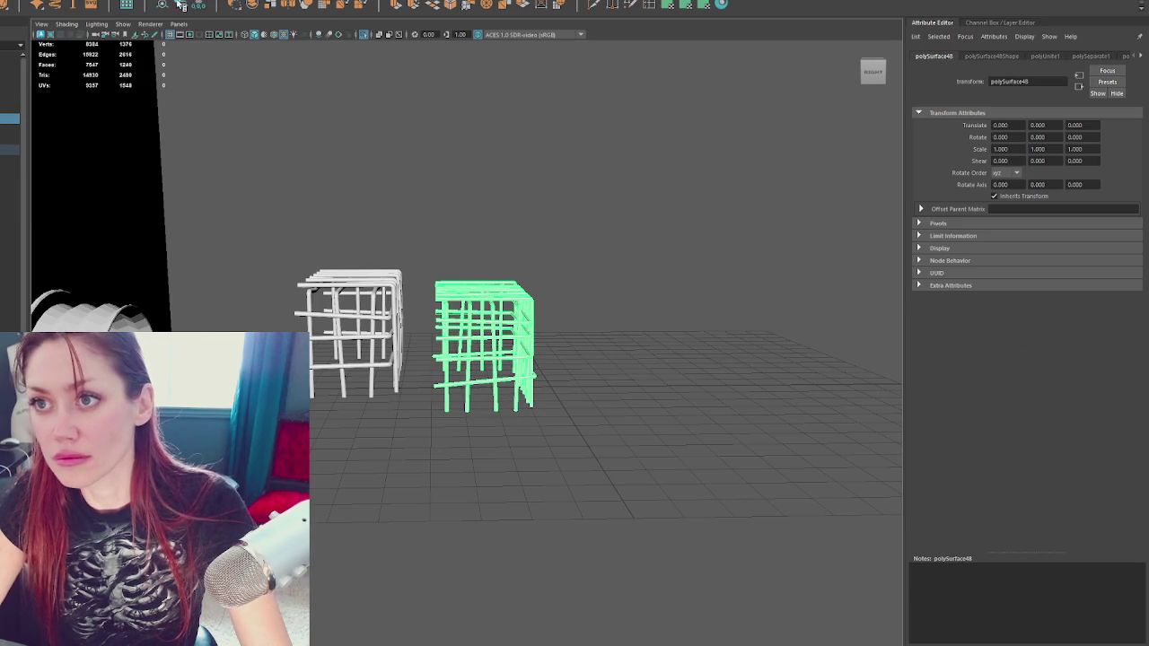
key("4")
key("F9")
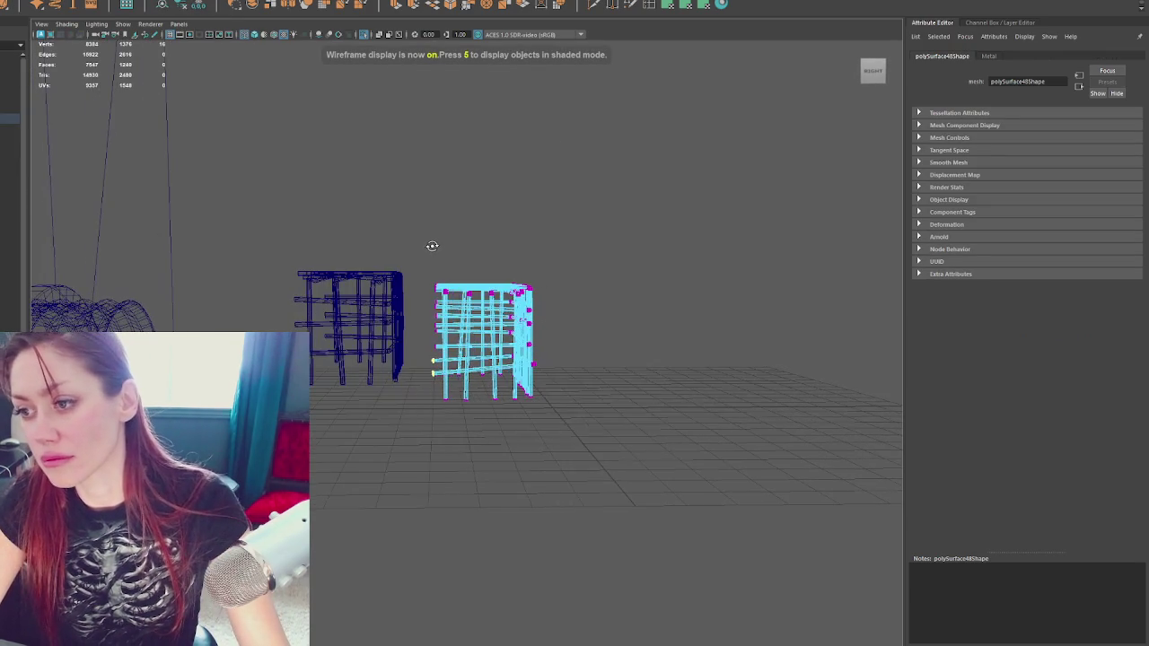
Pull the right cage's left-end vertices outward to lengthen it, then inspect it shaded
left_click_drag(422, 243, 443, 395)
left_click_drag(425, 323, 407, 323)
key("5")
scroll(528, 301, "up", 5)
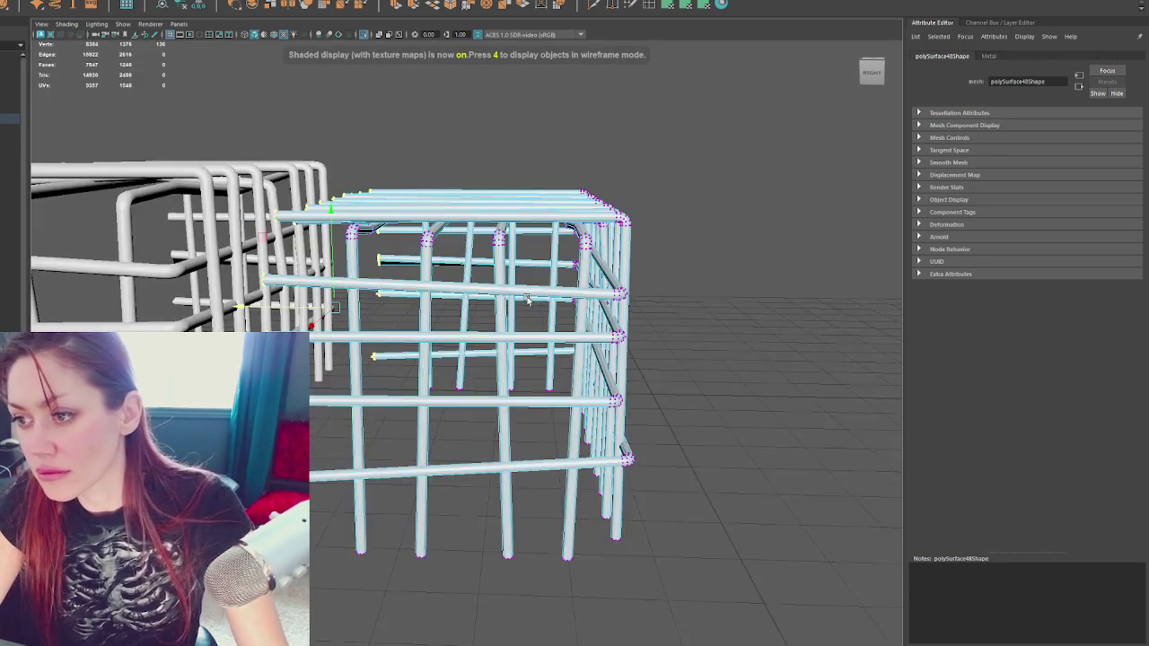
mouse_move(528, 301)
left_mouse_down()
mouse_move(490, 269)
mouse_move(503, 267)
left_mouse_up()
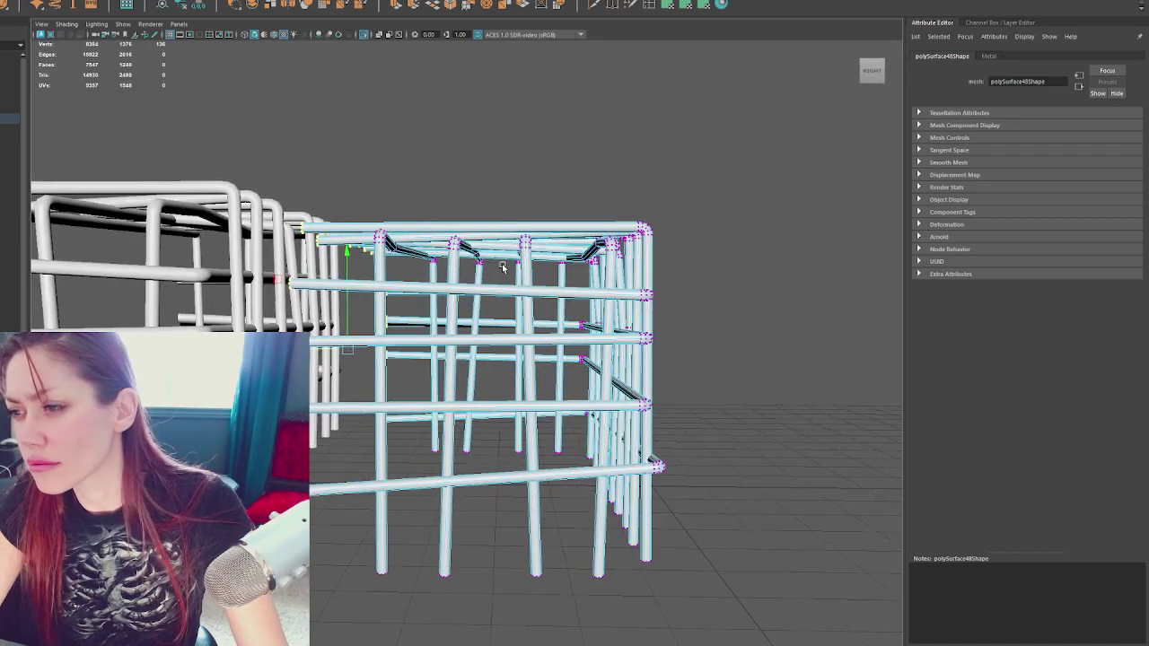
mouse_move(572, 147)
left_mouse_down()
mouse_move(583, 164)
mouse_move(482, 181)
mouse_move(485, 193)
mouse_move(488, 202)
mouse_move(587, 174)
mouse_move(602, 159)
mouse_move(608, 177)
mouse_move(587, 196)
left_mouse_up()
mouse_move(528, 284)
left_mouse_down()
mouse_move(485, 327)
mouse_move(464, 323)
left_mouse_up()
left_click_drag(439, 393, 437, 235)
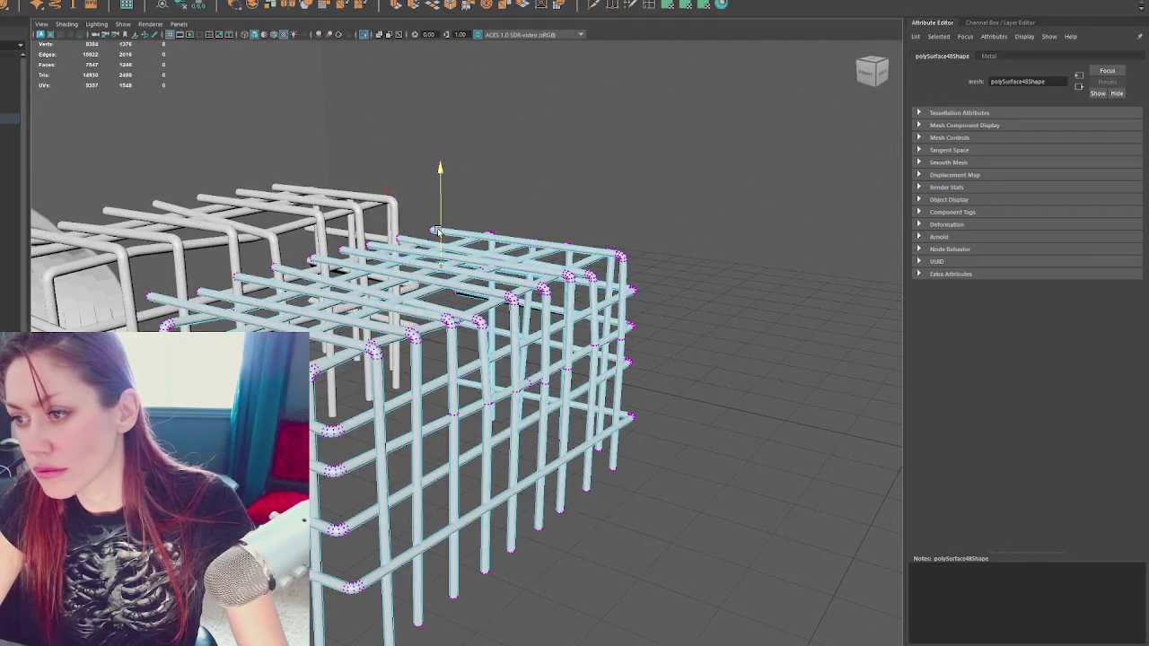
Centre the pivot on the right rebar cage
left_click(484, 231)
left_click_drag(484, 232, 452, 234)
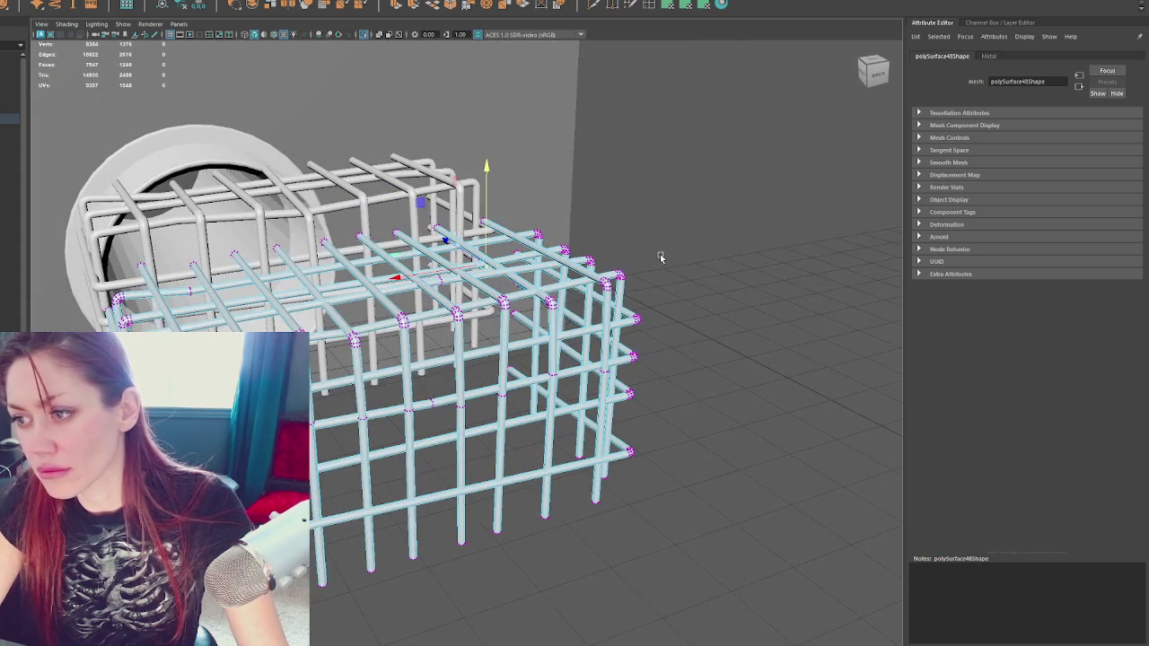
left_click(700, 238)
mouse_move(701, 238)
left_mouse_down()
mouse_move(451, 263)
mouse_move(629, 301)
mouse_move(593, 296)
left_mouse_up()
left_click(629, 301)
left_click(247, 2)
left_click(269, 54)
key("F11")
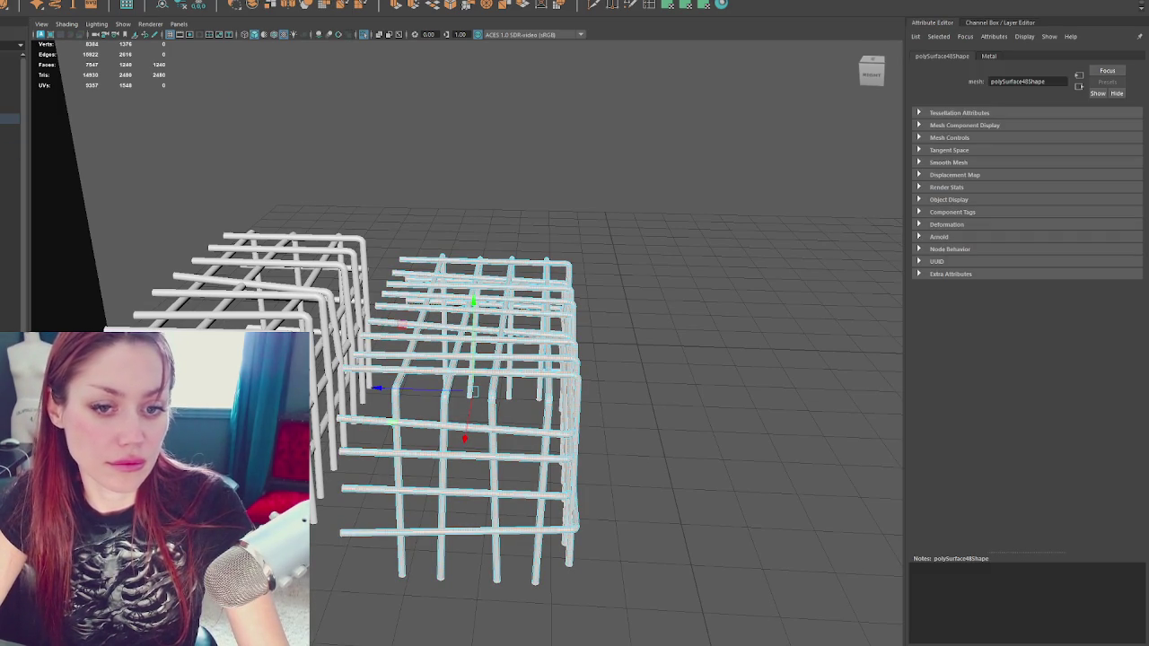
Select a group of bar faces and lower them, stepping between 48- and 56-face selections
left_click(471, 339)
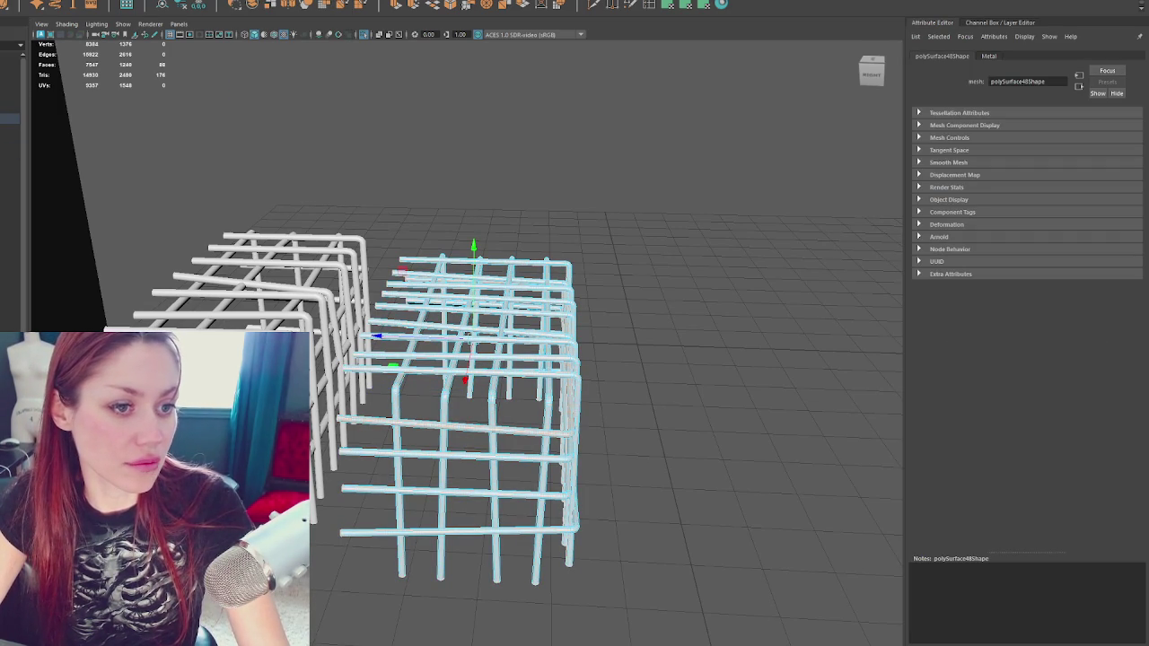
left_click(475, 395)
left_click_drag(474, 395, 472, 413)
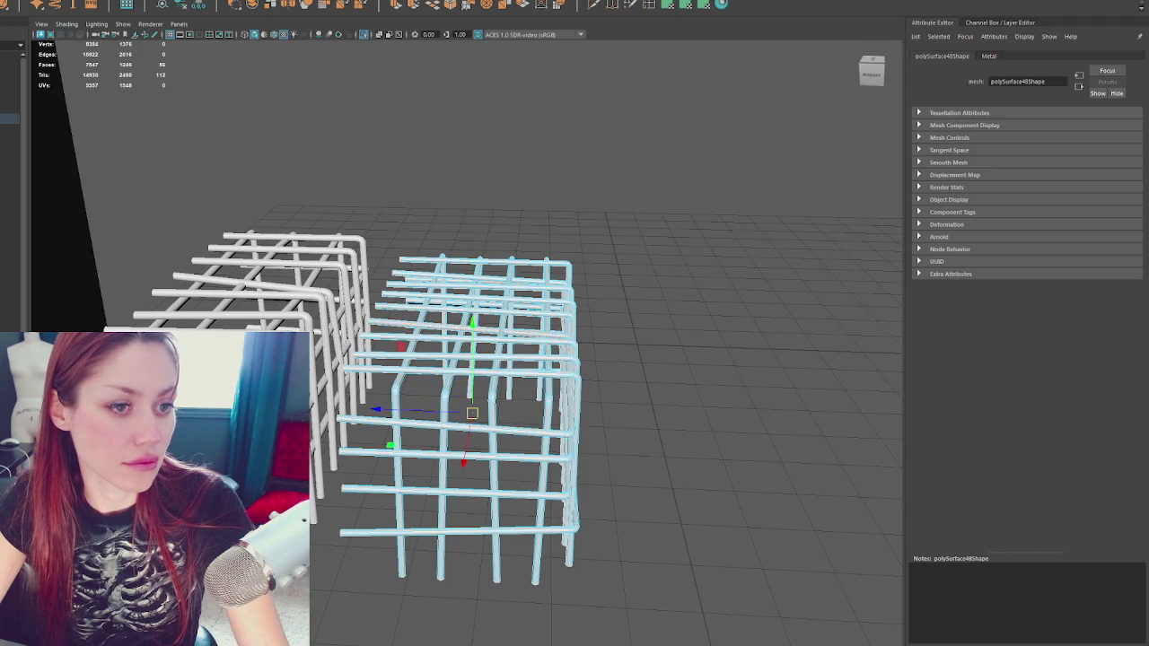
key("ctrl+z")
key("ctrl+z")
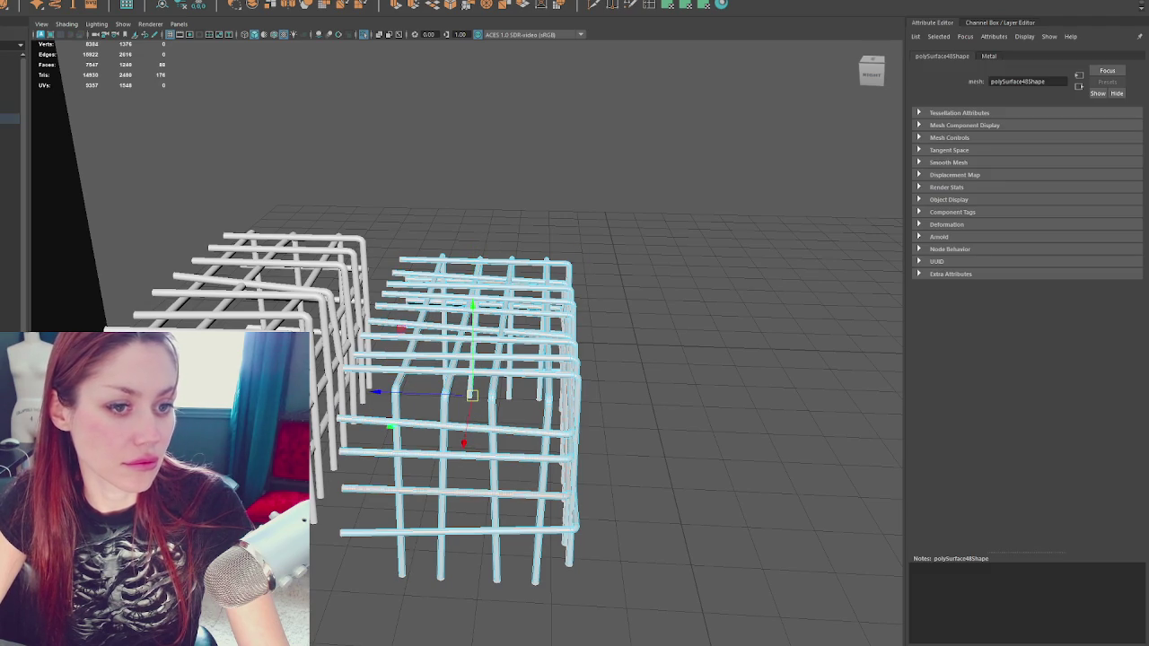
key("shift+period")
key("shift+comma")
key("shift+comma")
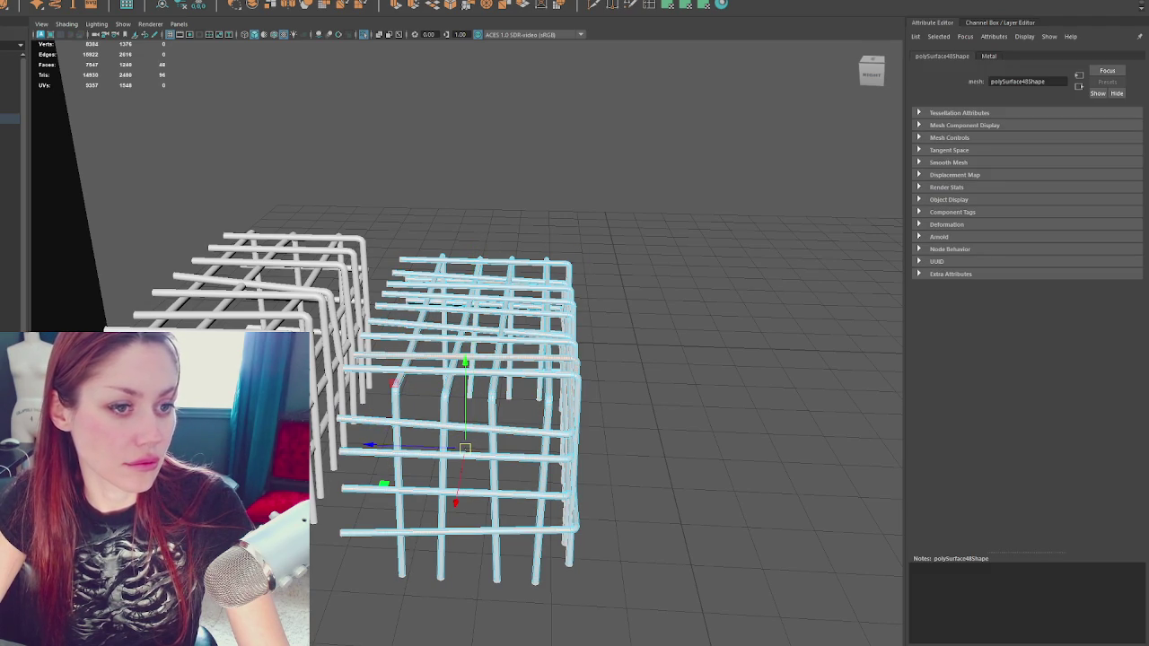
key("shift+period")
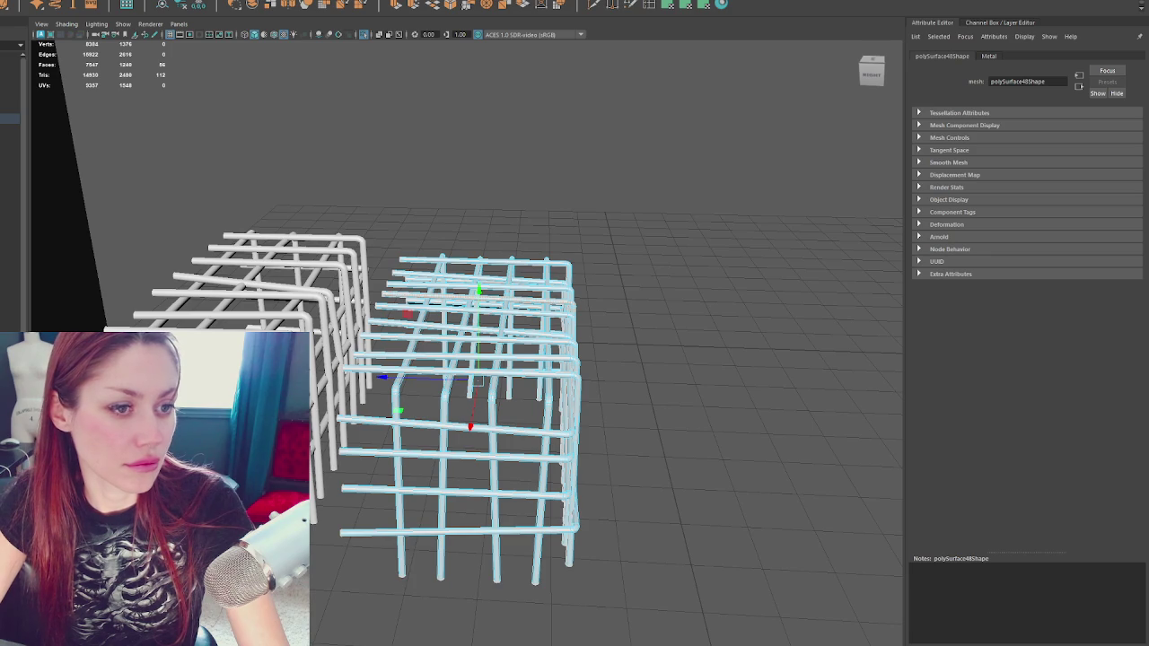
key("shift+comma")
Settle the face edit with undo/redo, then return the cage to object mode
key("shift+period")
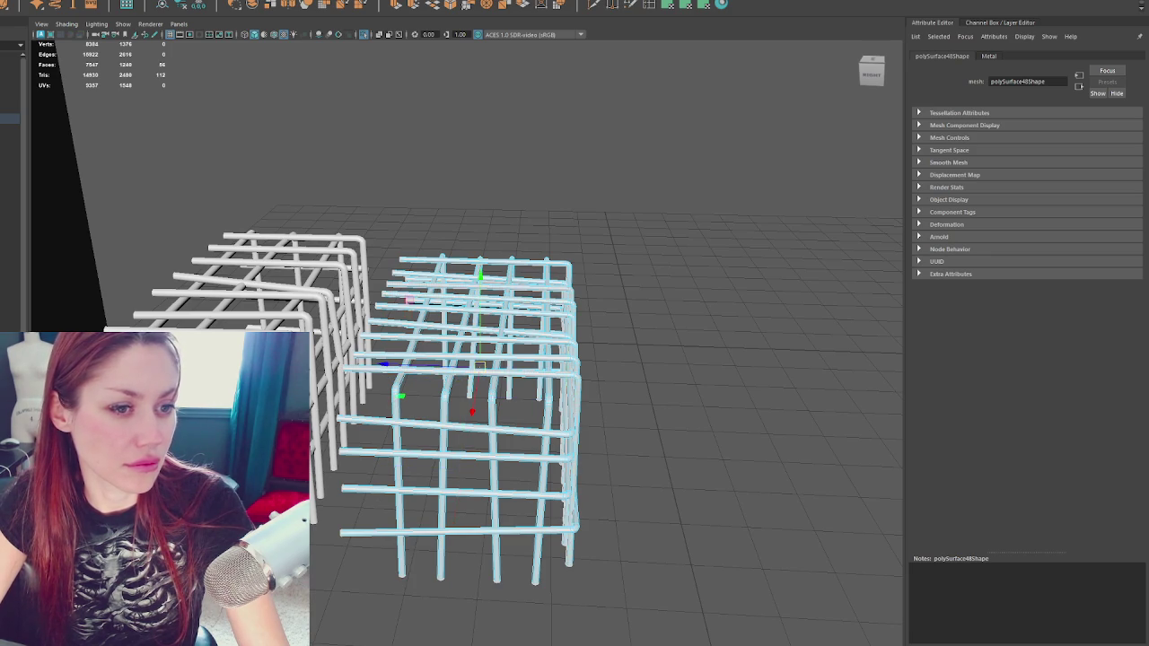
key("shift+comma")
key("shift+period")
key("shift+comma")
key("shift+period")
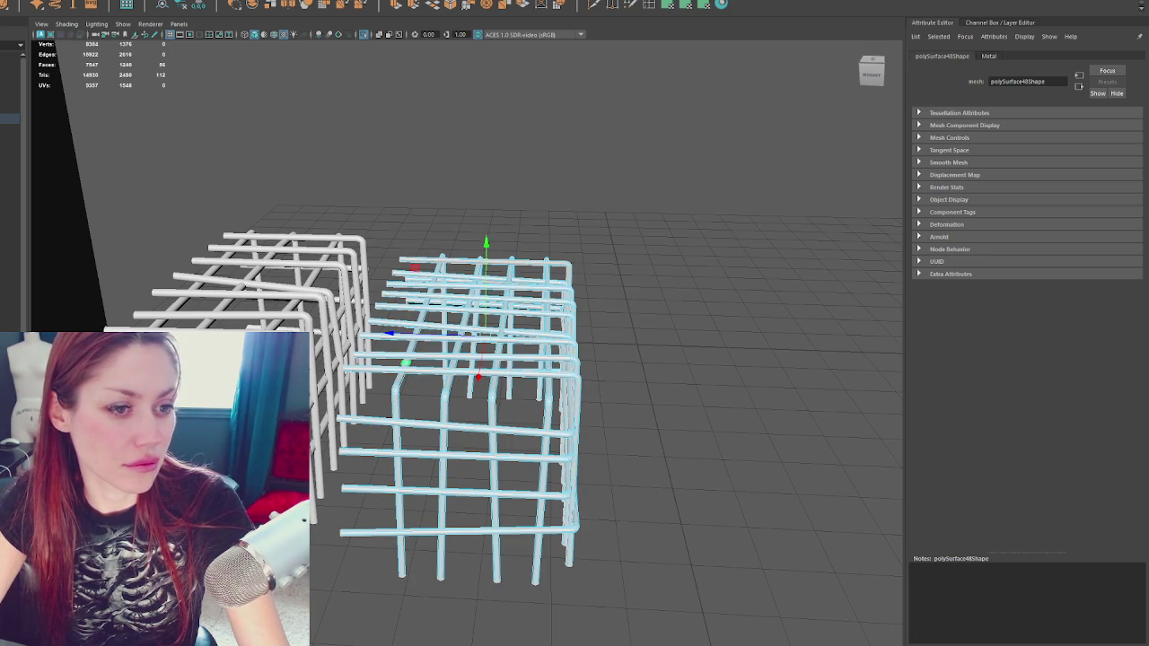
key("F8")
left_click(431, 186)
left_click_drag(431, 186, 412, 280)
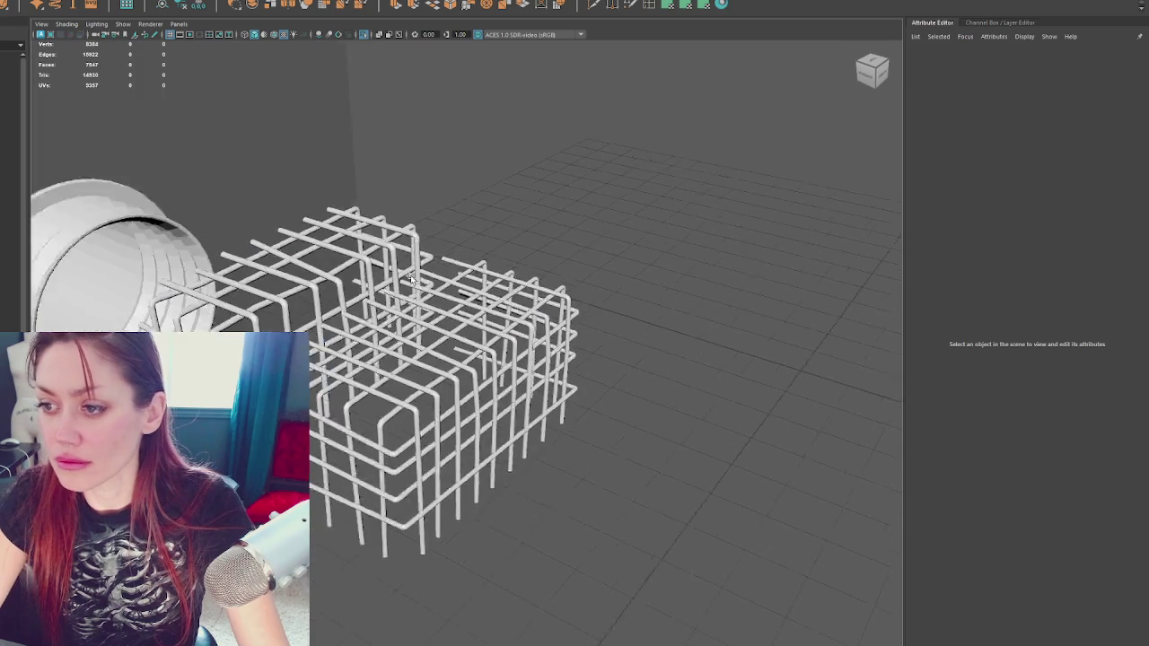
Soften the edges of the pipe object
scroll(411, 279, "down", 5)
left_click(262, 279)
right_click(475, 206, "shift")
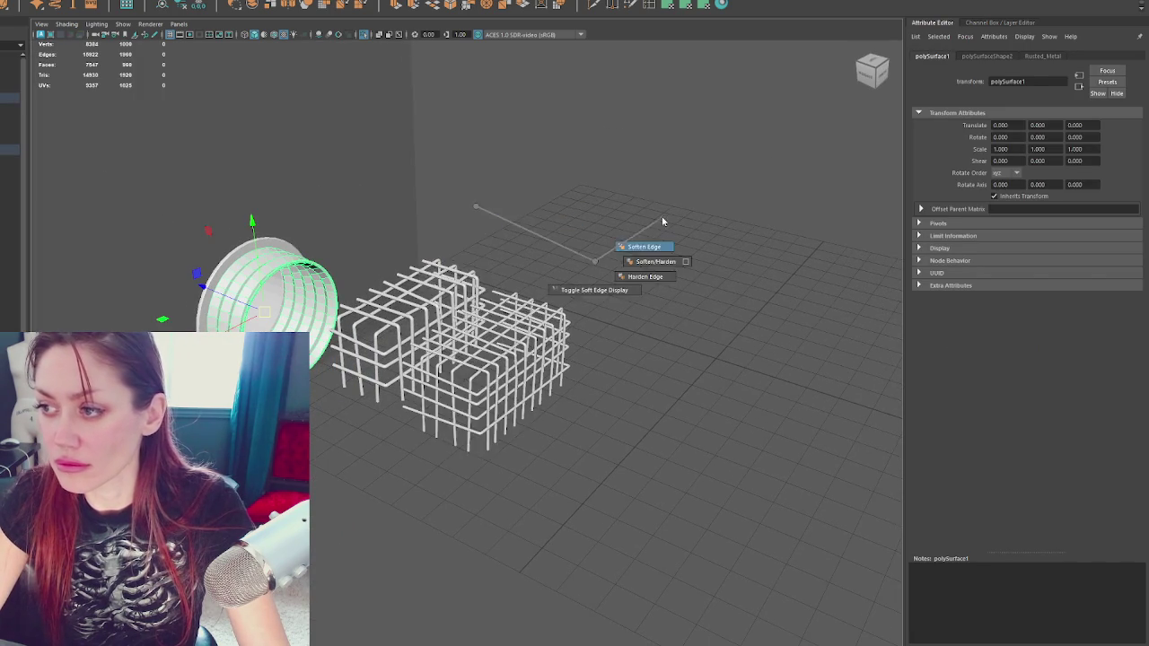
scroll(385, 225, "up", 5)
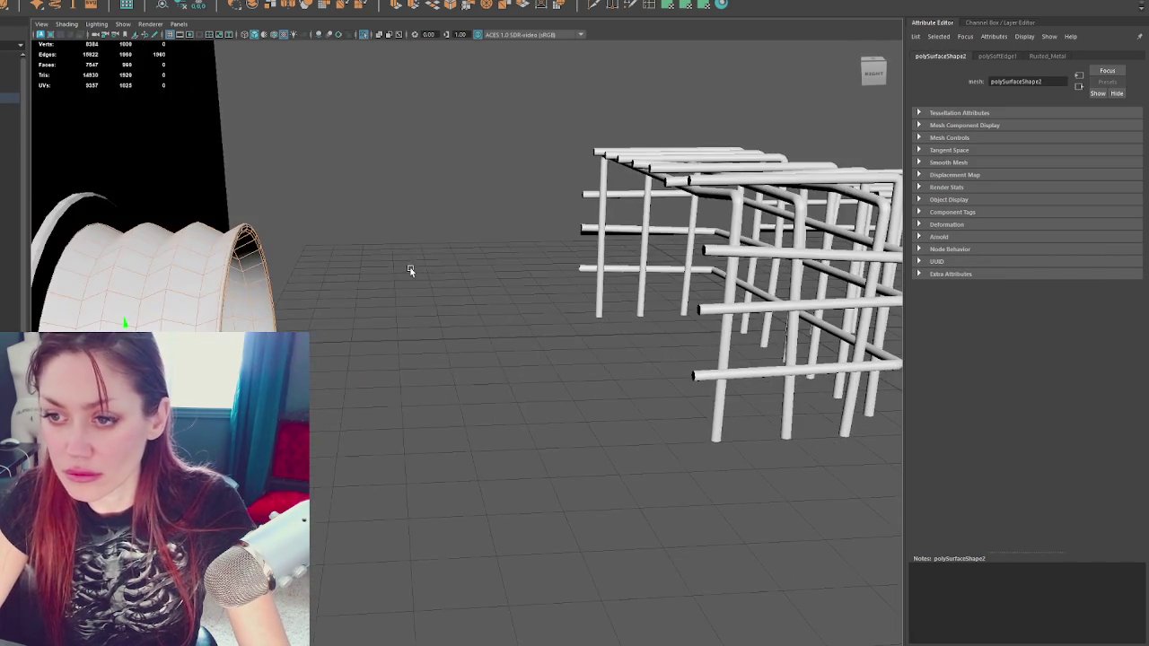
Select two edge loops around the pipe and cut grooves along them
double_click(192, 300)
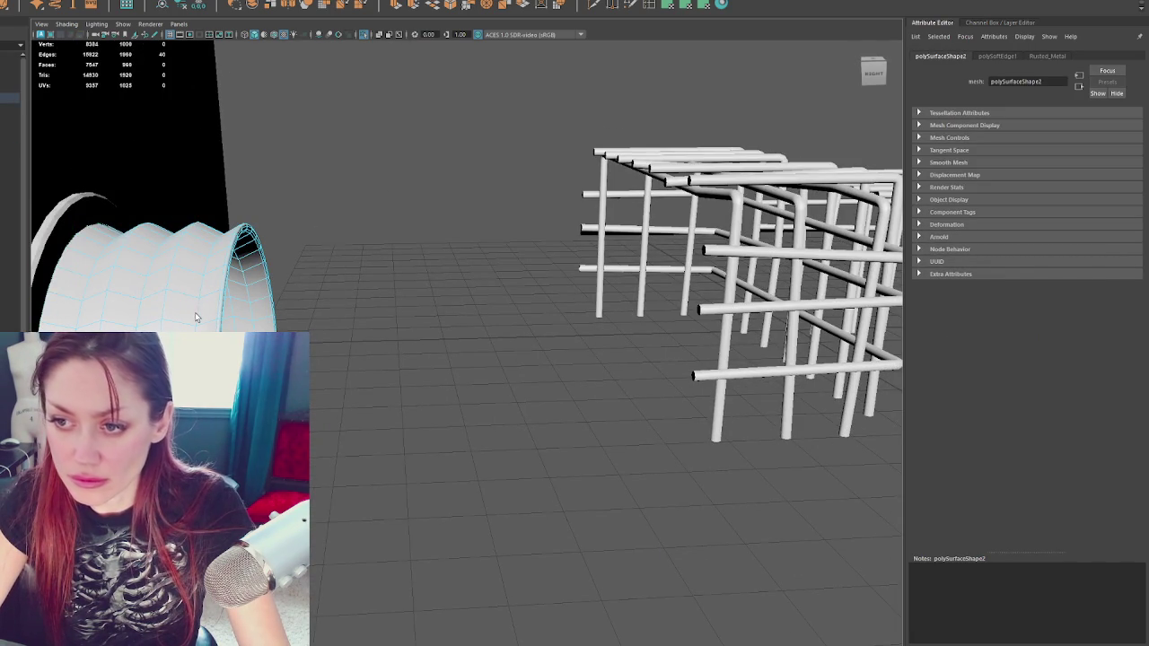
mouse_move(79, 311)
left_mouse_down()
mouse_move(451, 314)
mouse_move(427, 285)
mouse_move(388, 287)
left_mouse_up()
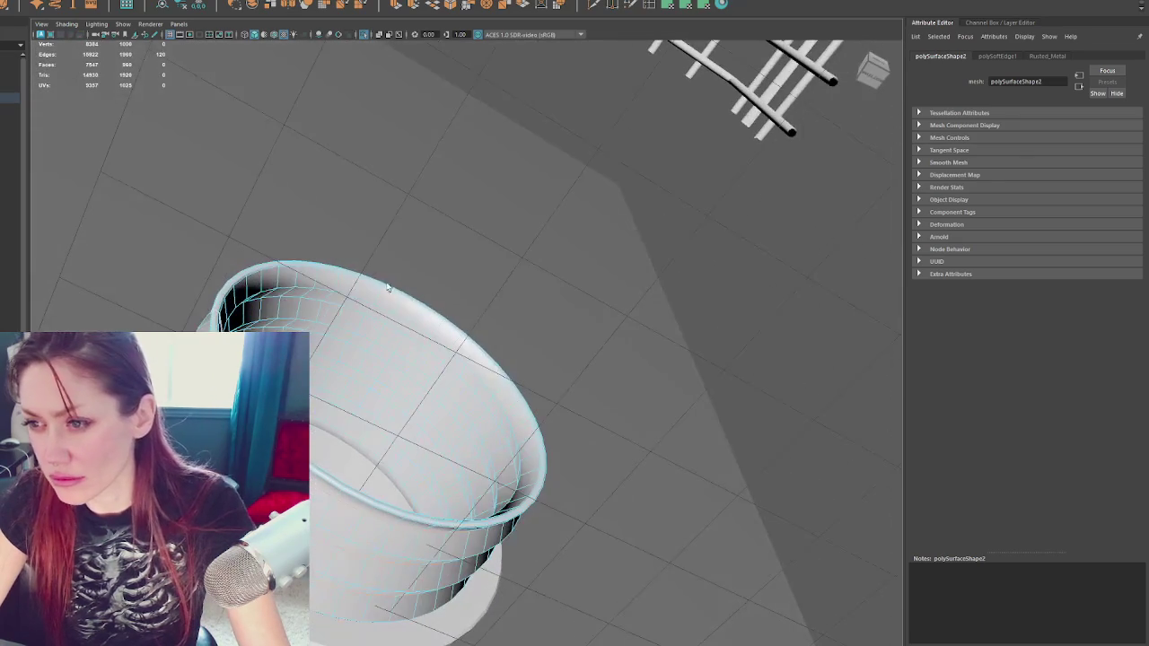
left_click(314, 300, "shift")
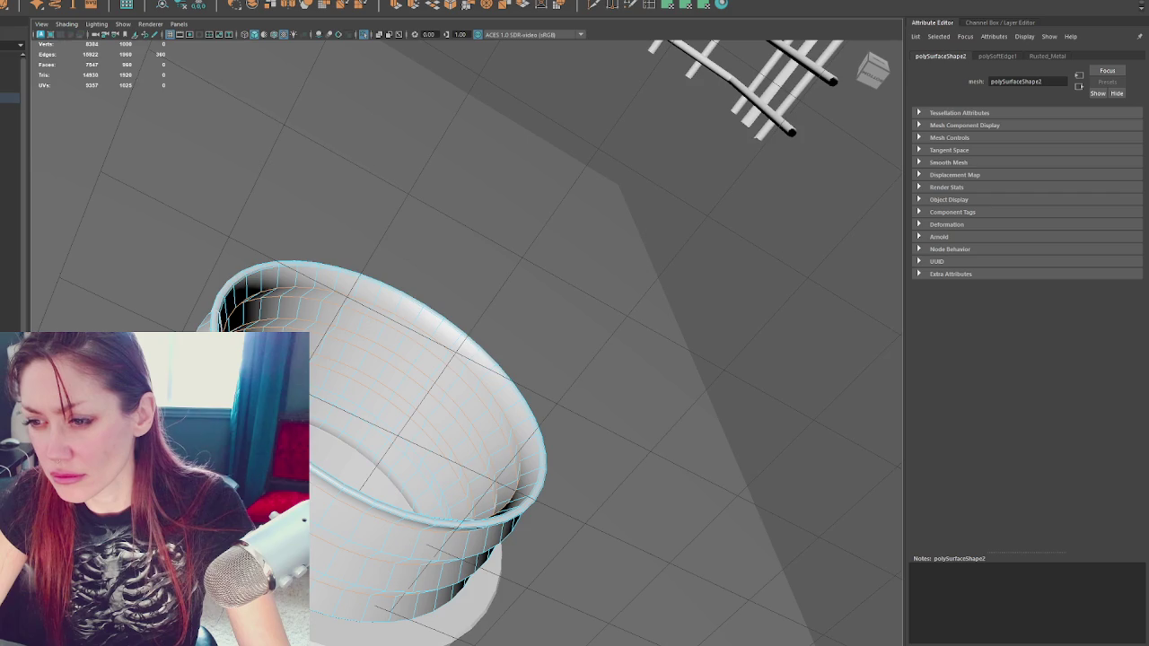
left_click_drag(335, 393, 319, 400)
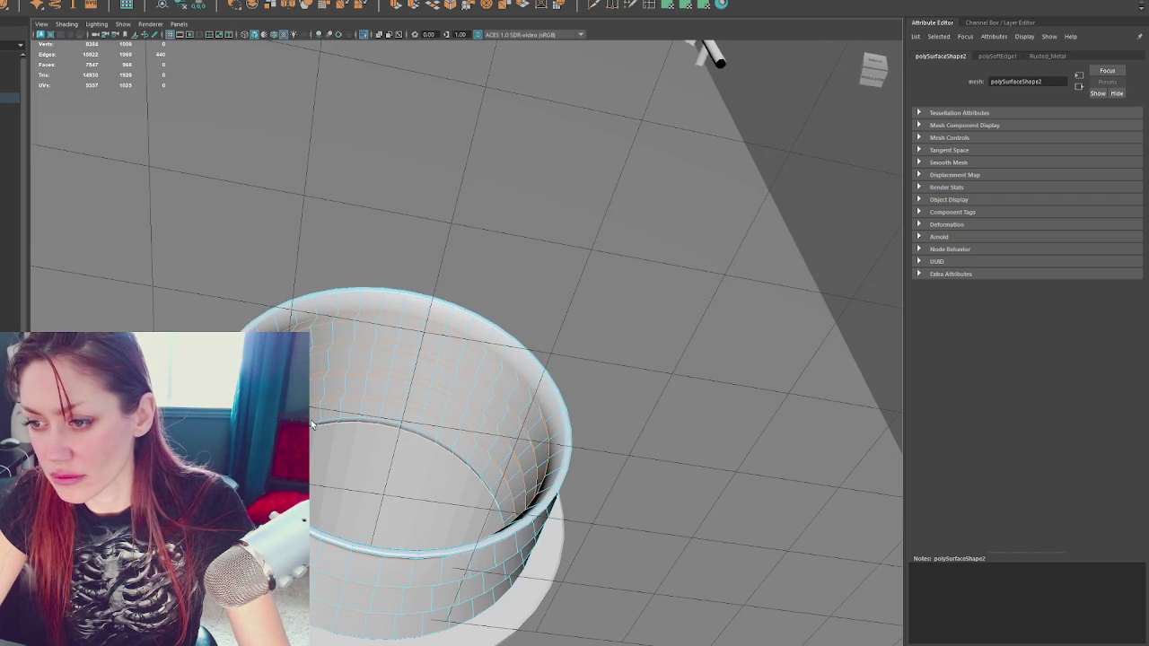
right_click(862, 193, "shift")
left_click(885, 180)
mouse_move(847, 185)
left_mouse_down()
mouse_move(734, 276)
mouse_move(730, 298)
mouse_move(565, 288)
mouse_move(730, 292)
mouse_move(628, 269)
mouse_move(536, 216)
mouse_move(443, 234)
mouse_move(350, 230)
left_mouse_up()
left_click(398, 222)
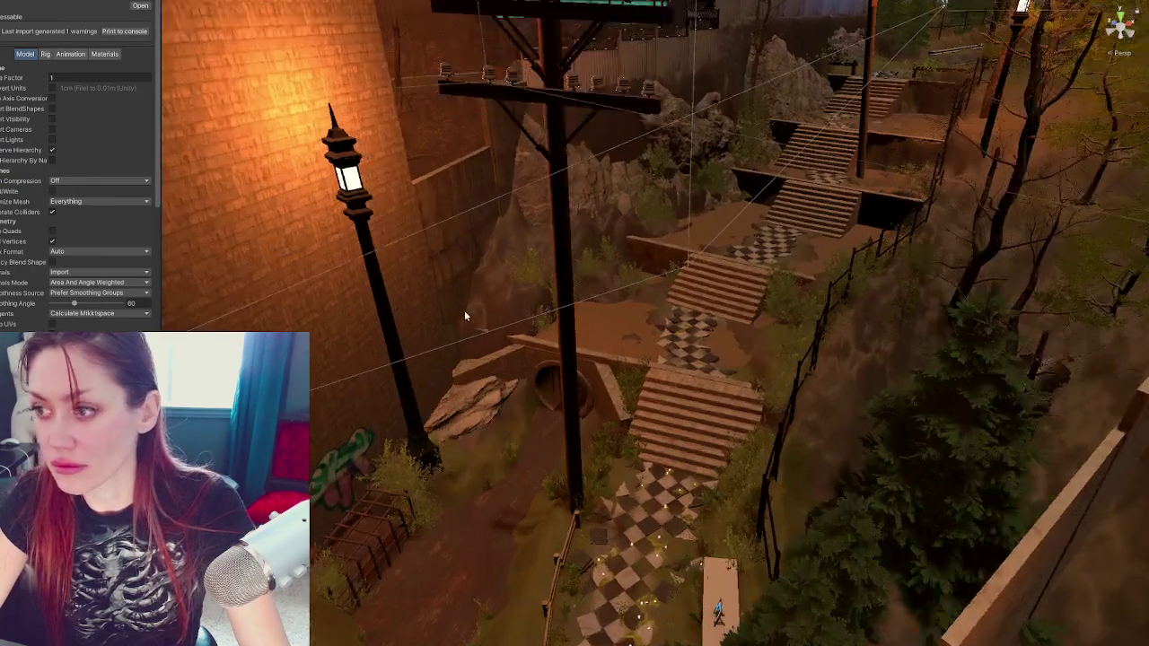
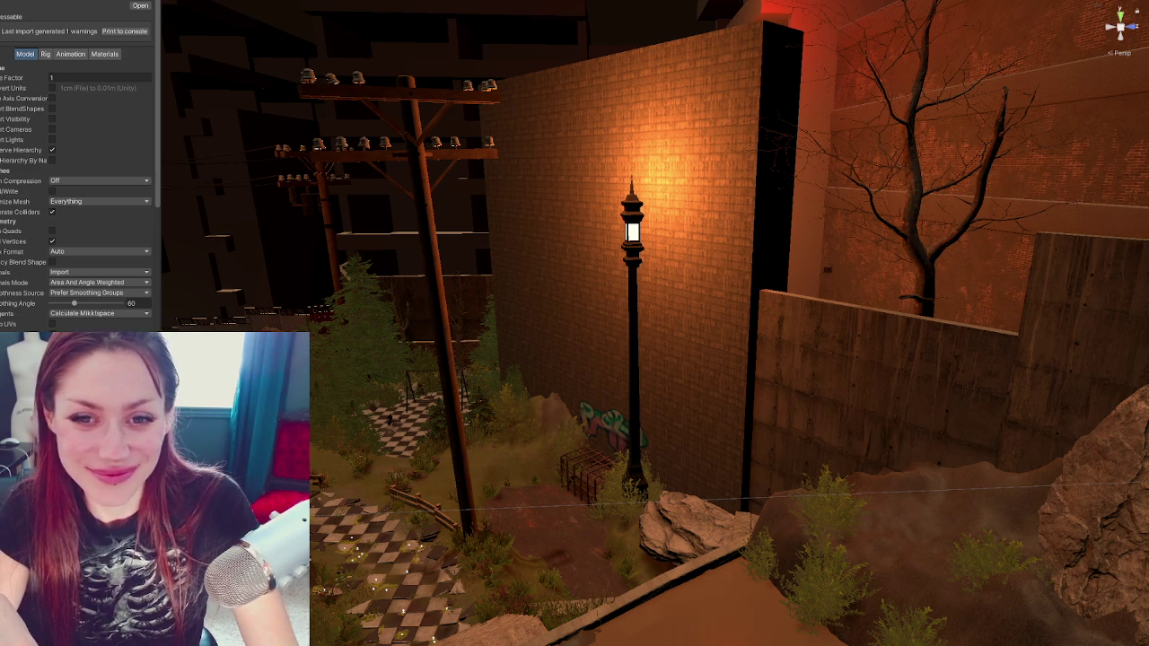
Pan and orbit close to the Unity lamp post and brick wall, then tumble around the Maya box blockout
mouse_move(571, 449)
left_mouse_down()
mouse_move(676, 306)
mouse_move(674, 193)
mouse_move(675, 300)
mouse_move(621, 255)
left_mouse_up()
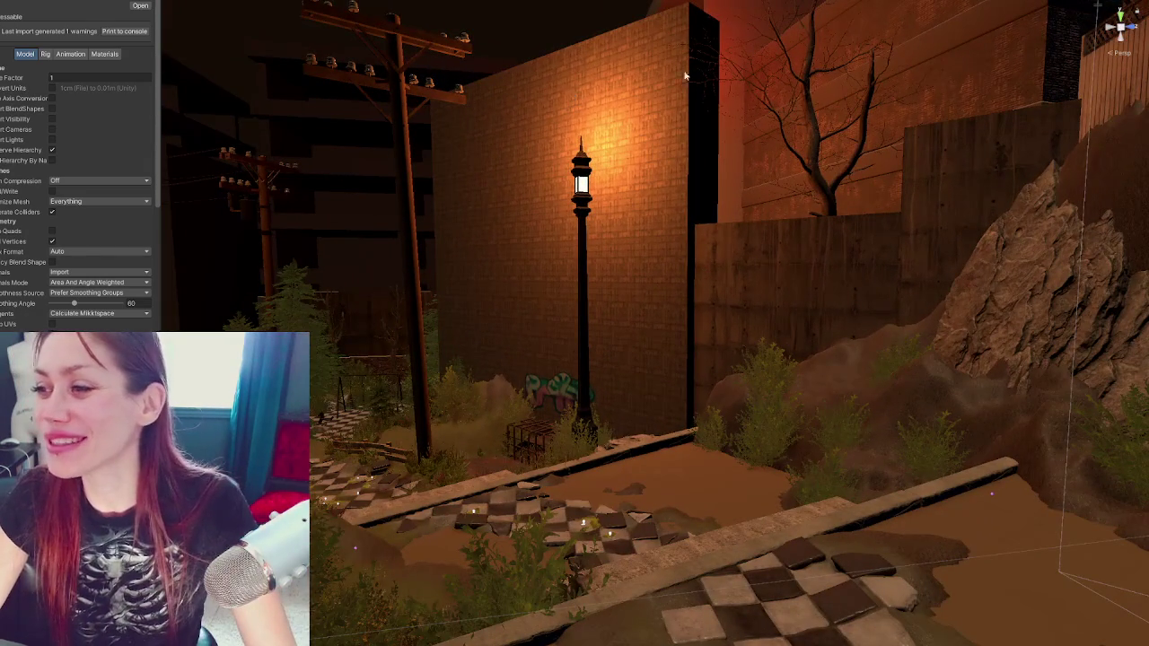
mouse_move(495, 297)
left_mouse_down()
mouse_move(392, 331)
mouse_move(619, 316)
mouse_move(670, 323)
mouse_move(897, 224)
mouse_move(974, 169)
left_mouse_up()
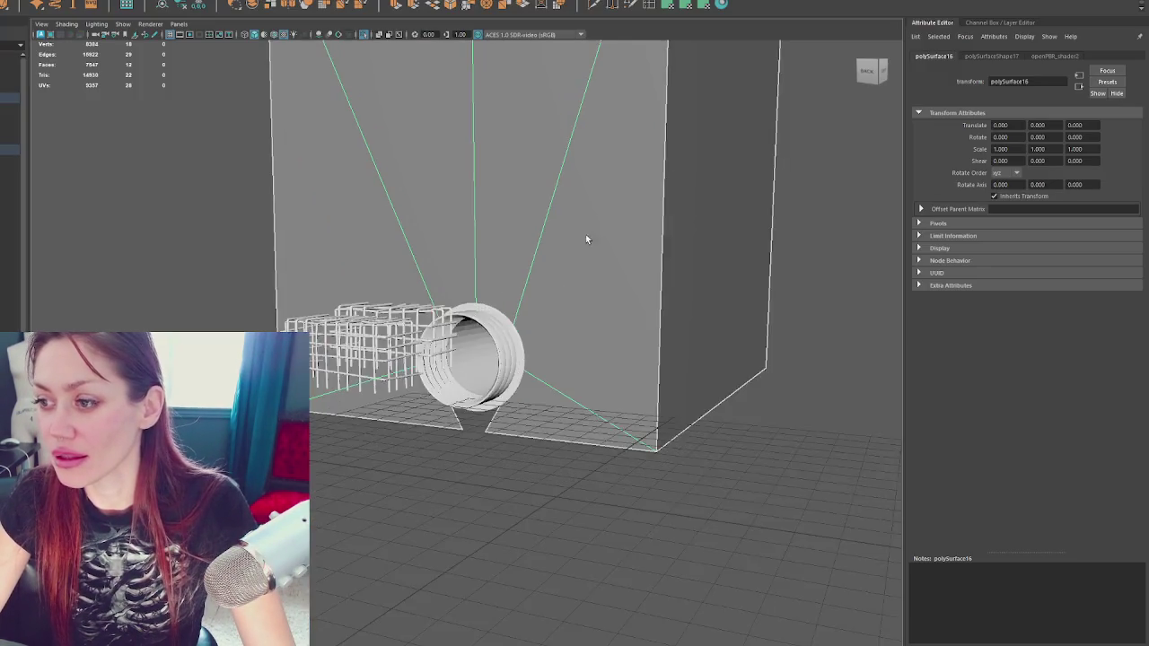
scroll(585, 239, "down", 5)
mouse_move(587, 440)
left_mouse_down()
mouse_move(520, 458)
mouse_move(538, 456)
left_mouse_up()
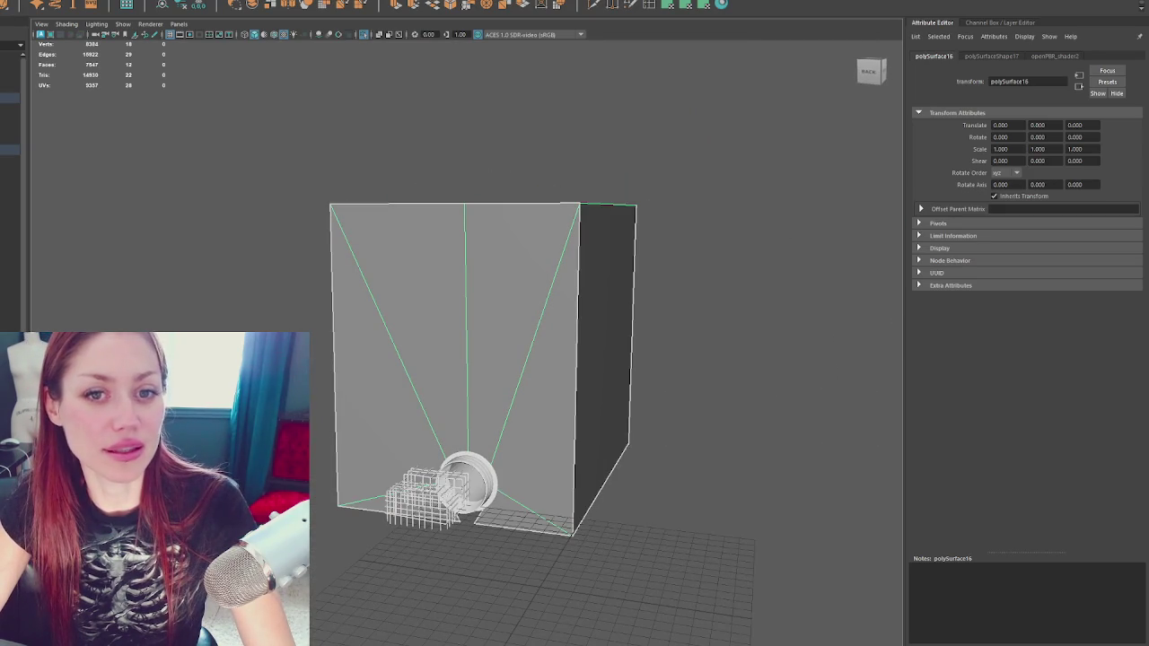
Zoom the Maya viewport in on the box wall block
scroll(449, 265, "up", 2)
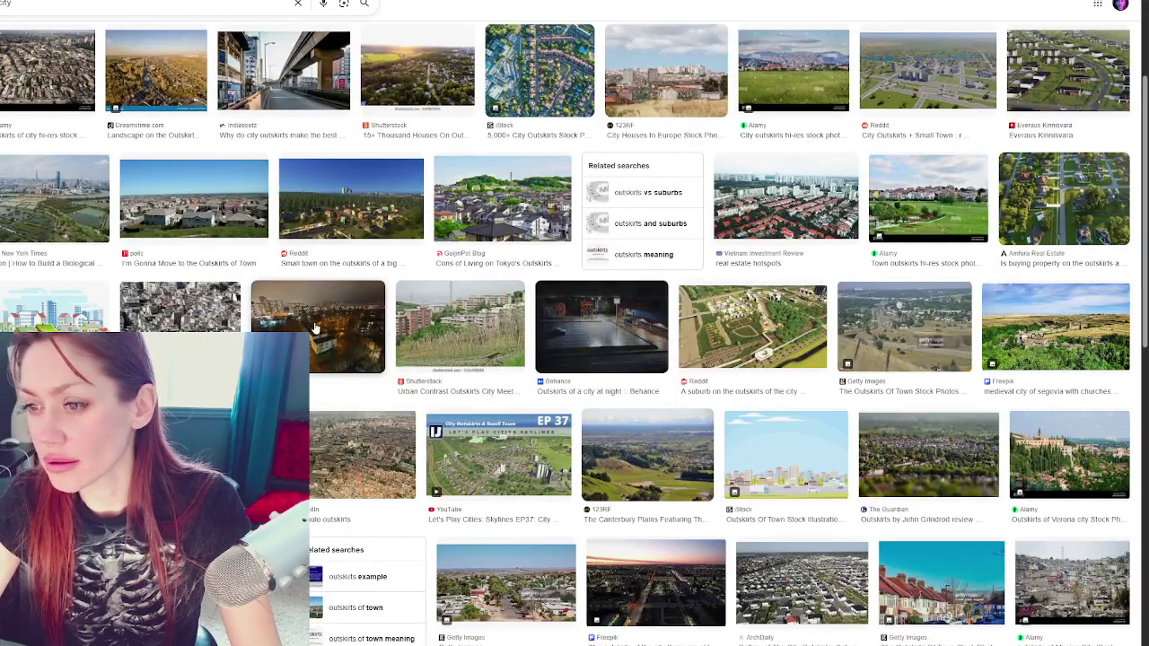
Preview the city outskirts at night photo and save or copy it from its context menu
left_click(316, 328)
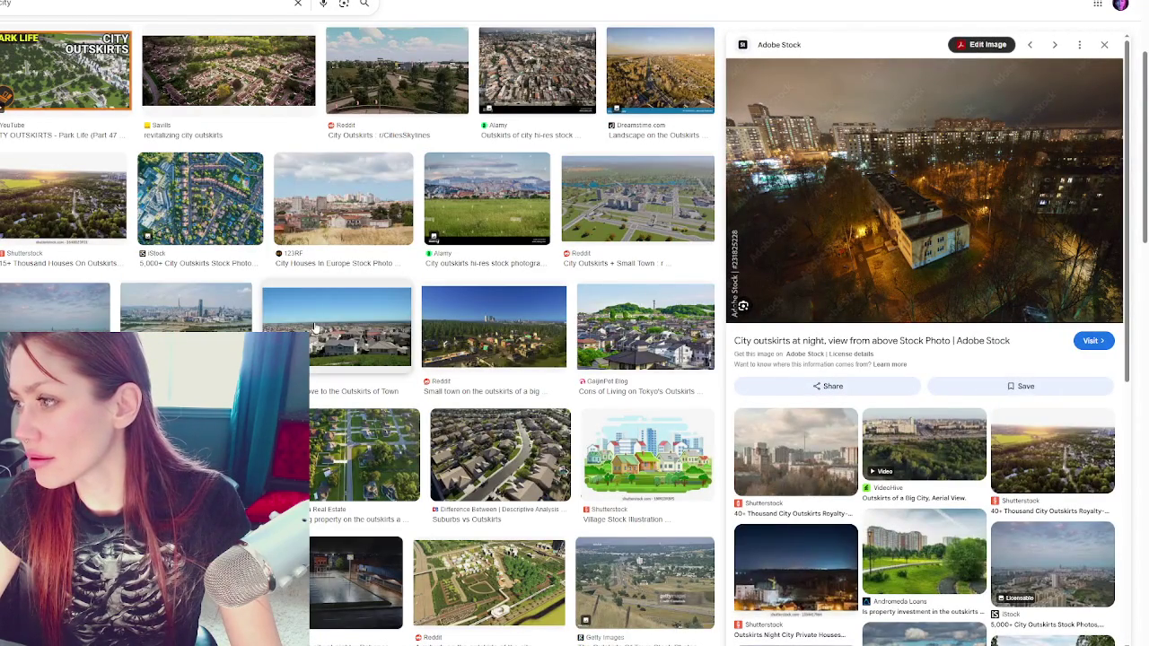
right_click(930, 213)
left_click(978, 366)
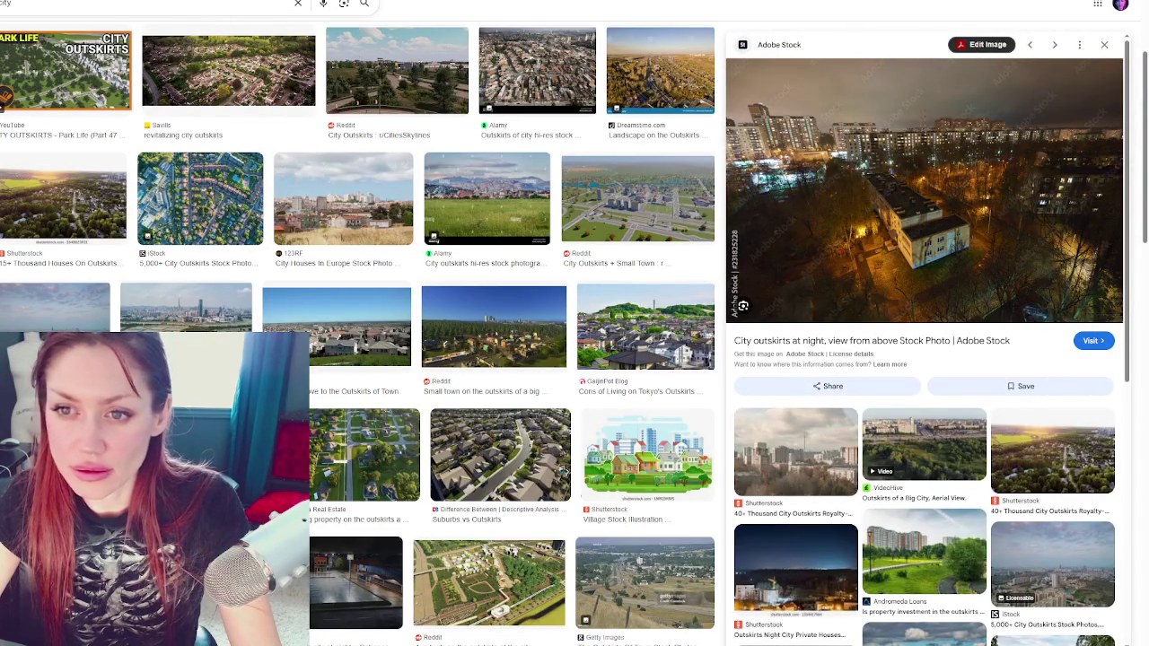
Preview the elevated-road outskirts image, then find and save or copy the City 17 Outskirts screenshot
left_click(305, 519)
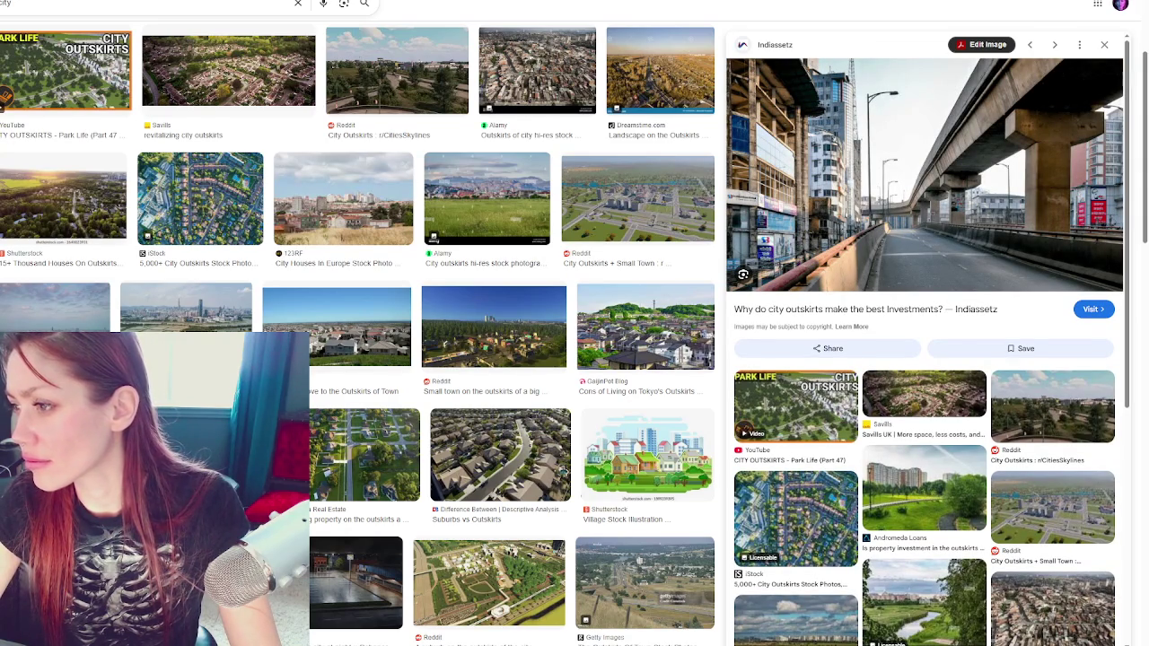
scroll(198, 203, "down", 2)
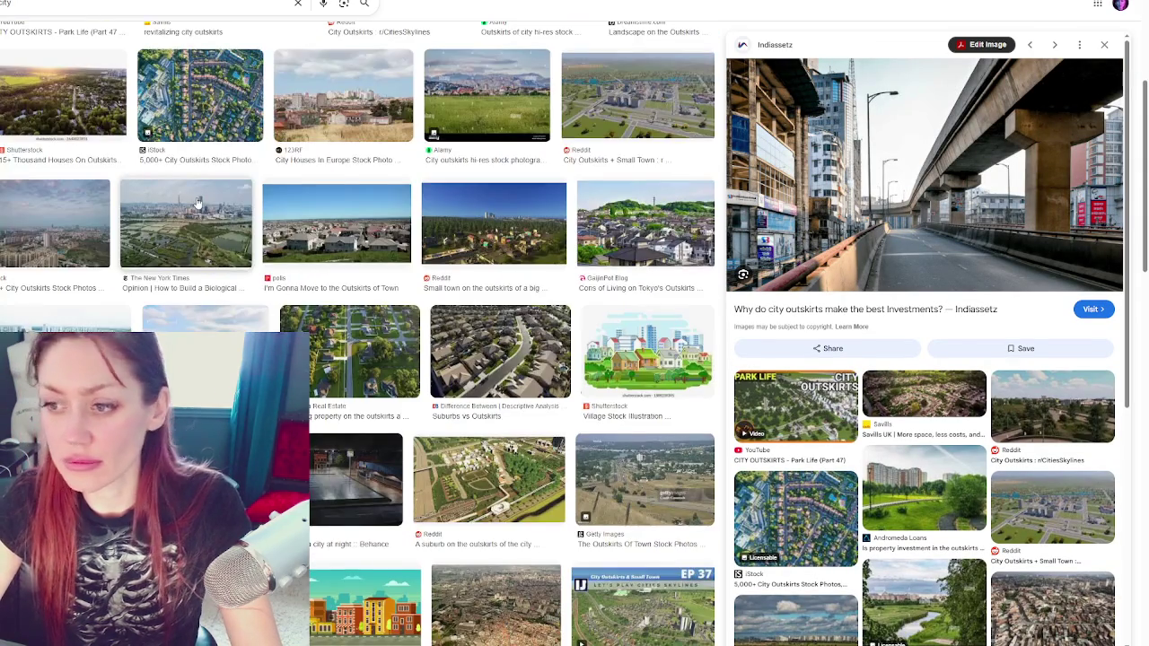
scroll(198, 203, "down", 5)
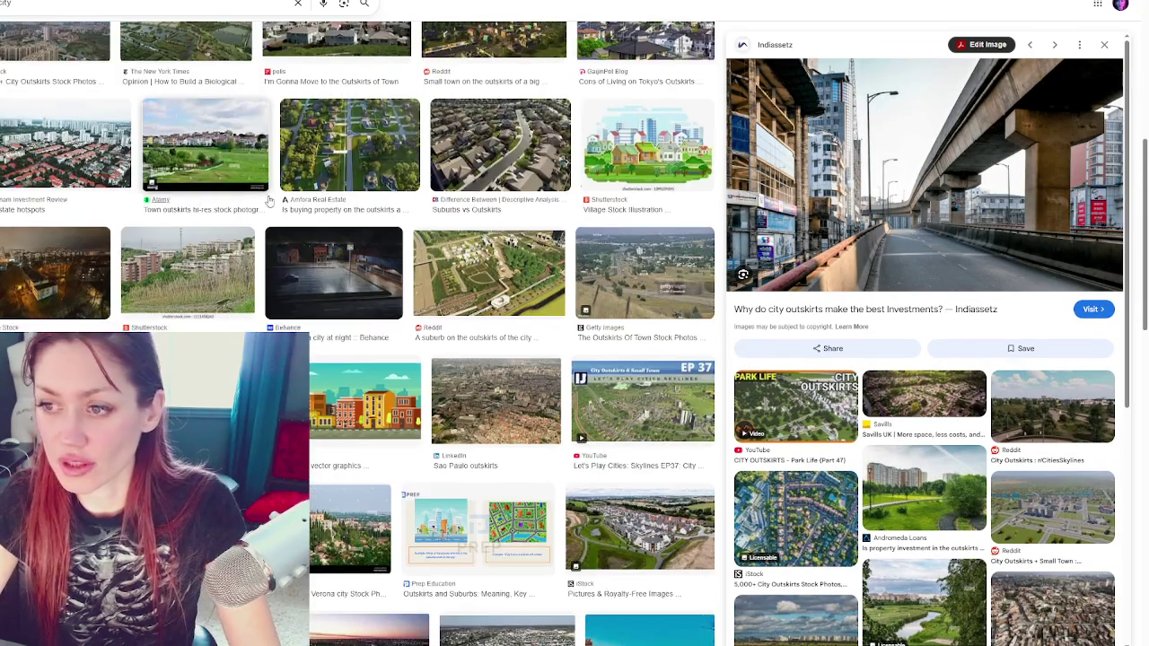
scroll(574, 241, "down", 2)
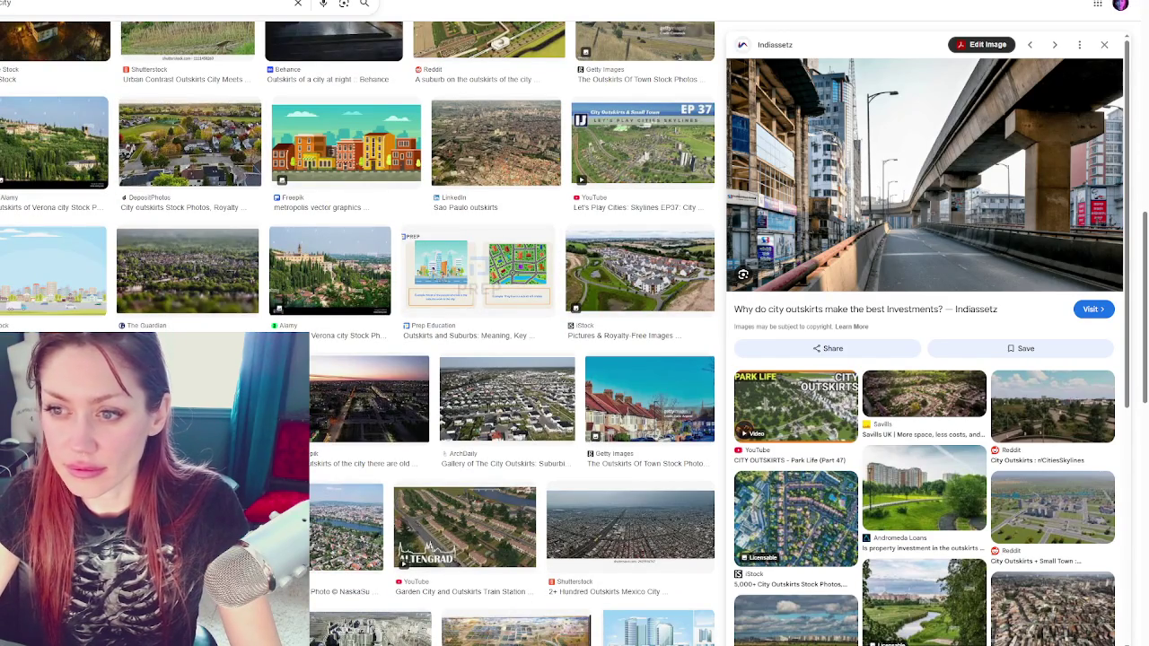
scroll(160, 252, "down", 3)
scroll(159, 252, "down", 4)
left_click(188, 327)
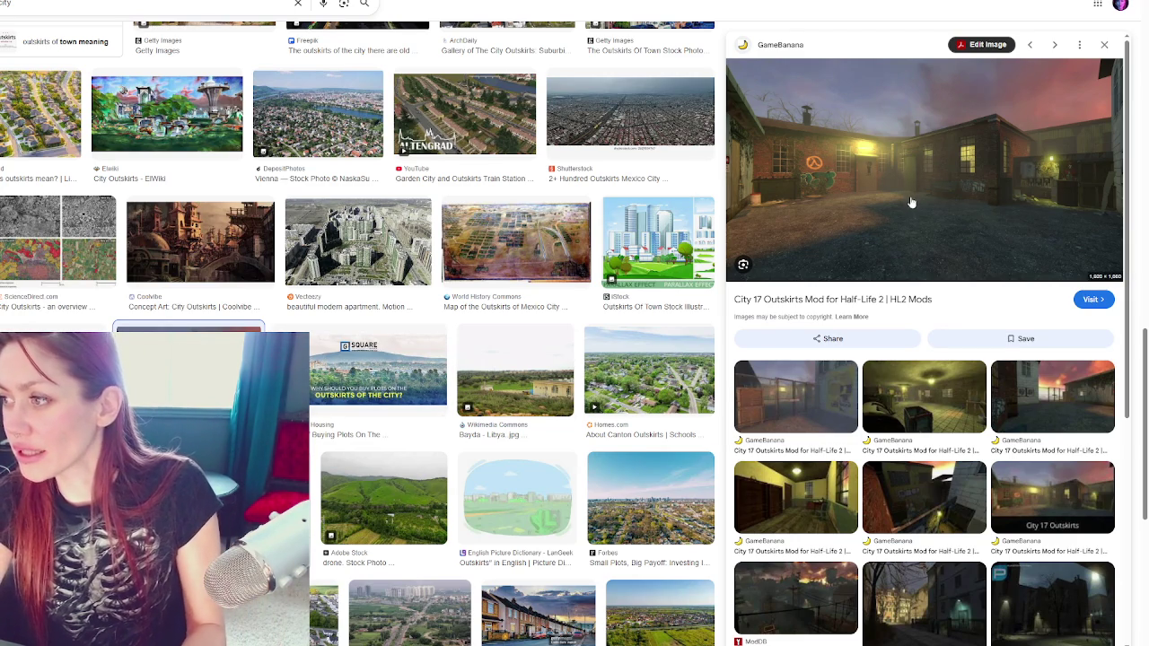
right_click(849, 212)
left_click(940, 353)
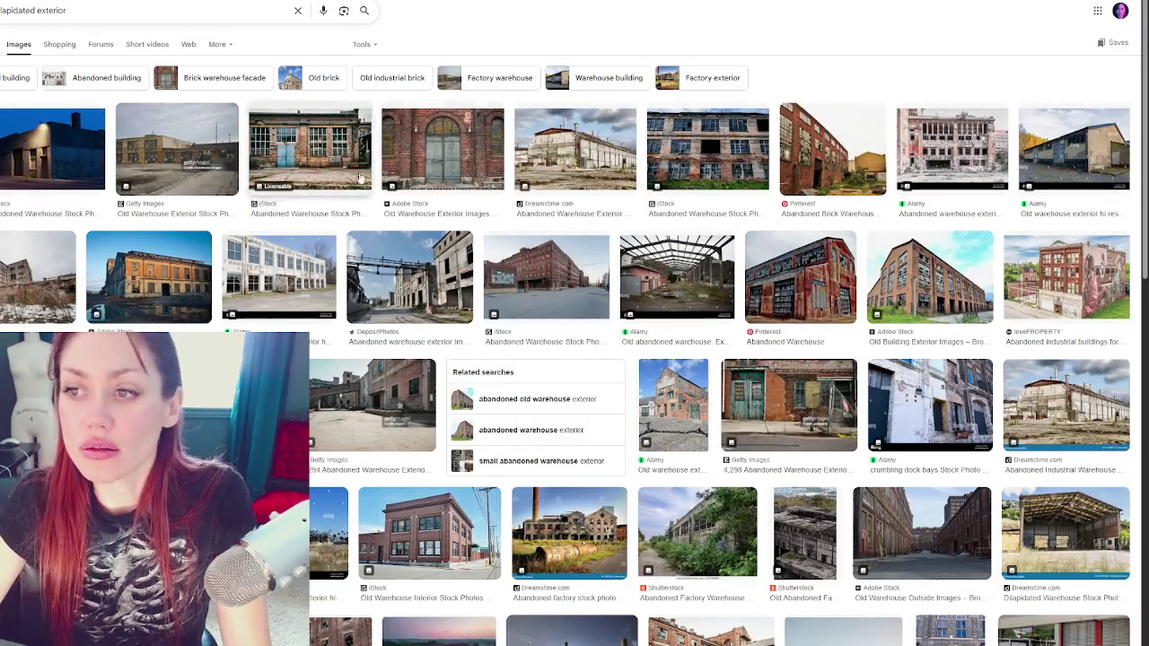
Compare arched brick-door, blue-door, Getty, Dreamstime ruin, snowy factory and brick warehouse previews
left_click(436, 157)
left_click(409, 154)
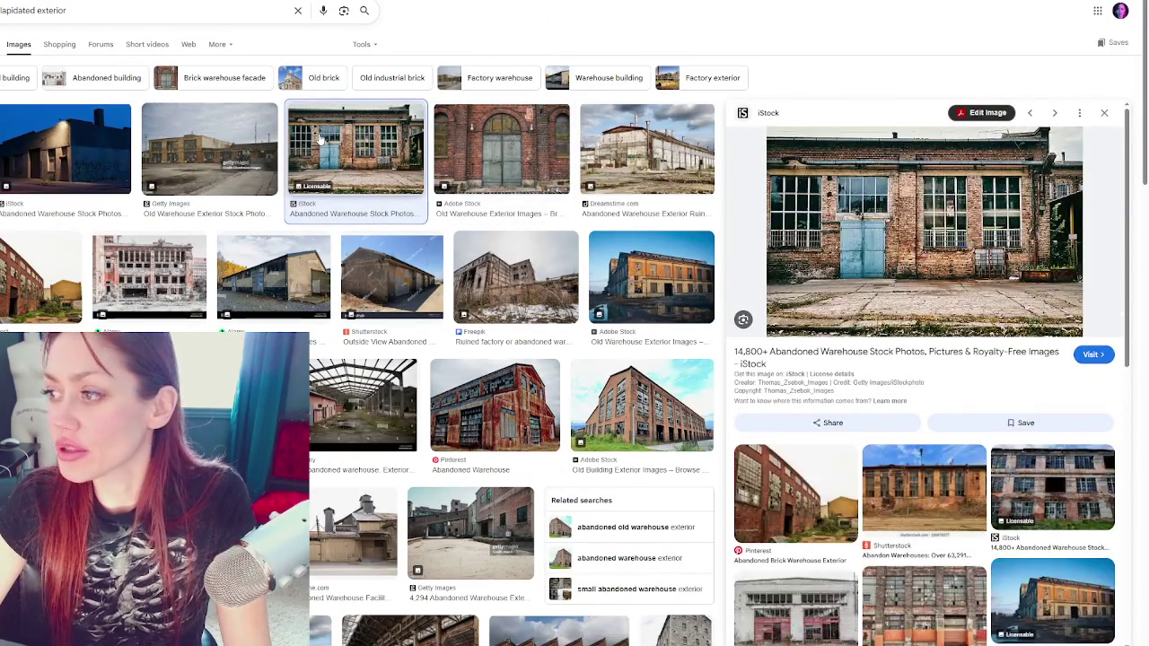
left_click(267, 143)
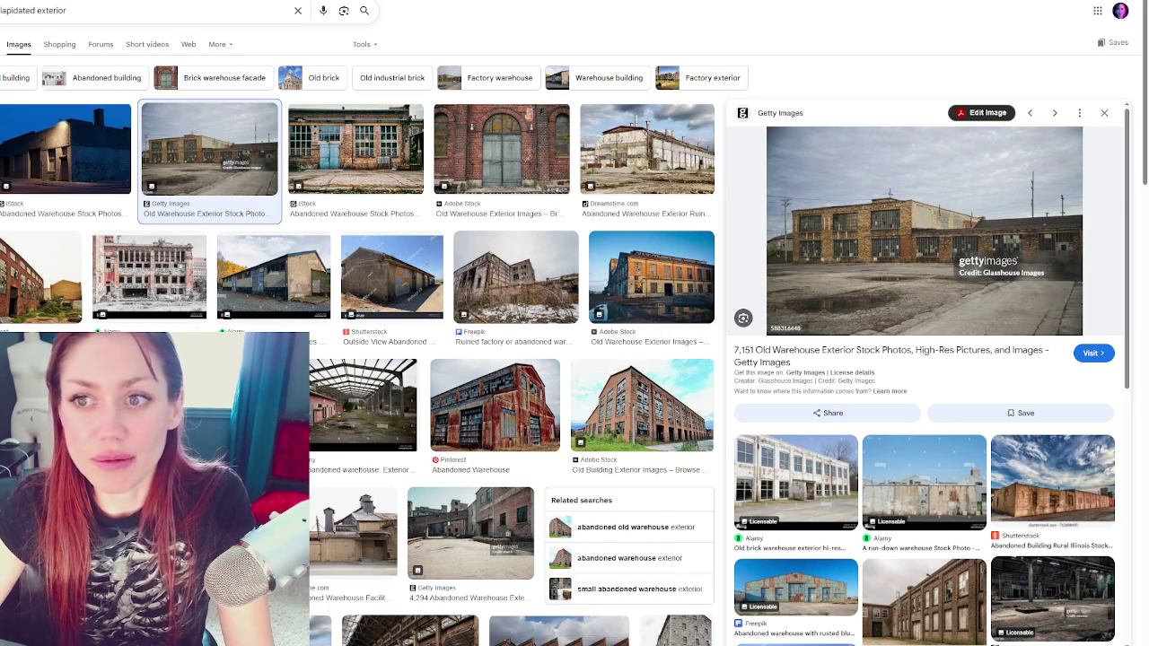
left_click(417, 206)
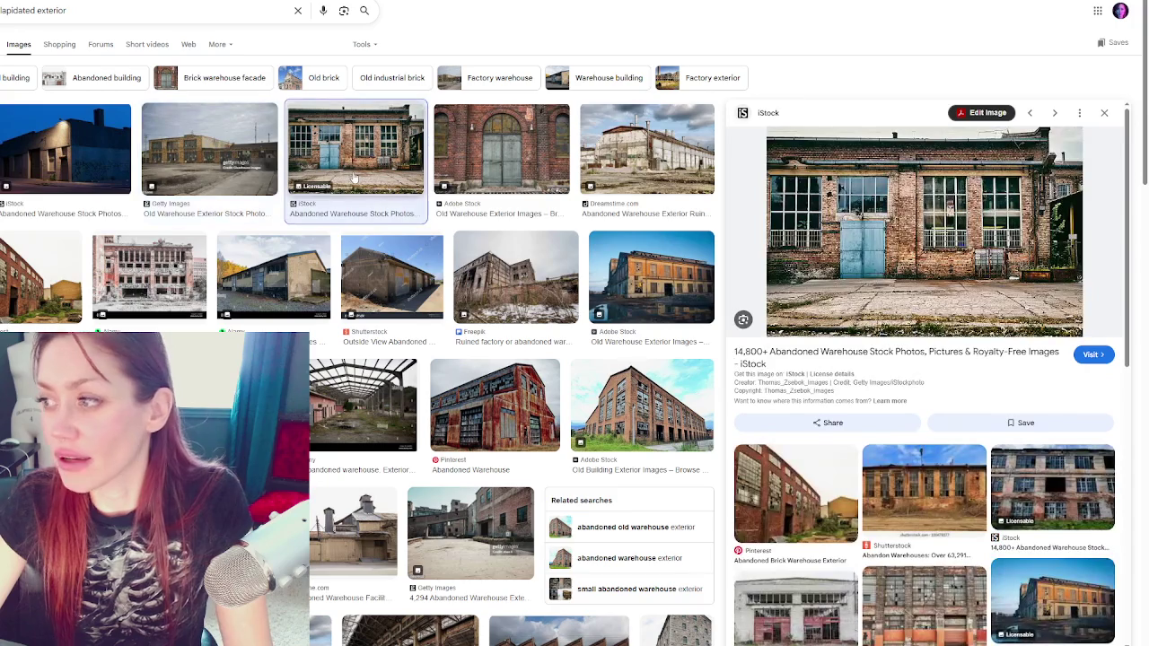
left_click(502, 153)
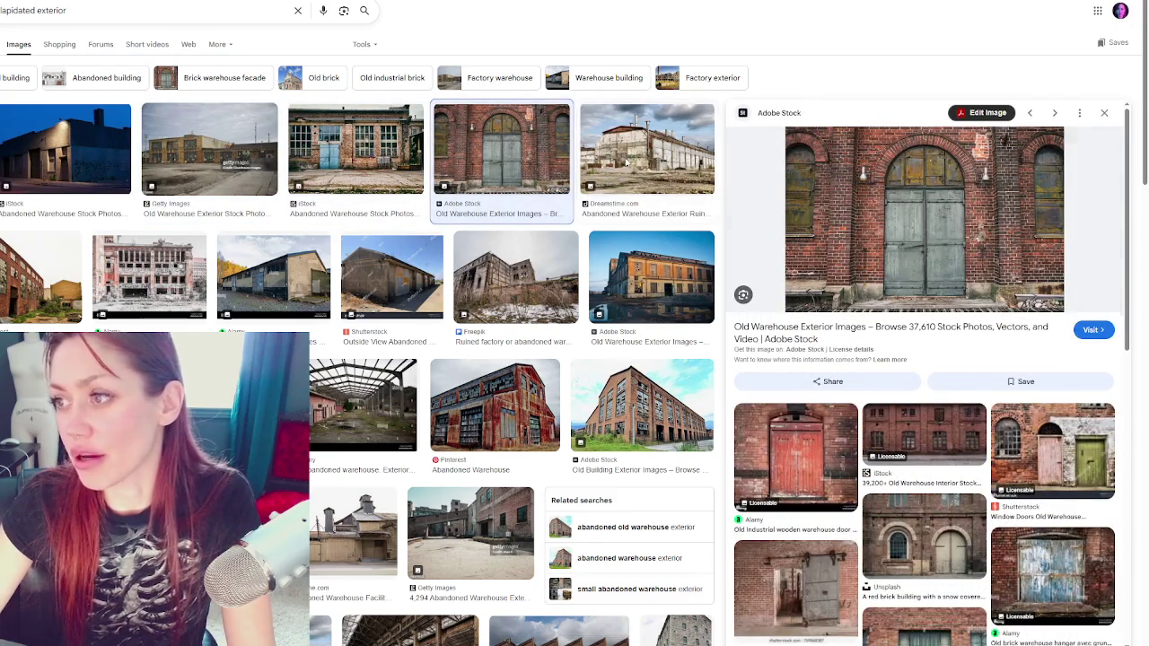
left_click(626, 163)
left_click(556, 266)
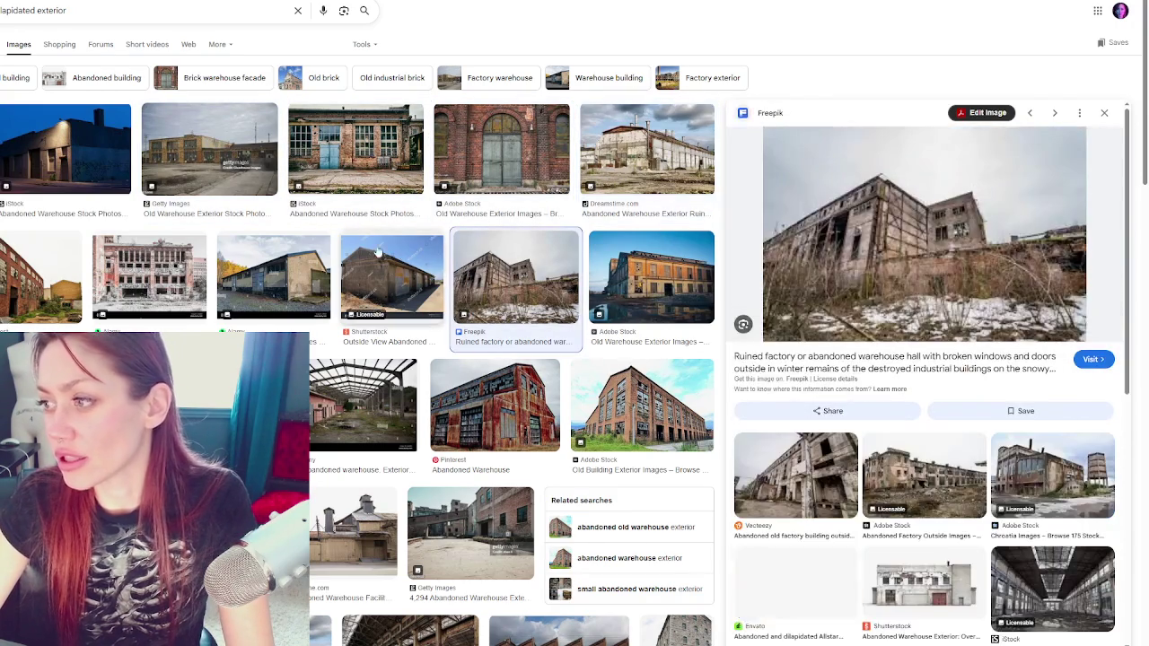
left_click(39, 267)
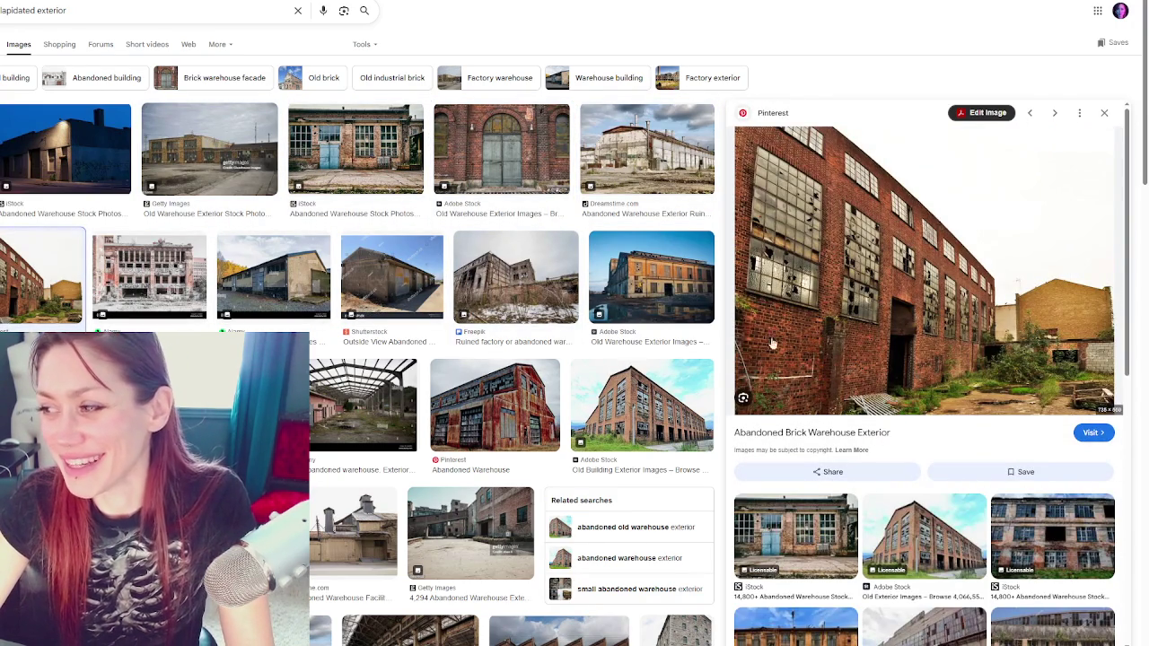
Preview the red-brick warehouse street, overhead-gantry warehouse and Old Building Exterior photos further down
scroll(925, 359, "down", 1)
scroll(916, 335, "up", 1)
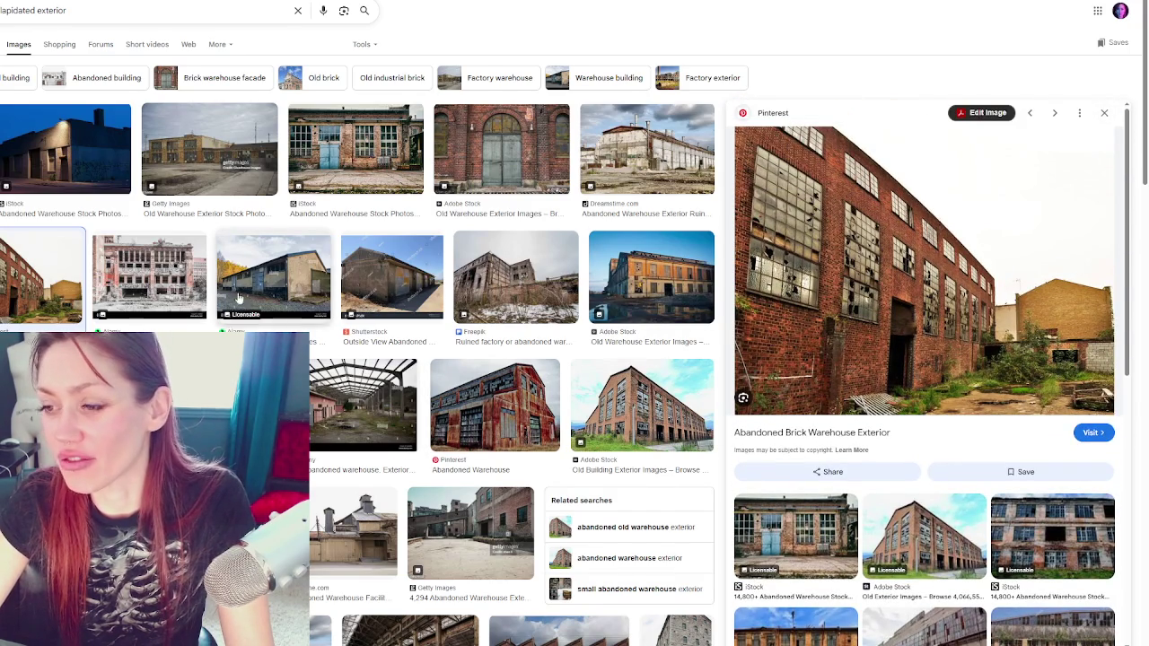
scroll(750, 287, "down", 1)
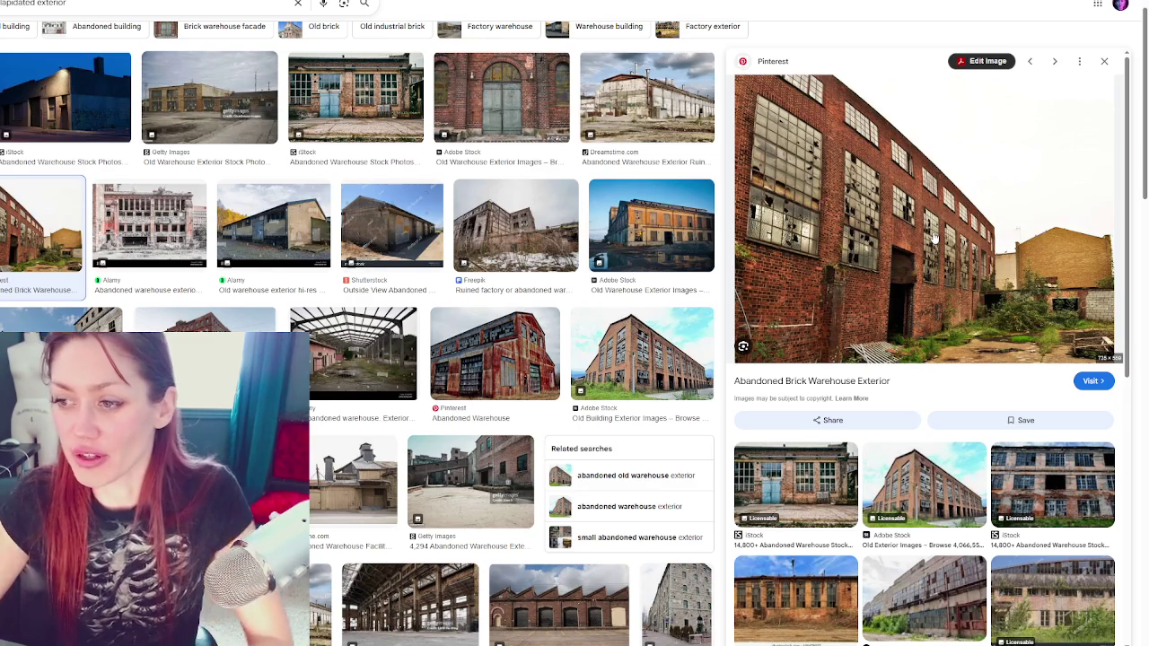
scroll(213, 284, "down", 1)
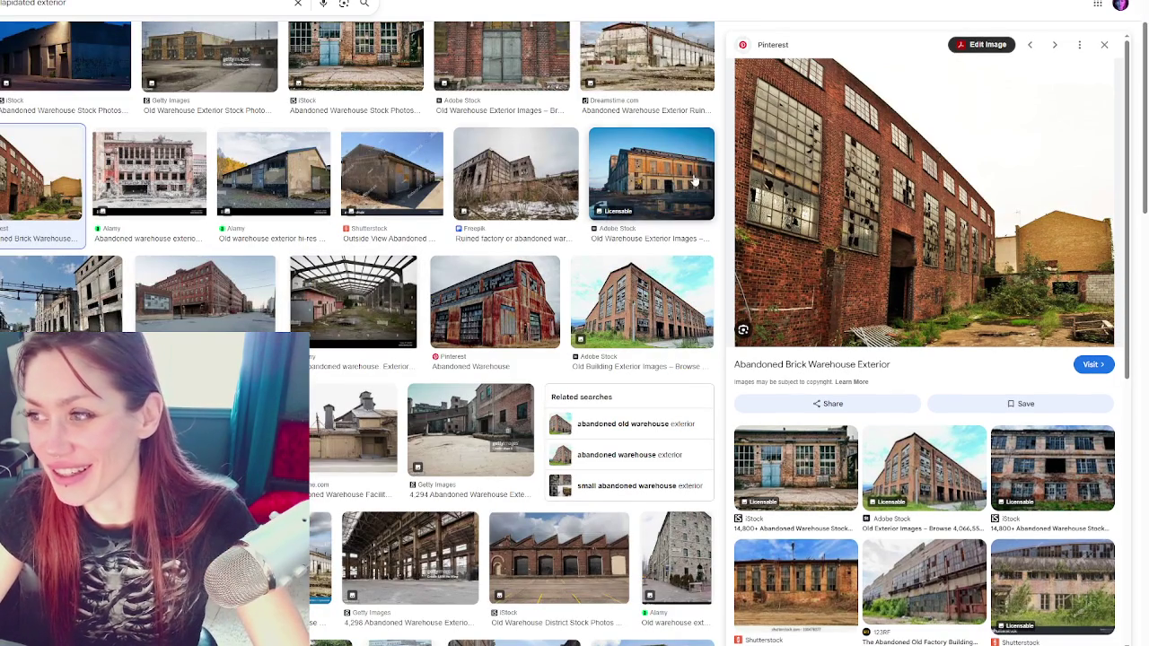
left_click(213, 284)
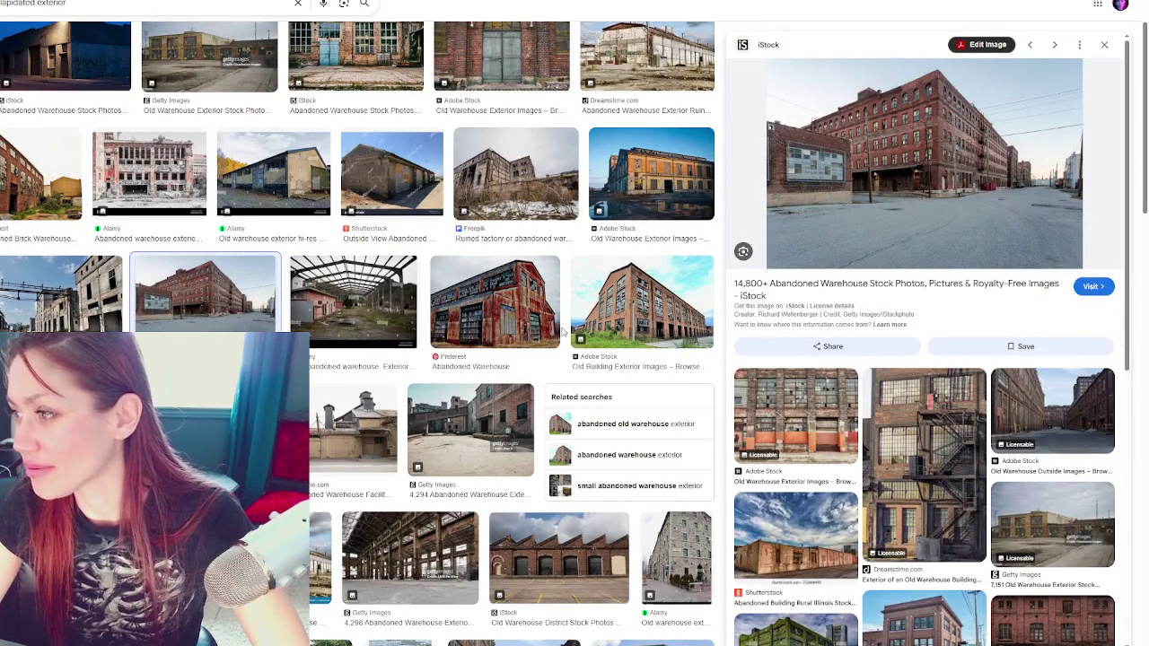
left_click(62, 287)
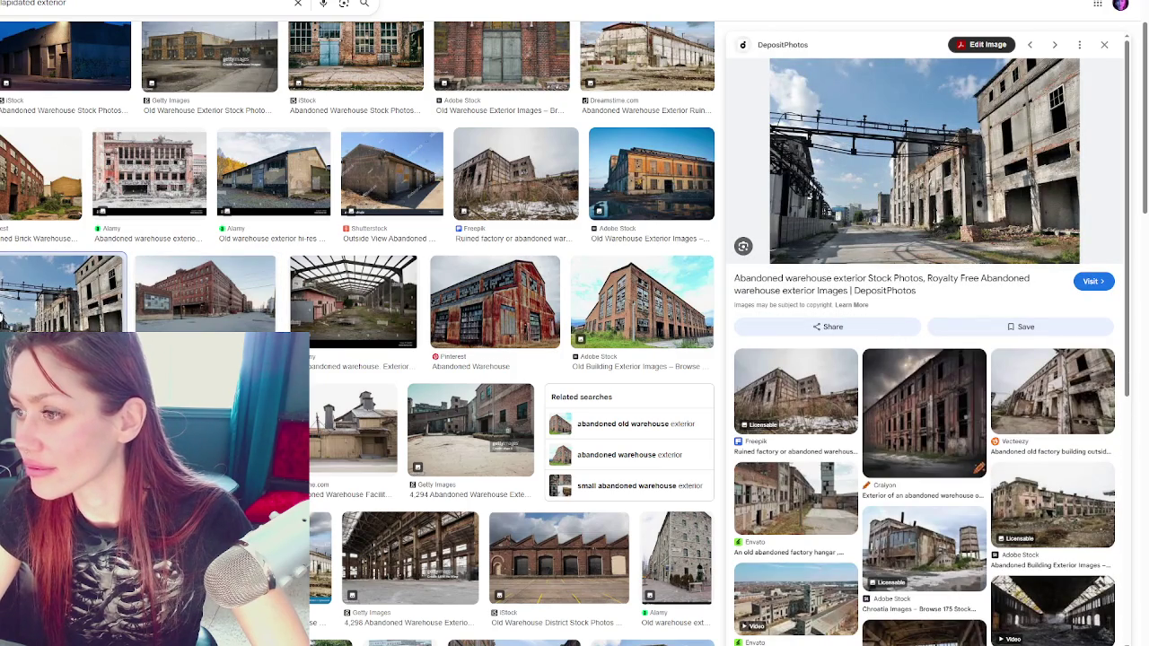
left_click(638, 305)
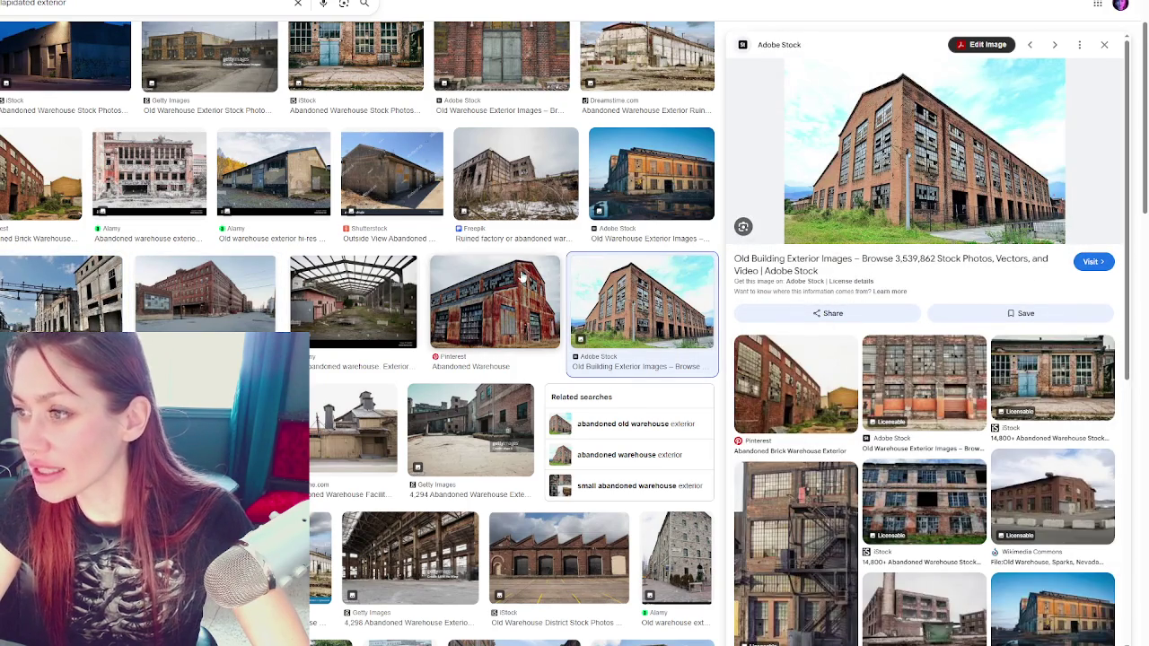
Preview the blue-dusk night warehouse and open that photo on its own
scroll(519, 281, "up", 1)
left_click(202, 248)
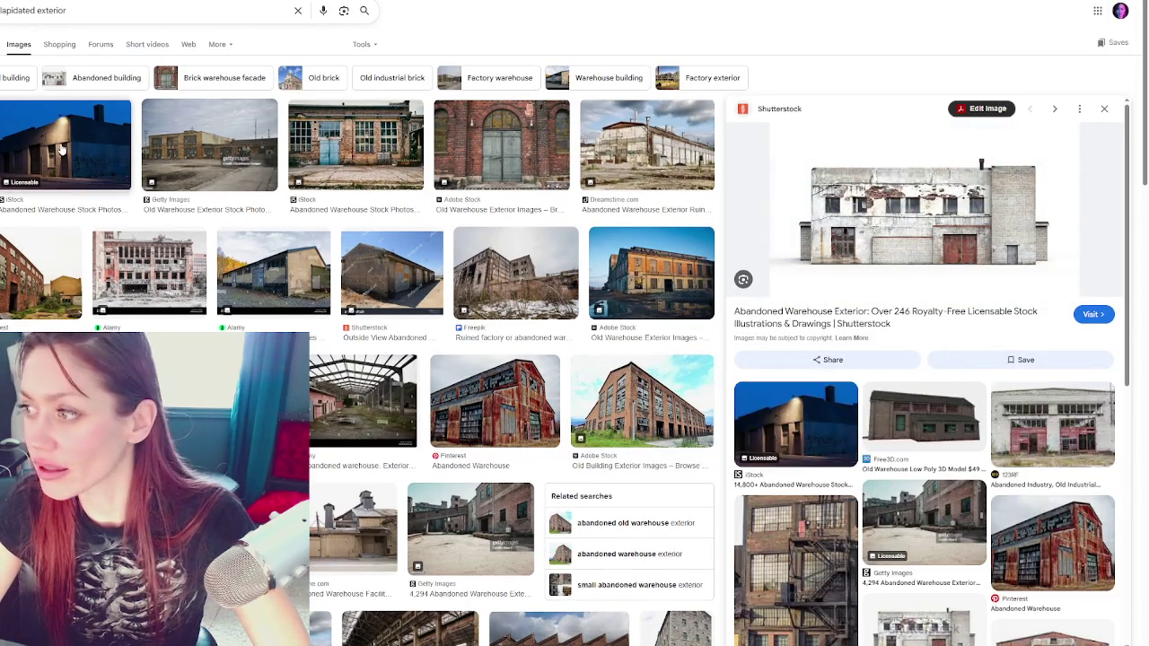
left_click(63, 151)
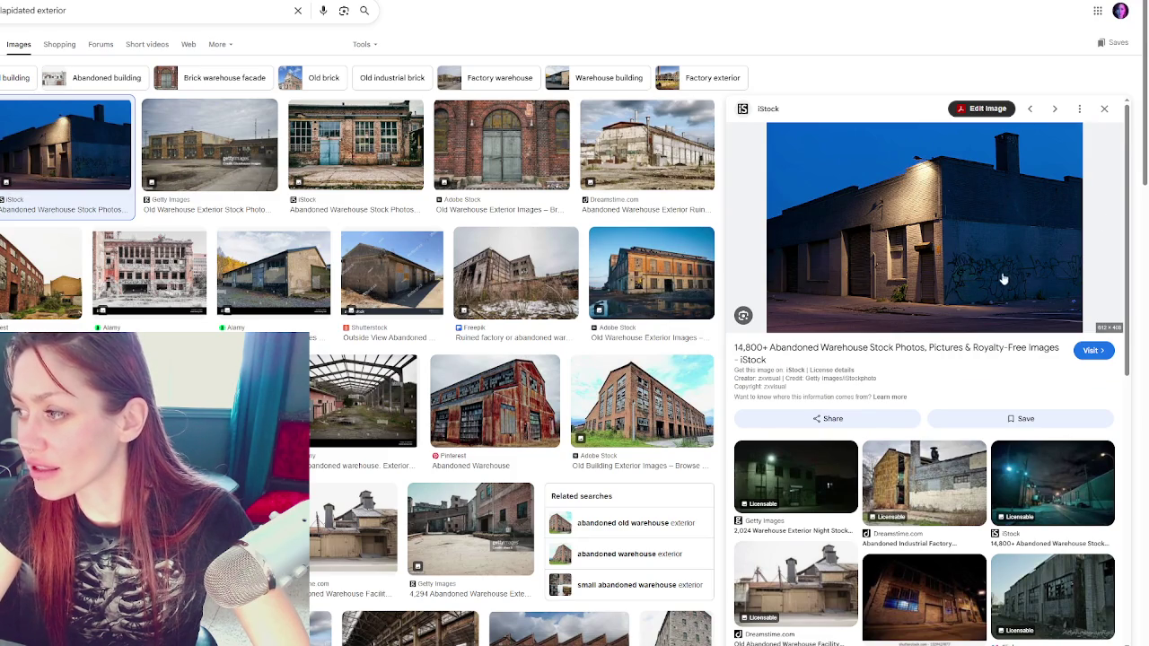
right_click(953, 251)
left_click(1010, 400)
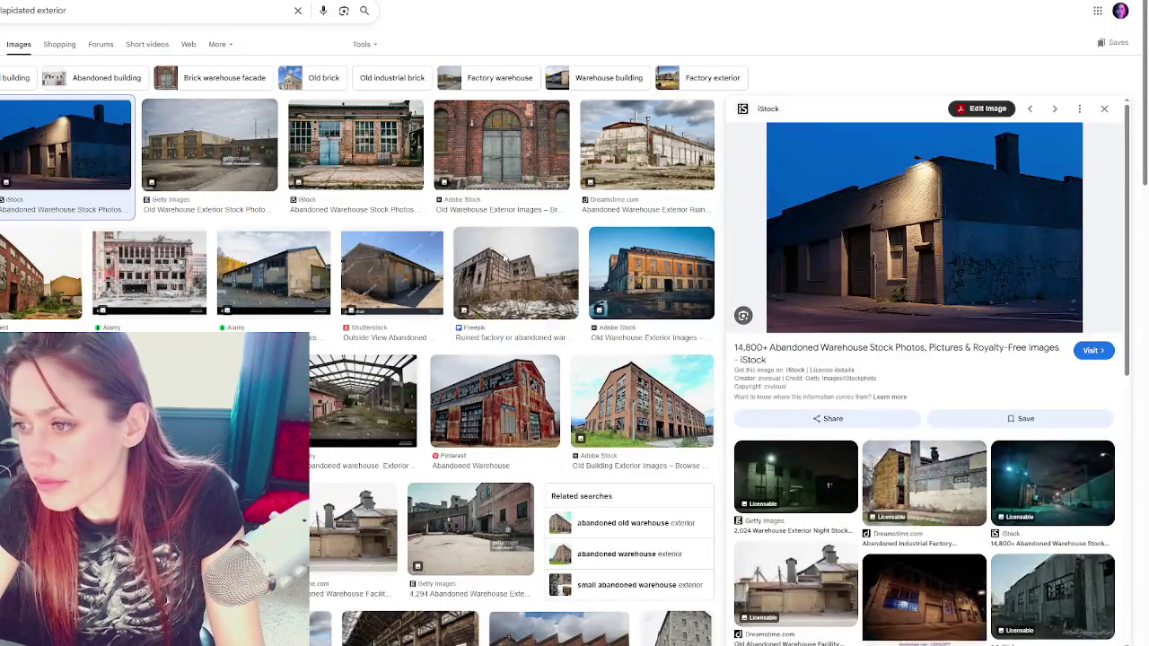
Open the snowy ruined factory photo separately, then preview the graffiti and brick warehouse photos
left_click(516, 283)
right_click(892, 221)
left_click(964, 363)
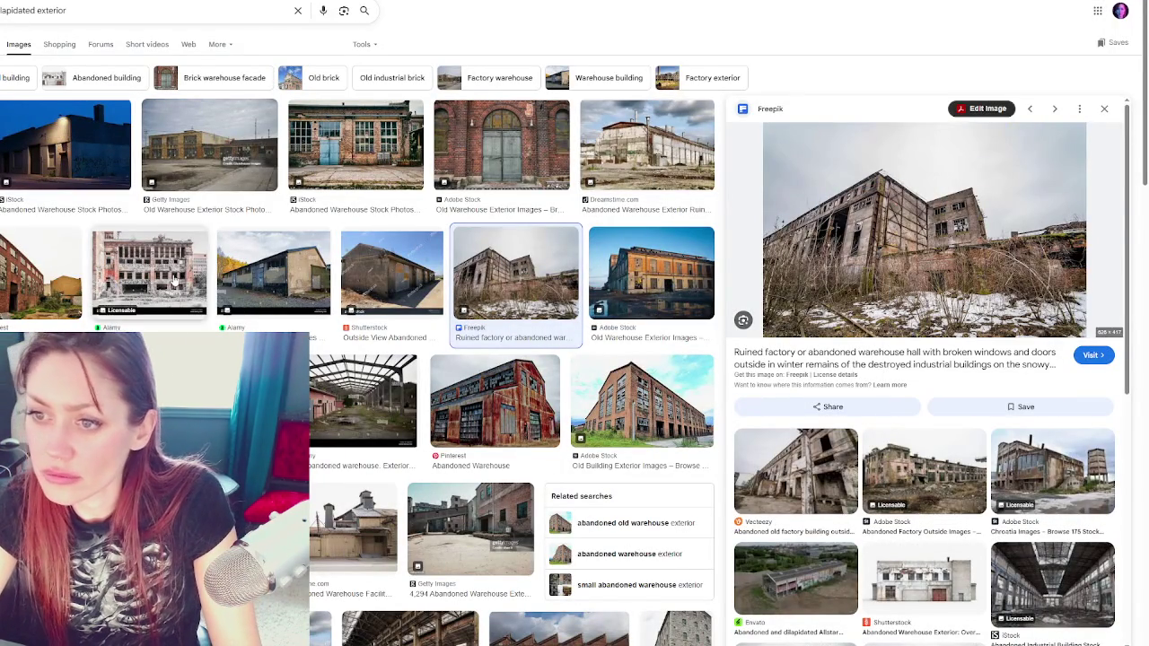
left_click(174, 281)
left_click(36, 276)
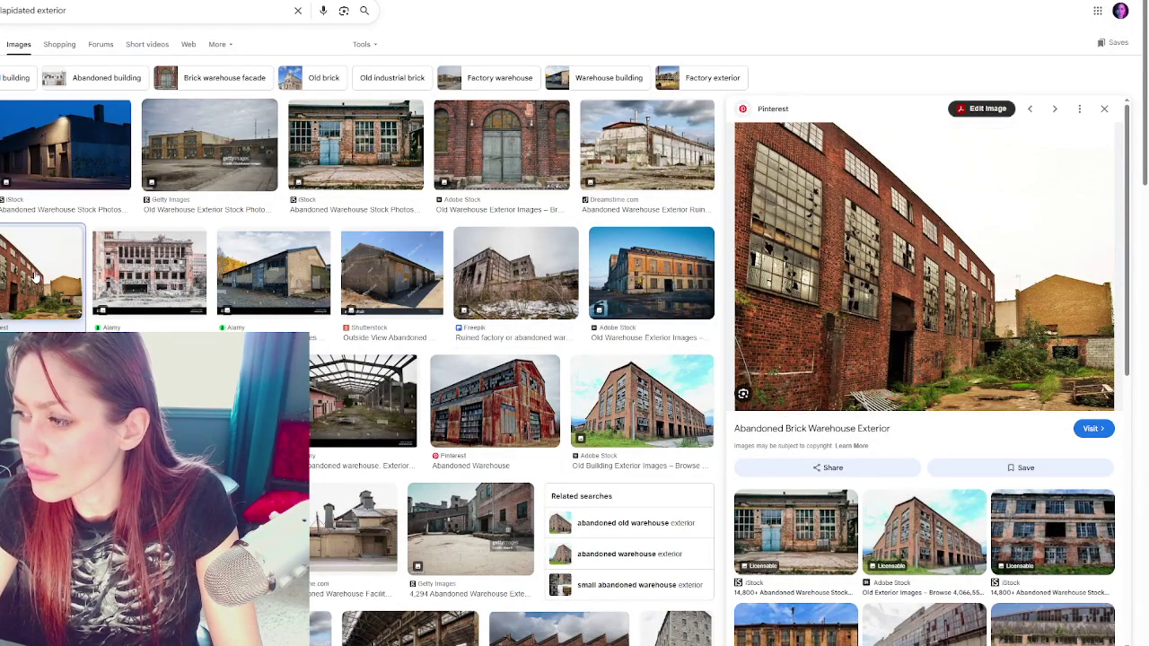
Open the brick warehouse image in a new tab, then preview the grey and orange warehouses
right_click(828, 284)
left_click(876, 422)
left_click(1052, 533)
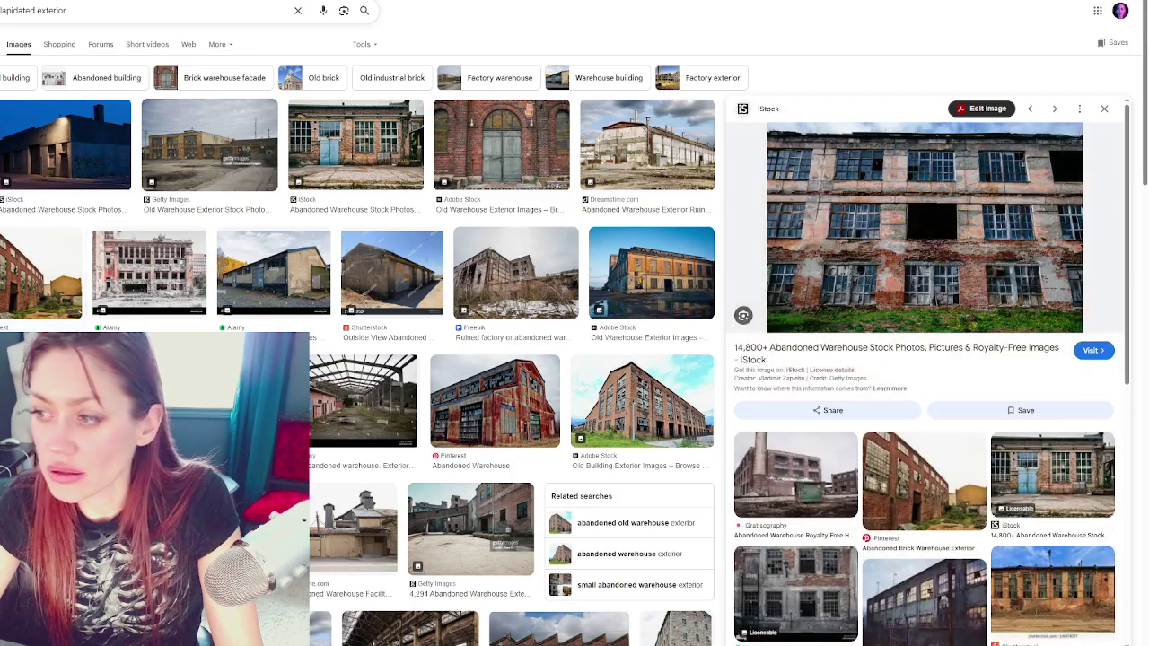
left_click(430, 285)
left_click(651, 274)
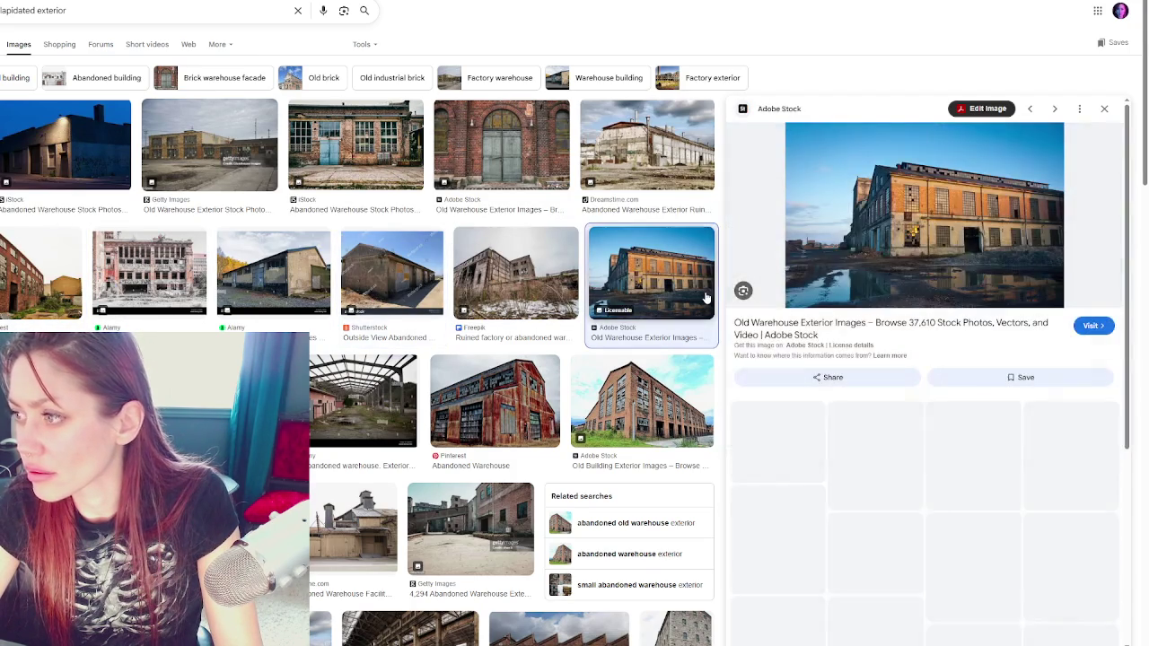
Step through results to the red-brick mural building and open it in a new tab
key("Right")
key("Right")
key("Right")
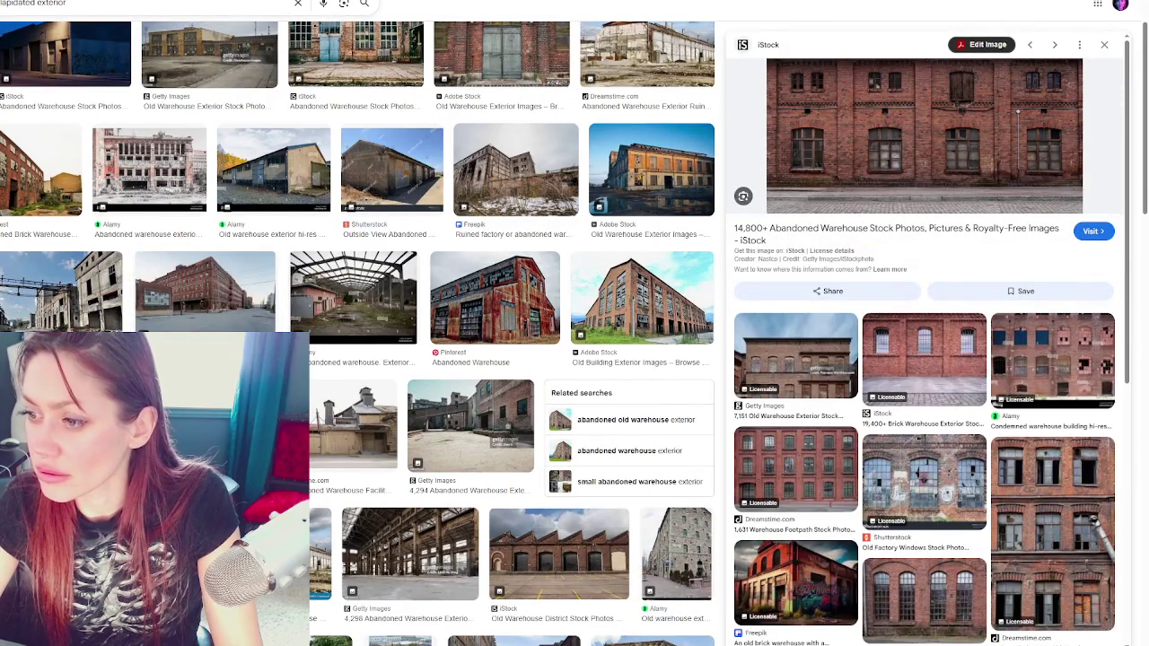
key("Right")
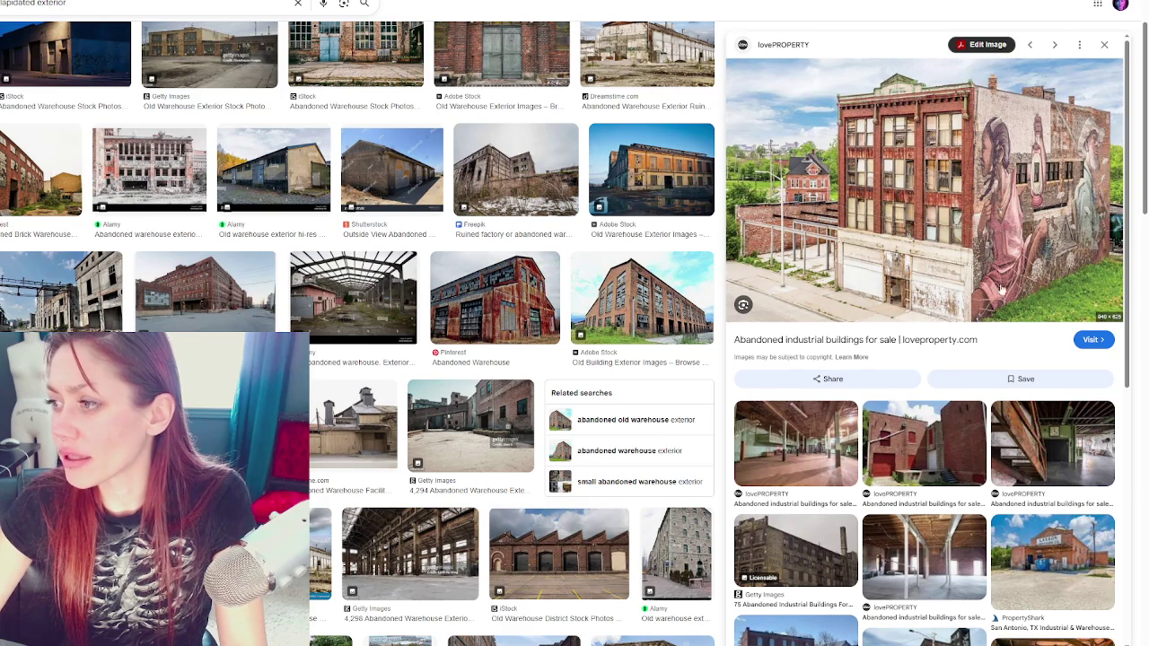
right_click(934, 194)
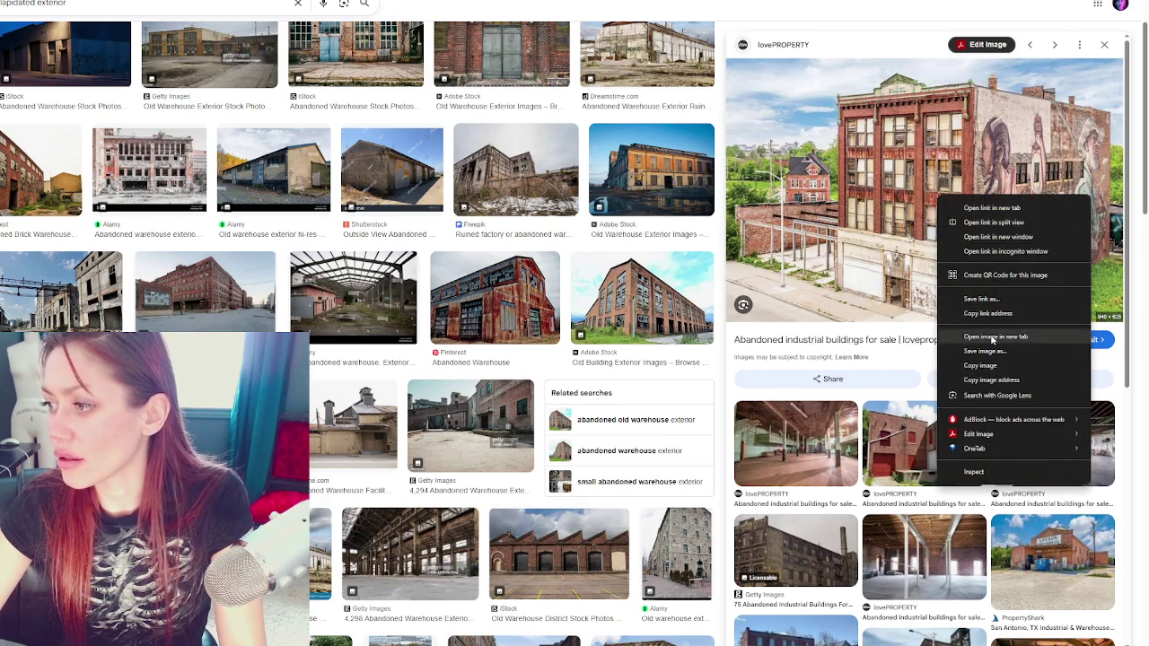
left_click(987, 330)
scroll(446, 339, "down", 2)
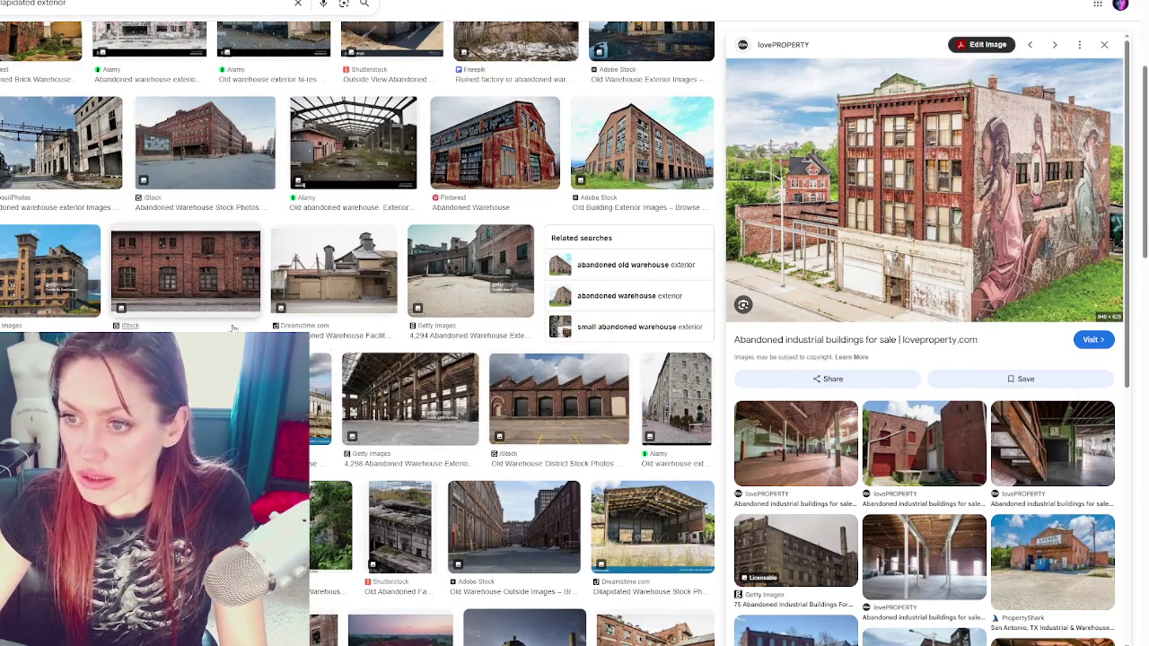
scroll(213, 300, "down", 3)
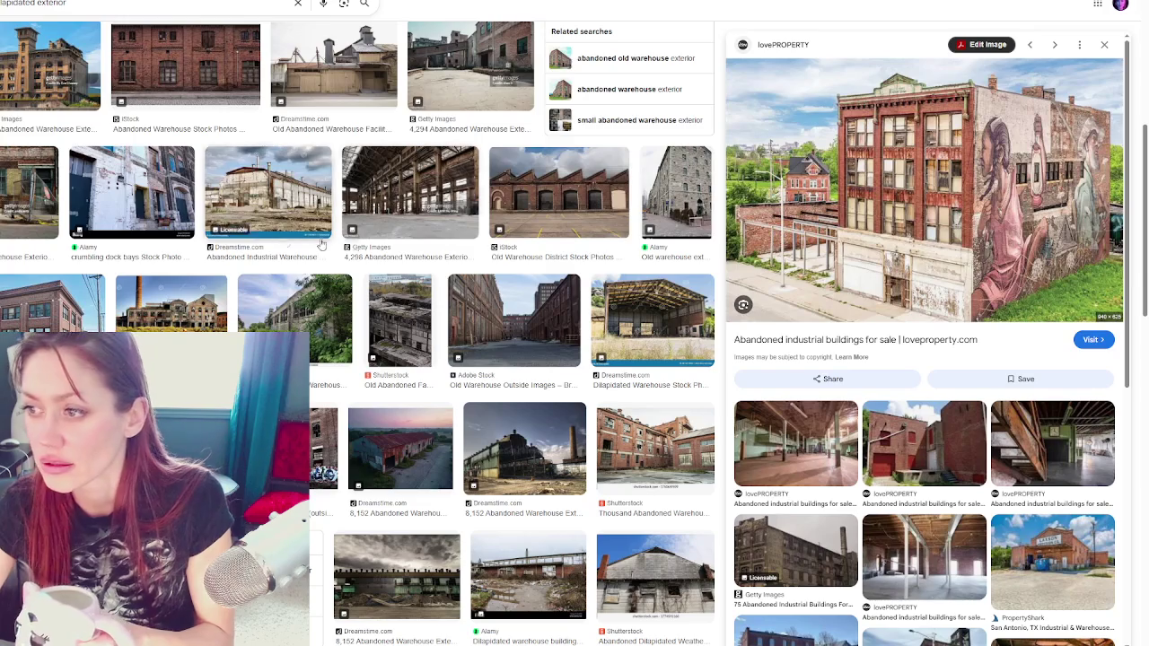
Preview the Shutterstock aerial shot of the abandoned factory's moss-covered, ruined rooftops
left_click(405, 323)
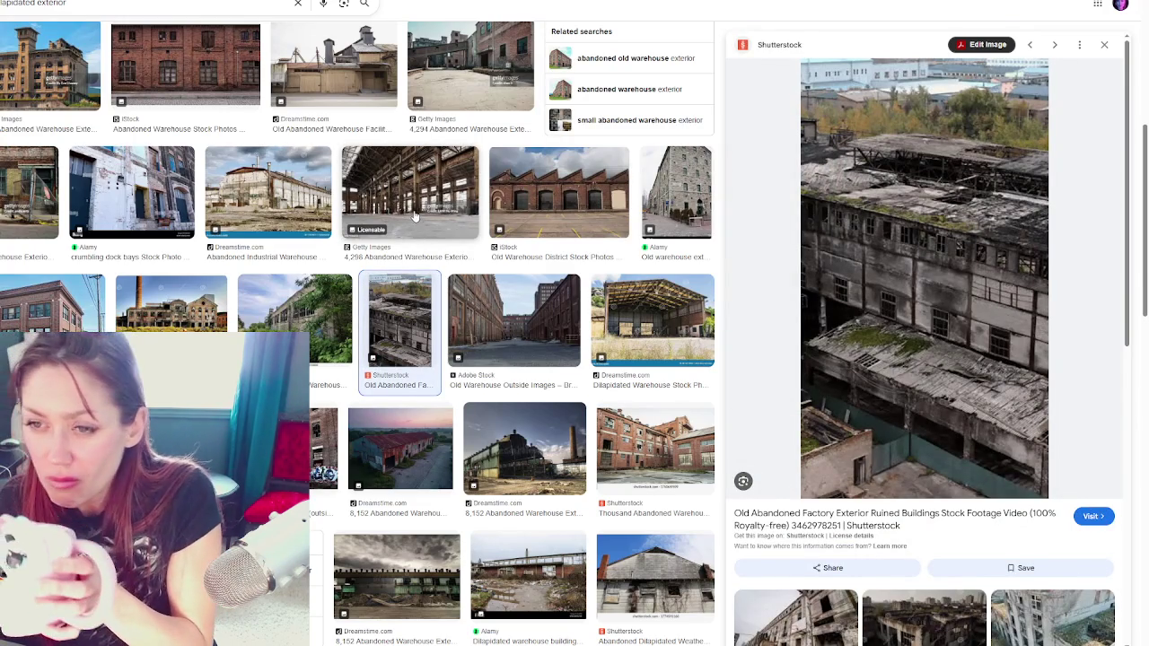
scroll(416, 218, "up", 2)
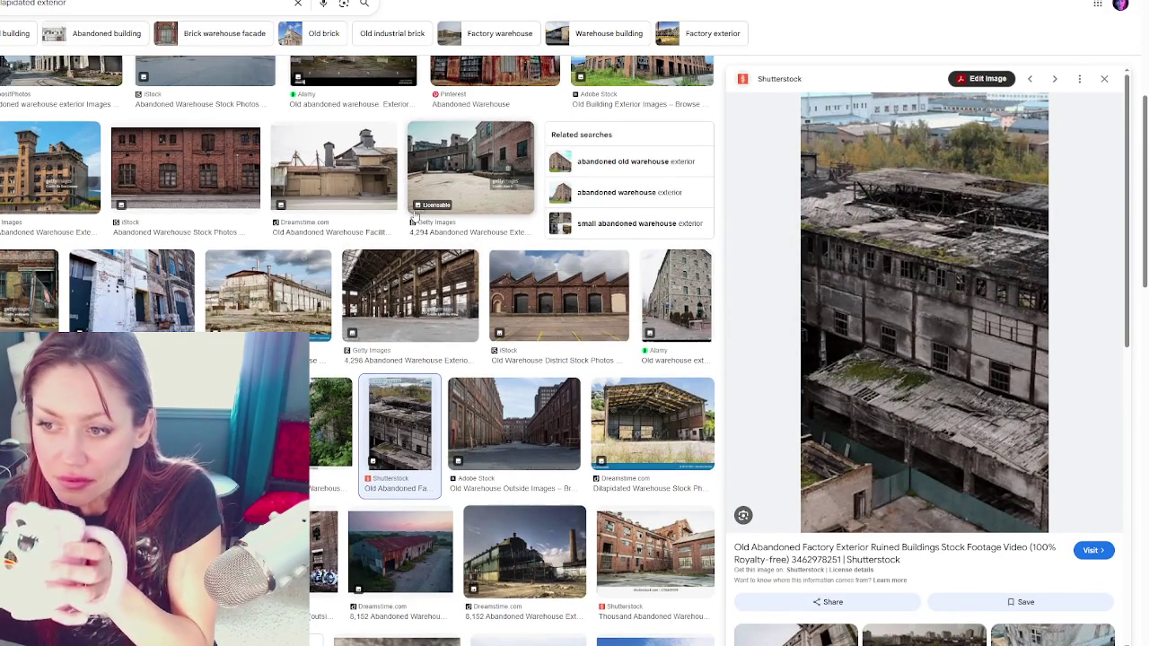
scroll(415, 216, "down", 3)
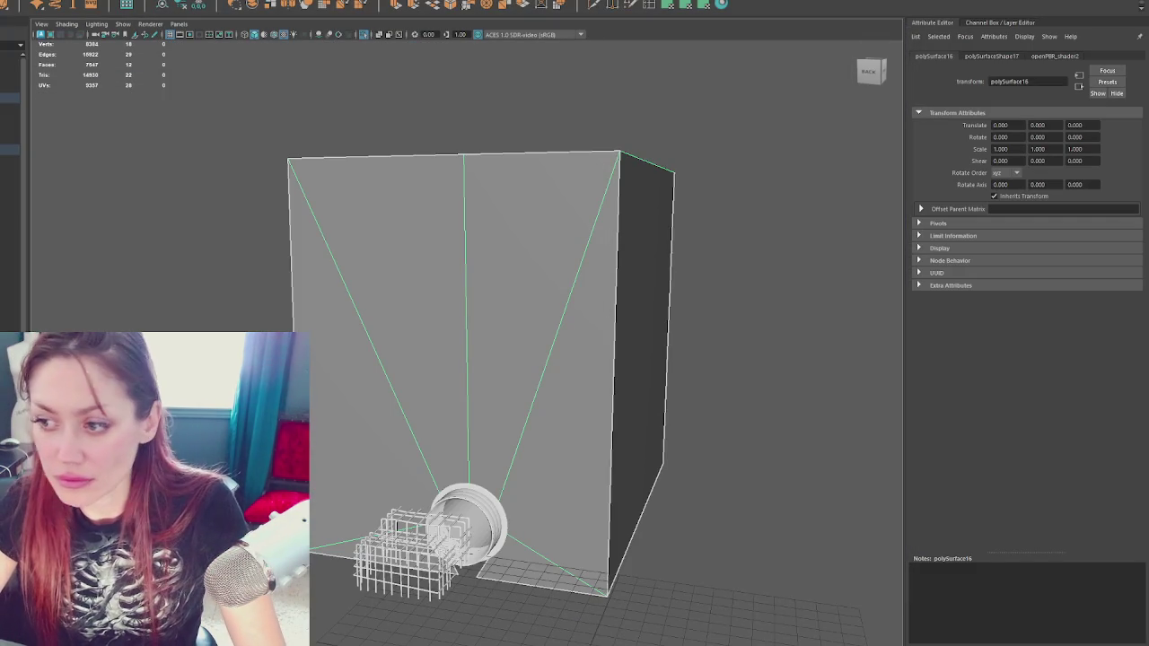
Select the box's top faces in face mode and lower them to flatten the box
mouse_move(520, 341)
left_mouse_down()
mouse_move(692, 290)
mouse_move(530, 282)
left_mouse_up()
right_click(520, 275)
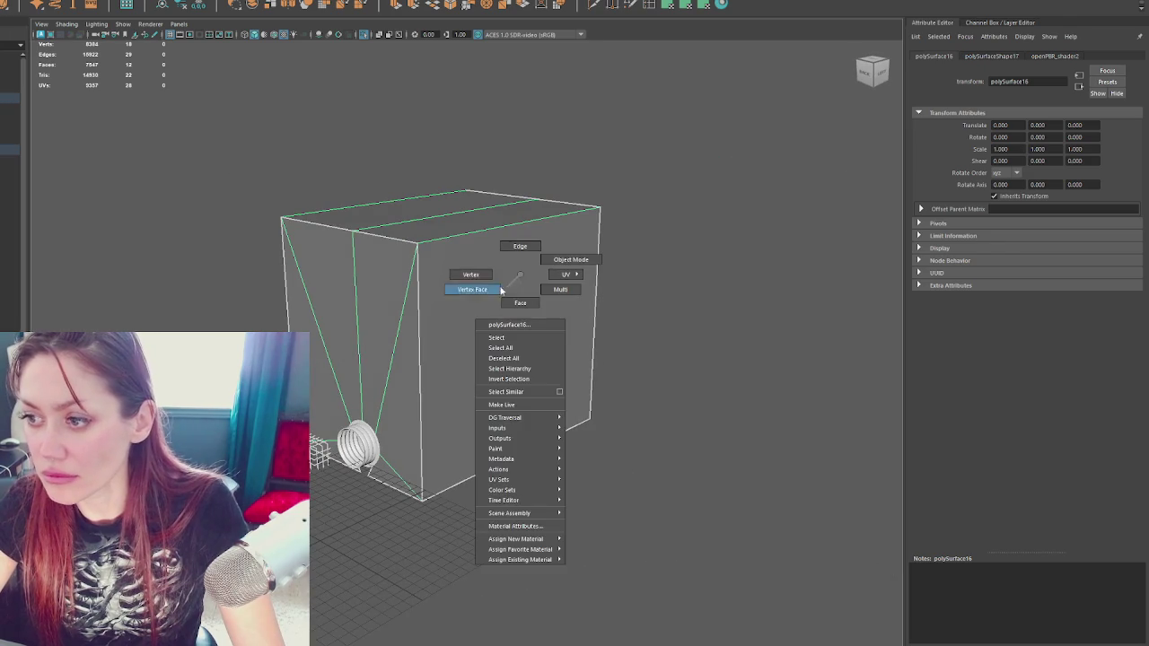
left_click(502, 290)
mouse_move(682, 141)
left_mouse_down()
mouse_move(418, 238)
mouse_move(151, 274)
left_mouse_up()
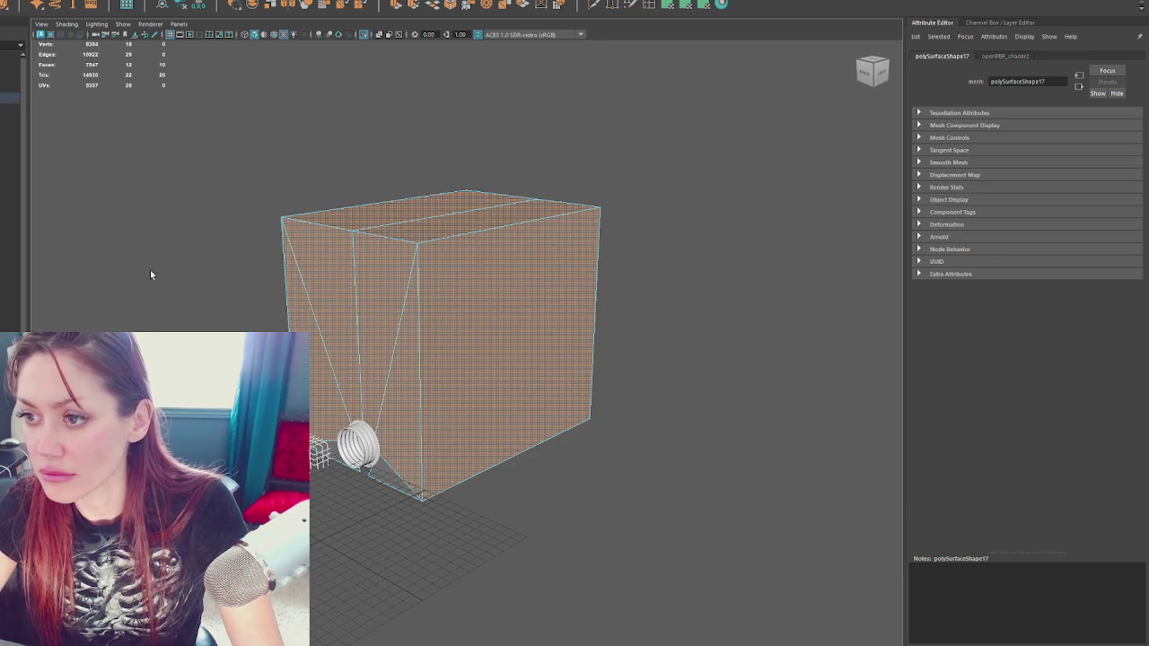
key("w")
left_click_drag(445, 171, 451, 341)
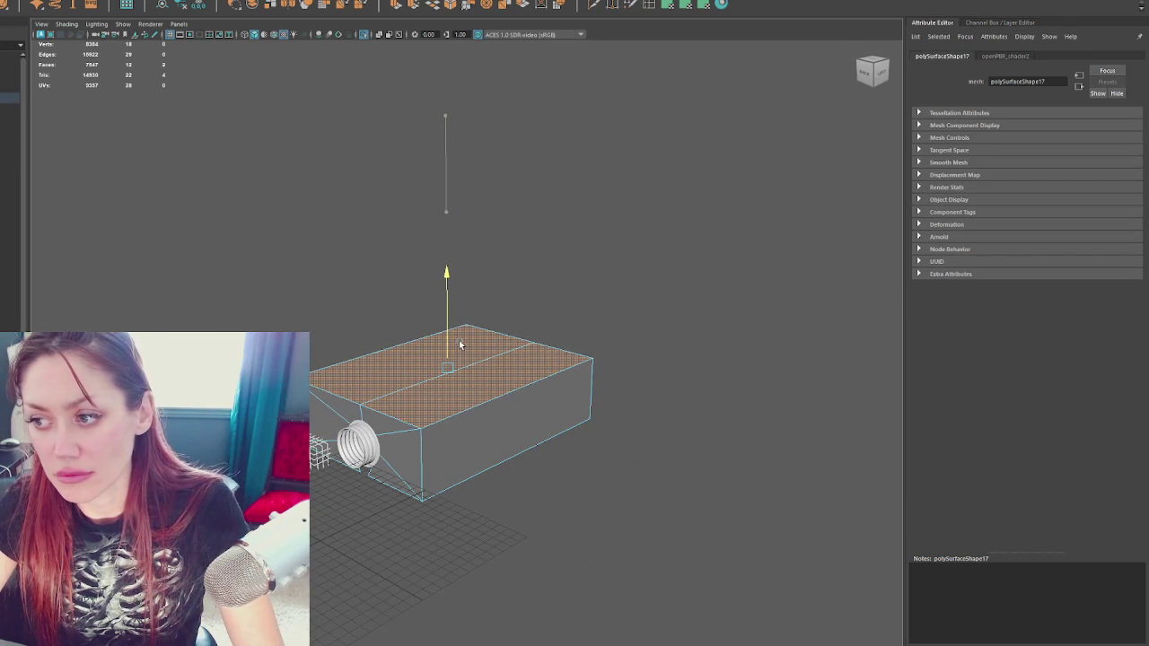
Extrude the top faces and pull them up into a tall block
left_click(413, 6)
mouse_move(466, 323)
left_mouse_down()
mouse_move(463, 180)
mouse_move(473, 140)
left_mouse_up()
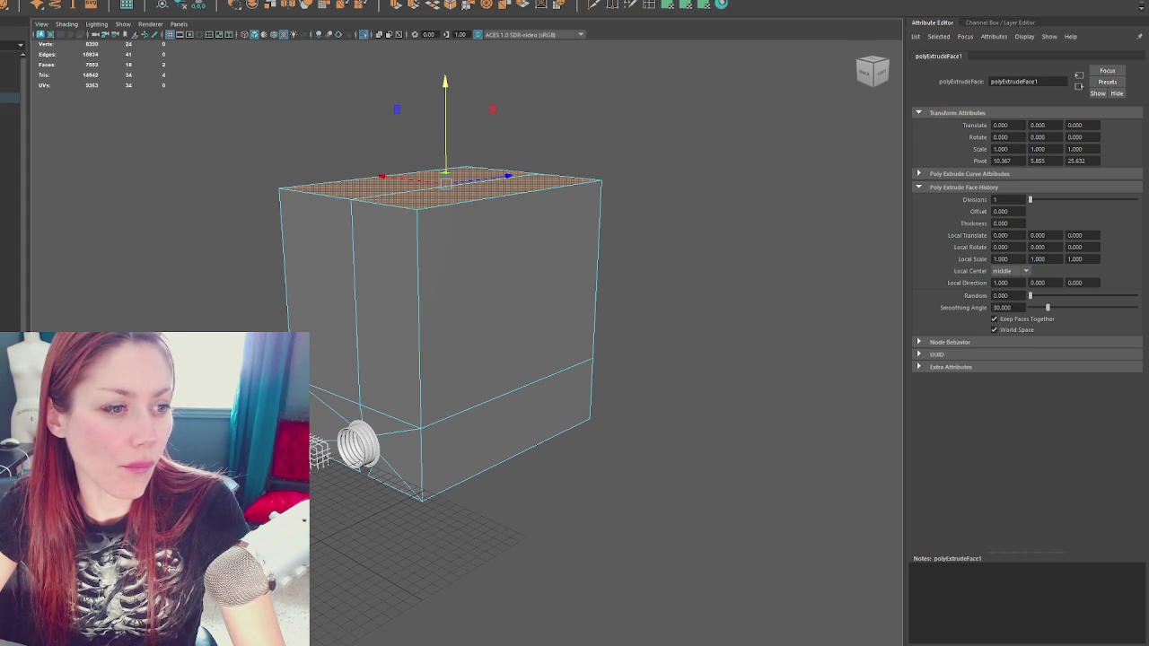
scroll(433, 188, "up", 5)
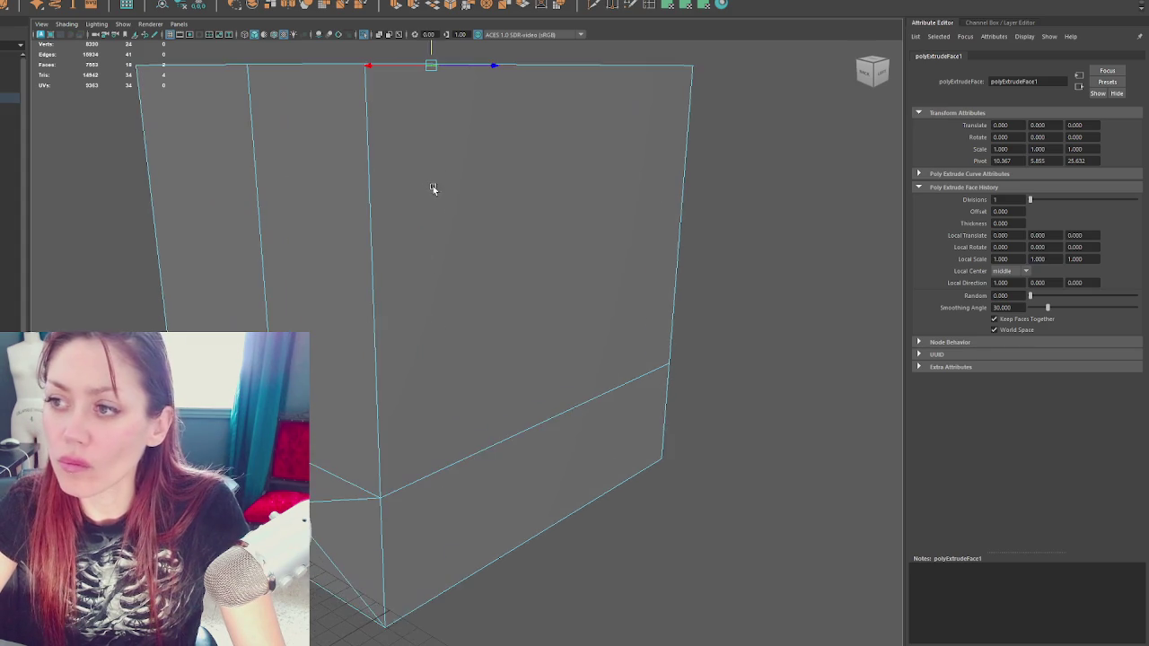
scroll(455, 213, "down", 2)
Switch to vertex mode and select the stray corner vertex on the block
mouse_move(431, 242)
left_mouse_down("alt")
mouse_move(469, 239)
mouse_move(405, 239)
mouse_move(511, 233)
mouse_move(490, 179)
mouse_move(469, 194)
left_mouse_up("alt")
left_click_drag(633, 227, 641, 243, "alt")
right_click(641, 244)
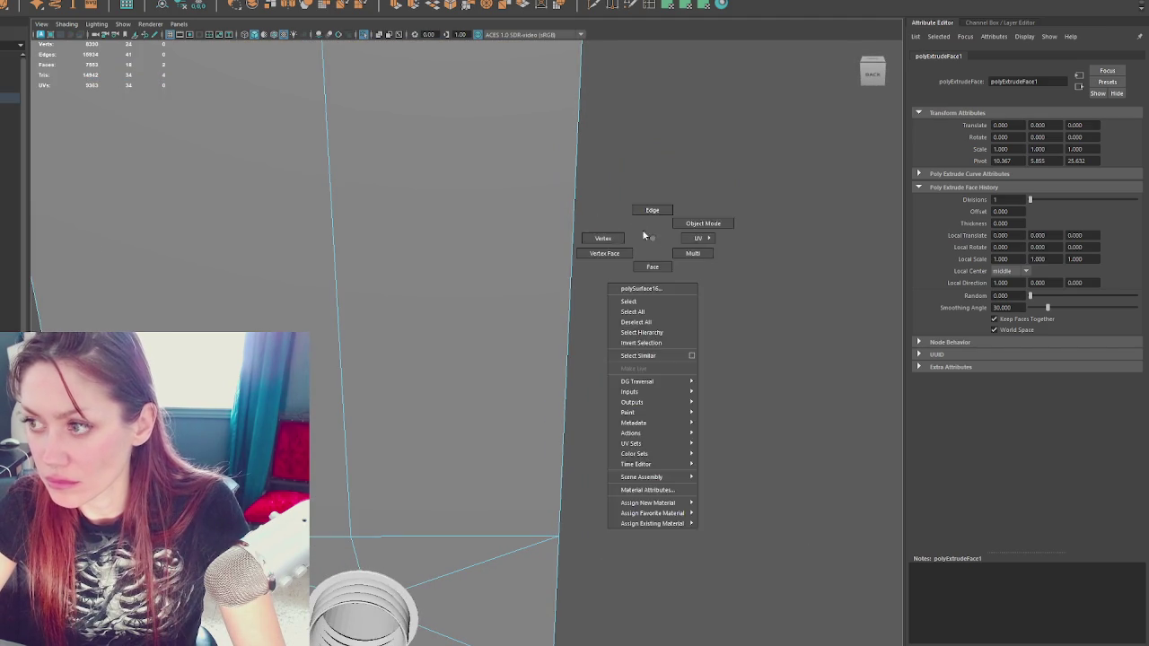
left_click(350, 536)
left_click_drag(339, 537, 528, 539, "alt")
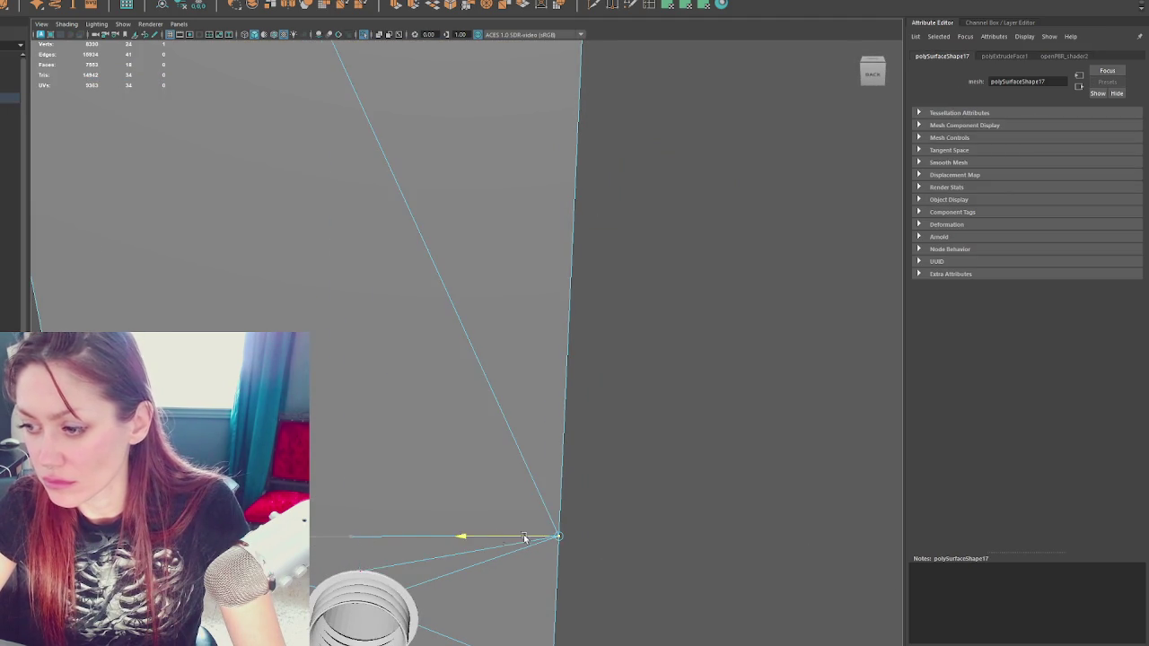
scroll(538, 511, "down", 5)
left_click_drag(551, 482, 565, 436, "alt")
Merge the stray vertex and delete the diagonal triangulation edges
left_click(54, 7)
left_click(97, 90)
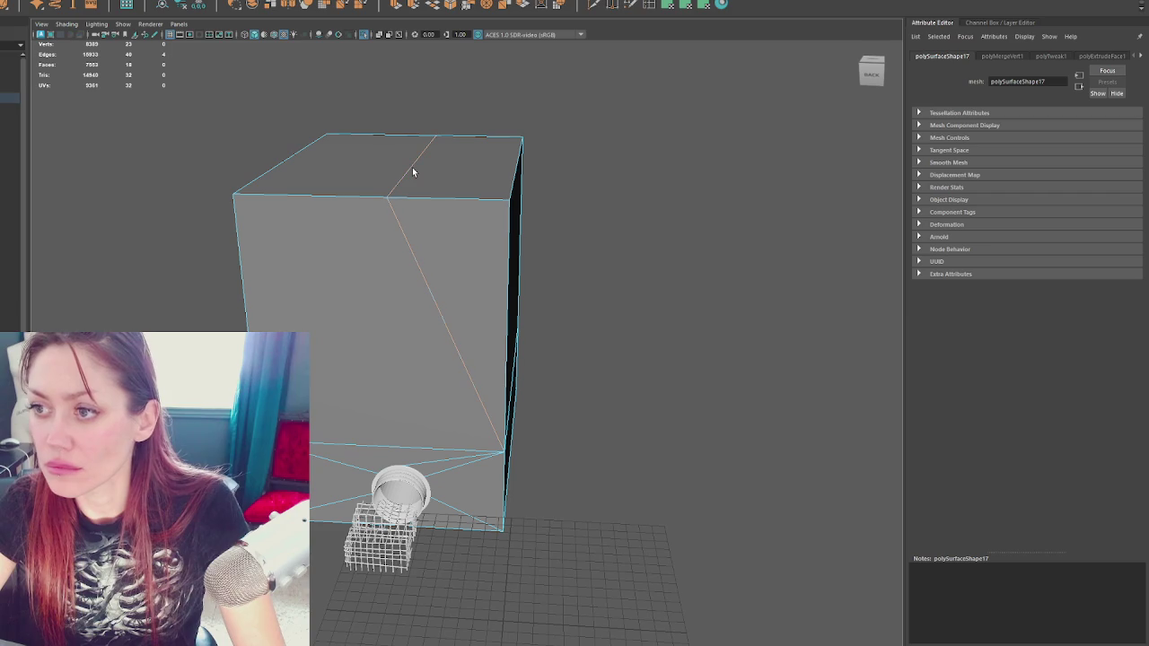
key("ctrl+Delete")
Extrude the top face with 0.1 thickness and a -0.100 offset to inset it
mouse_move(413, 171)
left_mouse_down("alt")
mouse_move(446, 165)
mouse_move(177, 167)
mouse_move(393, 351)
mouse_move(589, 282)
mouse_move(511, 243)
mouse_move(418, 275)
mouse_move(405, 418)
mouse_move(403, 284)
mouse_move(333, 258)
left_mouse_up("alt")
left_click(402, 284)
key("ctrl+e")
left_click(290, 231)
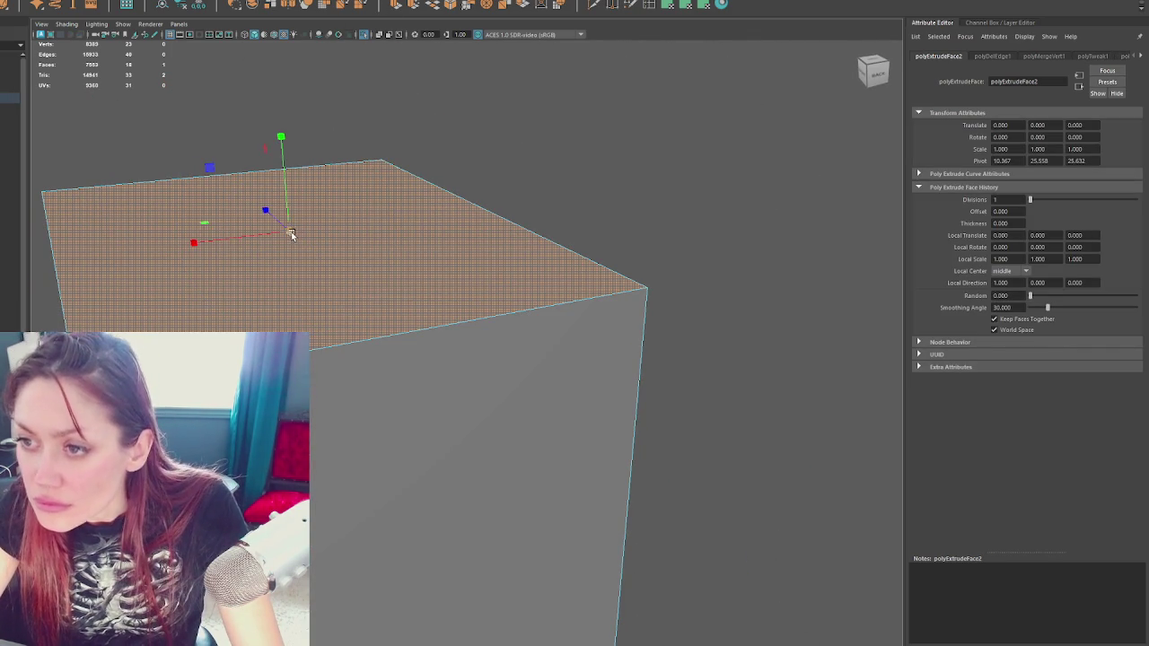
key("ctrl+z")
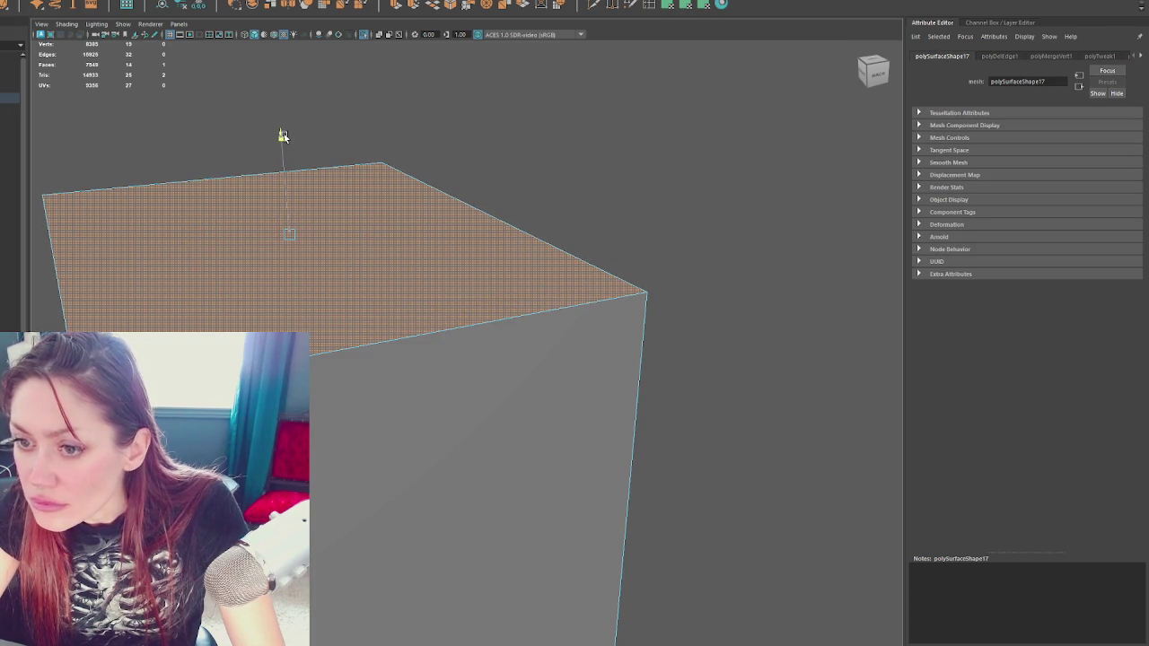
key("ctrl+e")
mouse_move(753, 371)
left_mouse_down()
mouse_move(798, 372)
mouse_move(748, 384)
left_mouse_up()
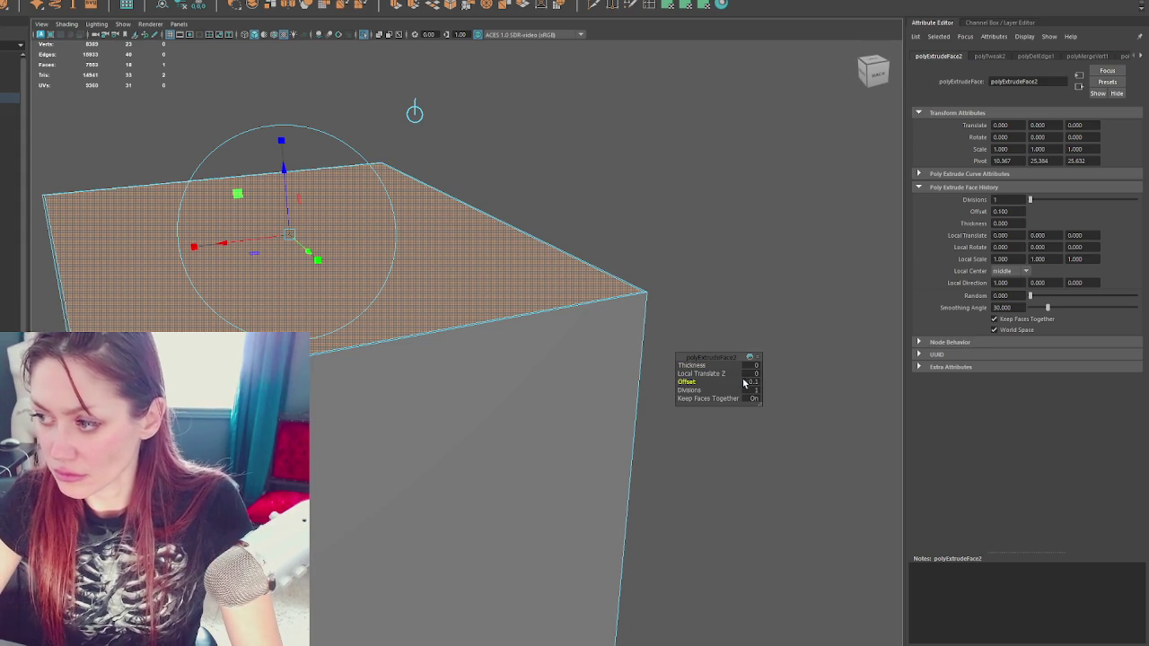
left_click_drag(767, 388, 743, 384)
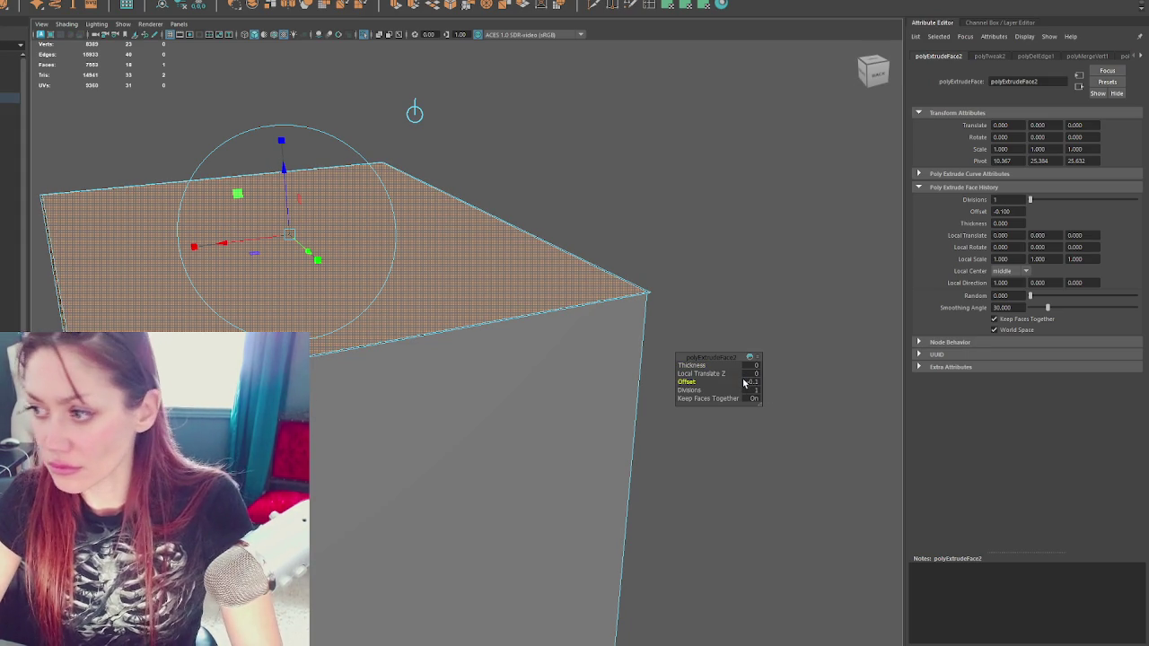
Extrude the inset top face again, raising it slightly into a thin rim
key("ctrl+e")
left_click_drag(283, 155, 289, 147)
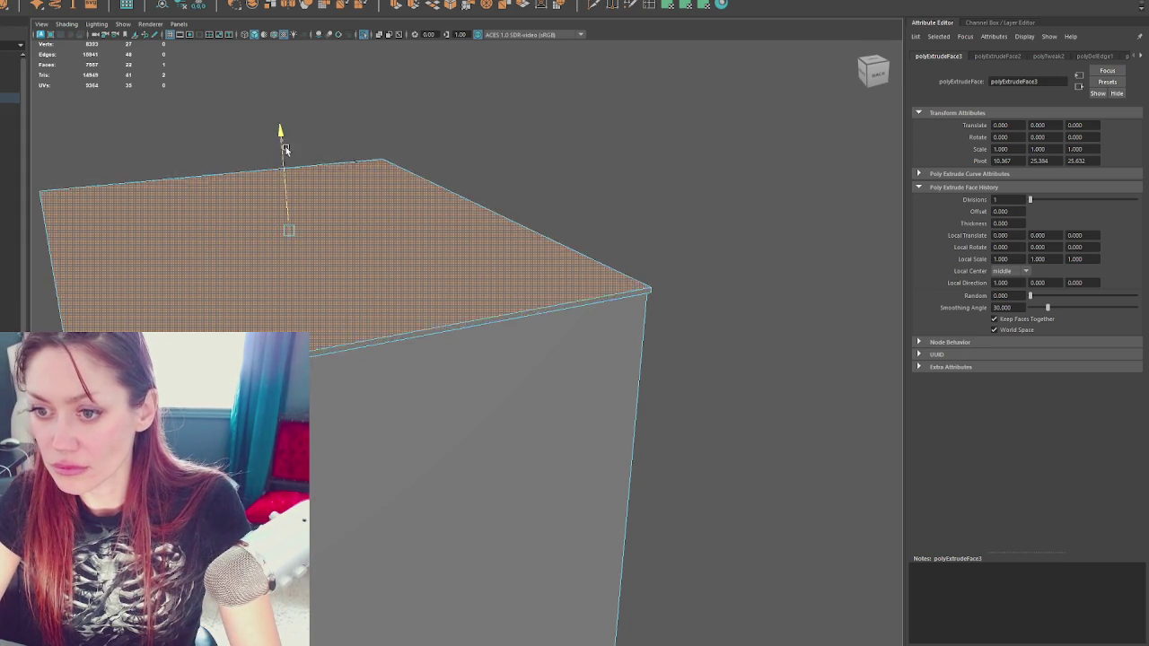
right_click(598, 185)
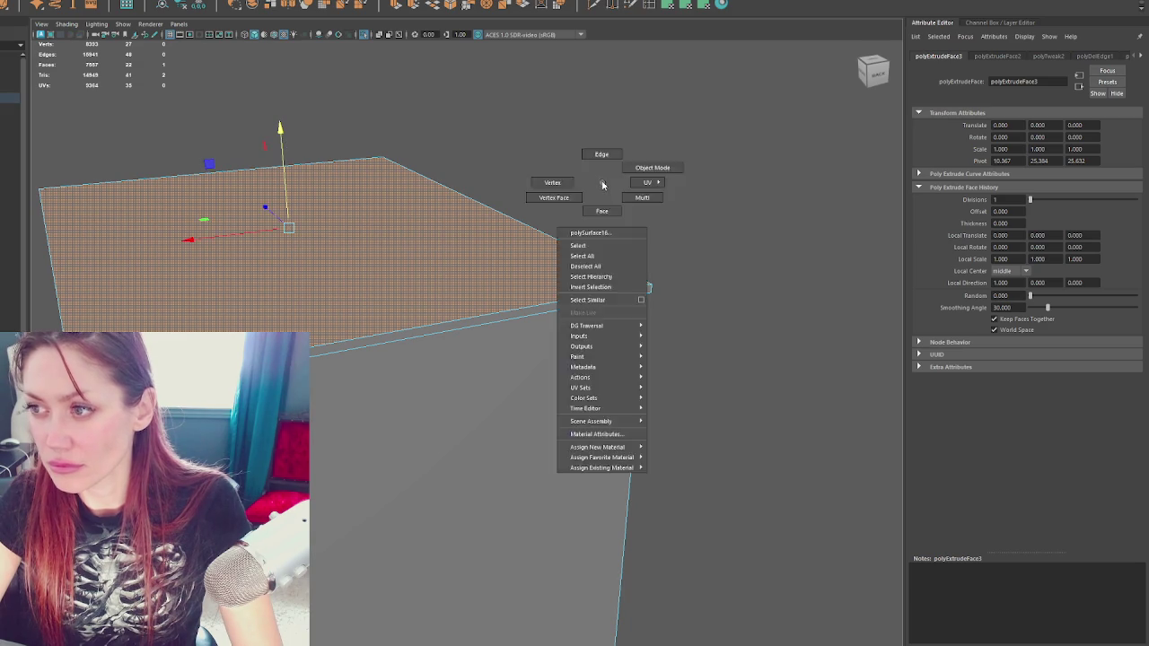
scroll(285, 200, "down", 5)
left_click_drag(285, 200, 495, 249)
scroll(490, 279, "up", 5)
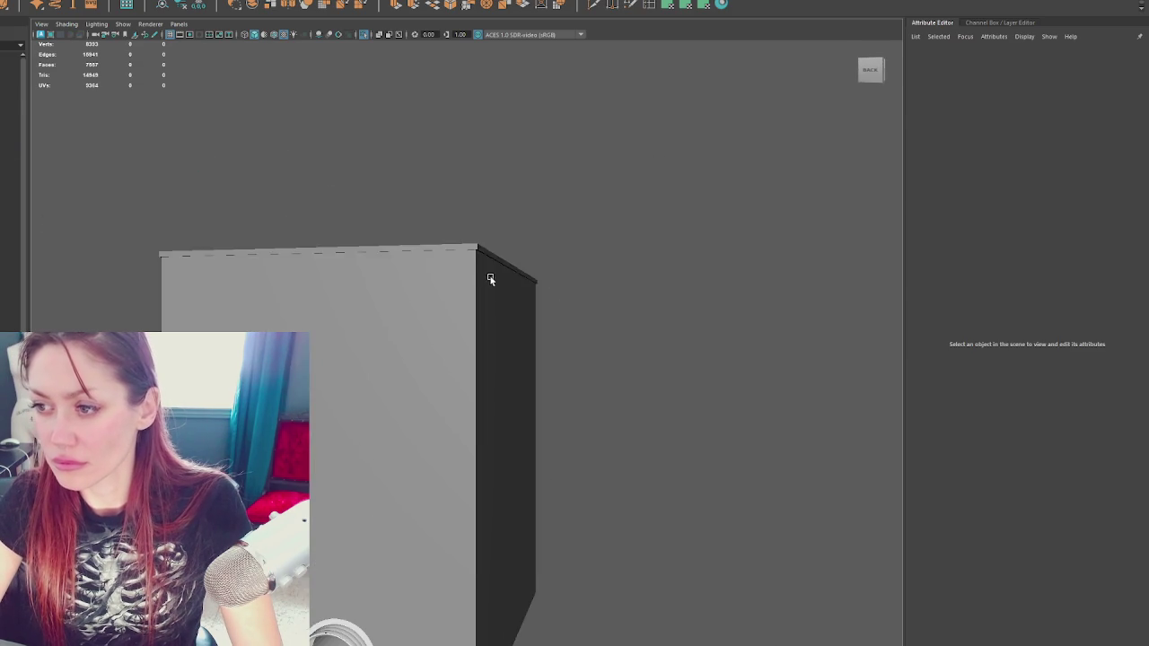
Select the top rim faces and assign a favourite material to them
left_click(490, 279)
right_click(608, 252)
mouse_move(692, 219)
left_mouse_down()
mouse_move(142, 309)
mouse_move(141, 593)
left_mouse_up()
left_click(646, 415)
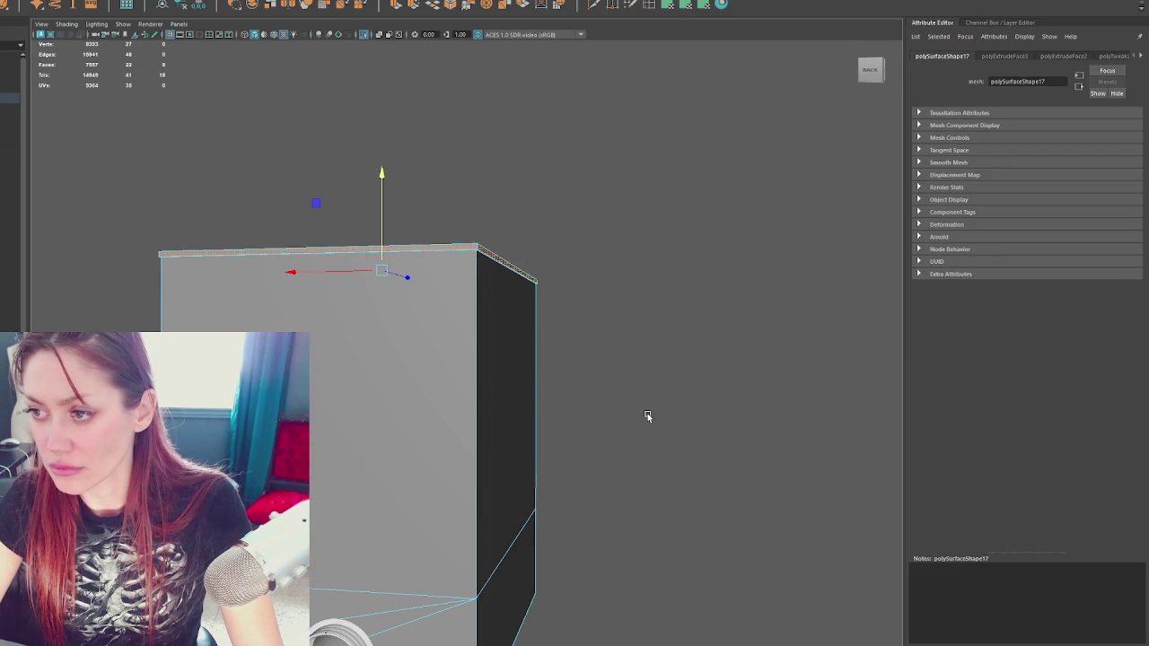
right_click(645, 220)
left_click(706, 518)
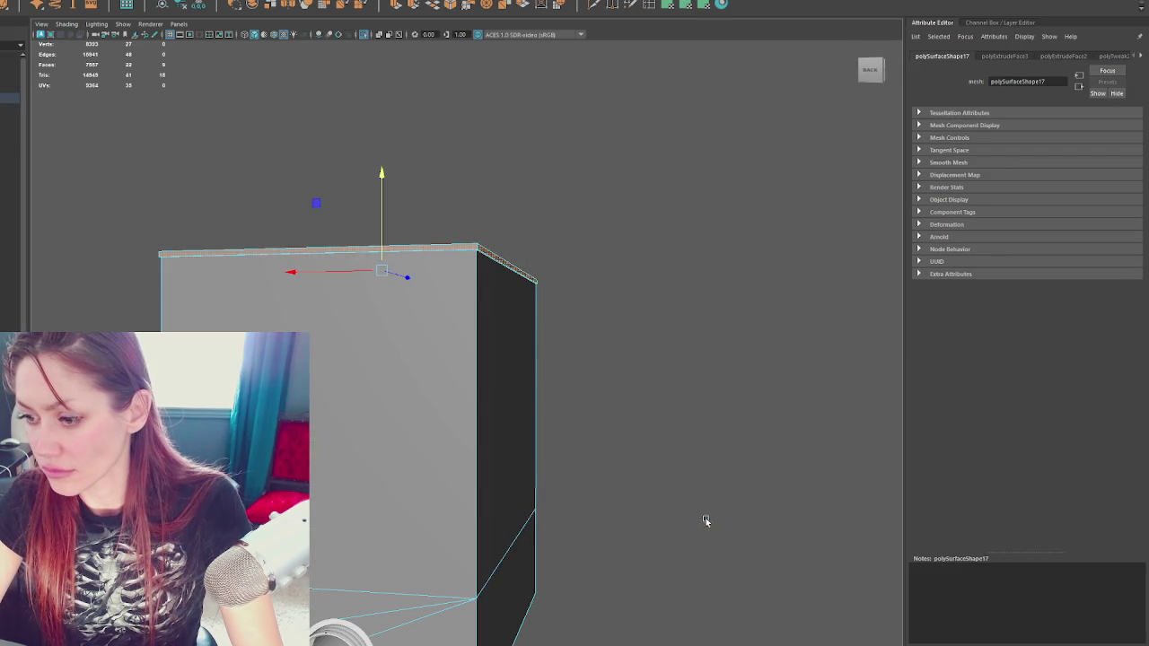
right_click(703, 333)
mouse_move(709, 606)
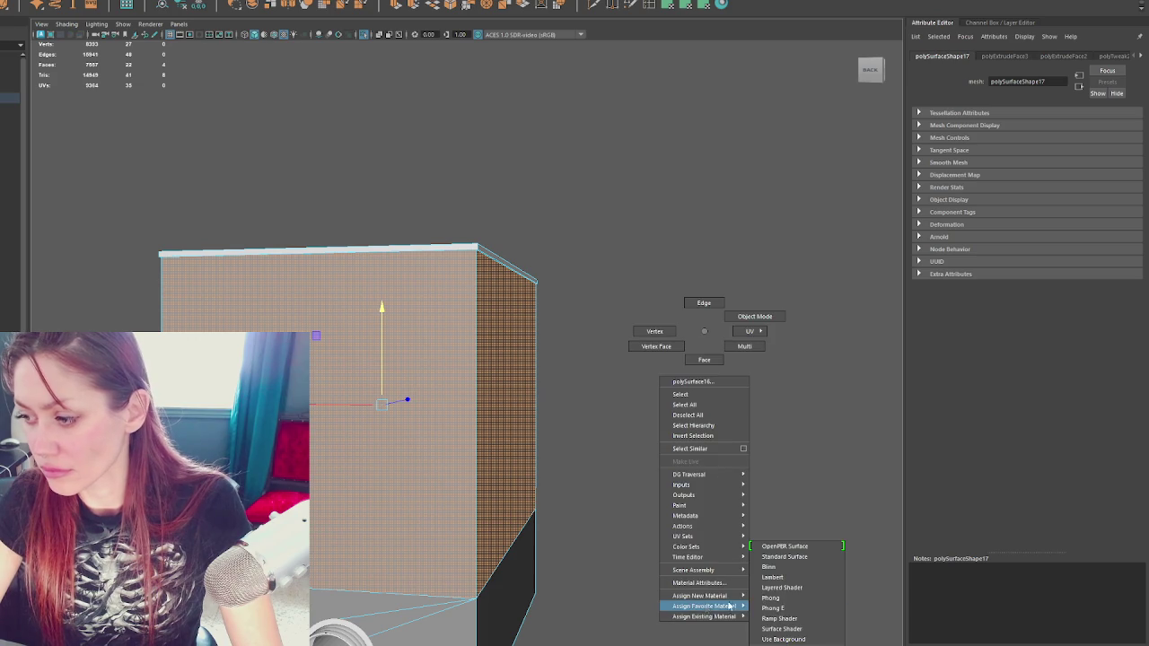